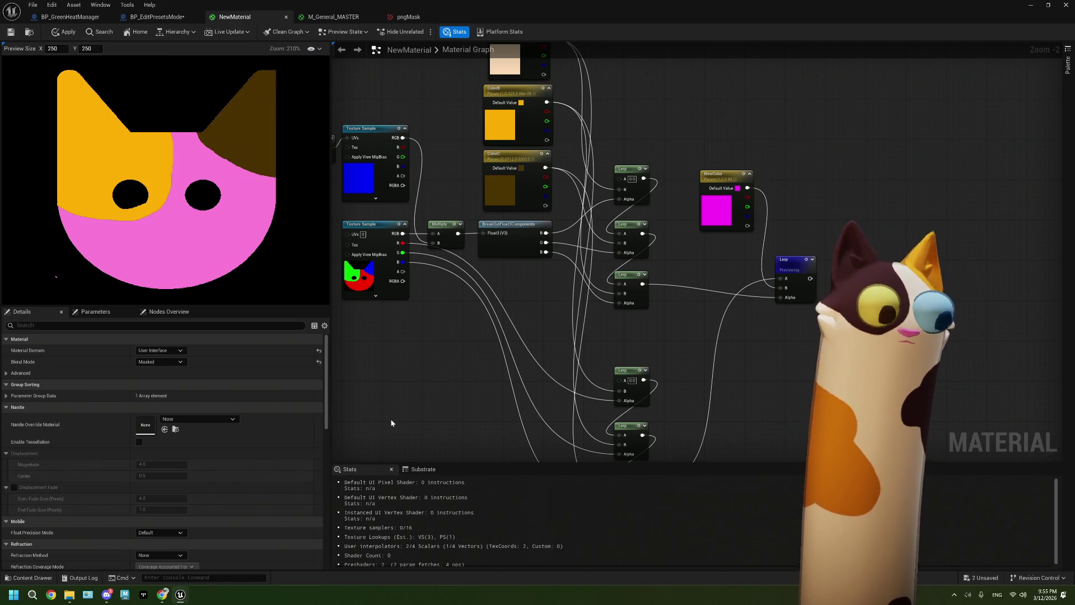
# Pan and zoom the material graph to inspect the texture samples, color parameters and Lerp nodes
pyautogui.moveTo(407, 373)
pyautogui.mouseDown()
pyautogui.moveTo(439, 360)
pyautogui.moveTo(449, 367)
pyautogui.mouseUp()
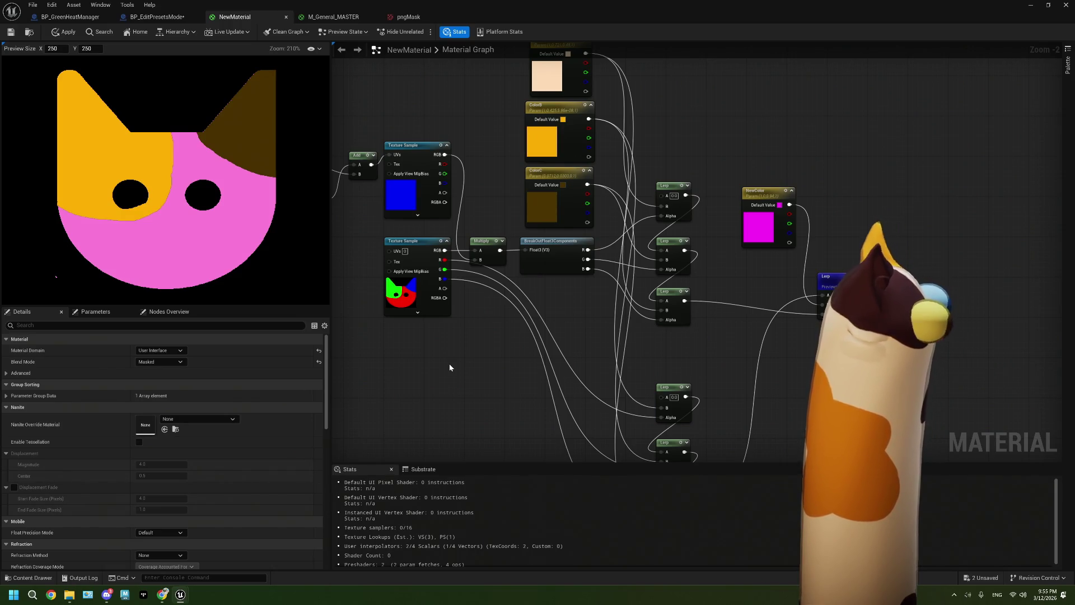
pyautogui.moveTo(441, 364); pyautogui.dragTo(506, 364)
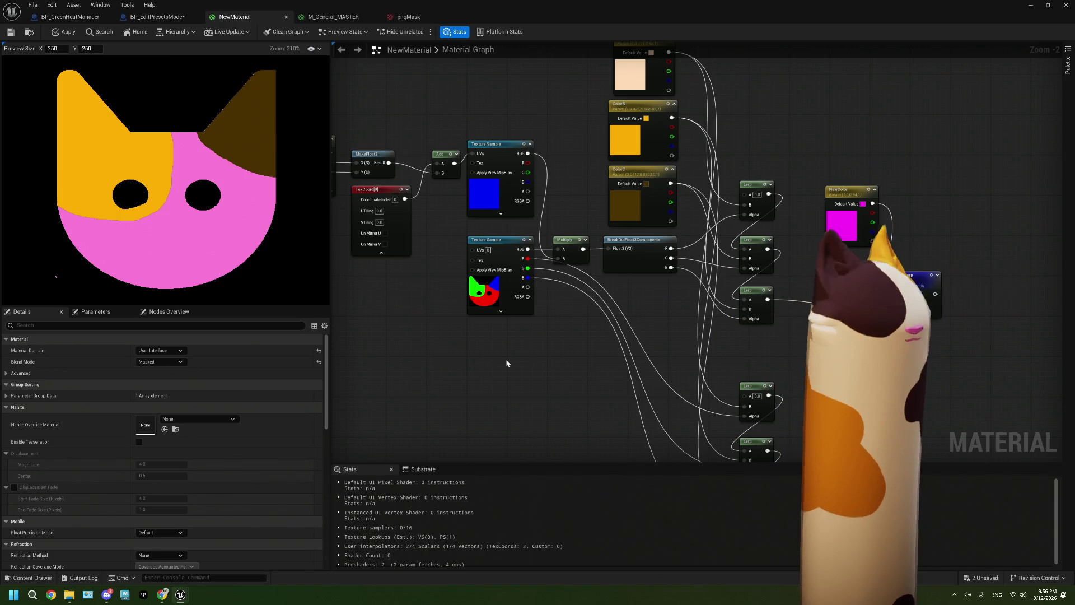
pyautogui.moveTo(566, 378); pyautogui.dragTo(471, 321)
pyautogui.moveTo(757, 320)
pyautogui.mouseDown()
pyautogui.moveTo(813, 327)
pyautogui.moveTo(790, 384)
pyautogui.moveTo(774, 334)
pyautogui.moveTo(769, 349)
pyautogui.moveTo(747, 323)
pyautogui.mouseUp()
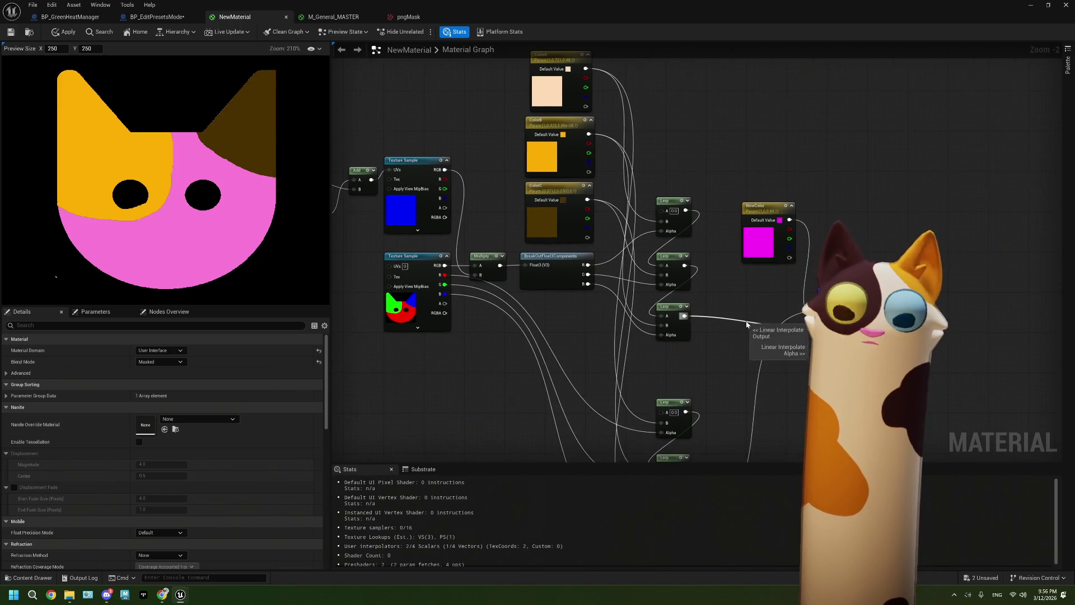
pyautogui.moveTo(785, 363); pyautogui.dragTo(761, 347)
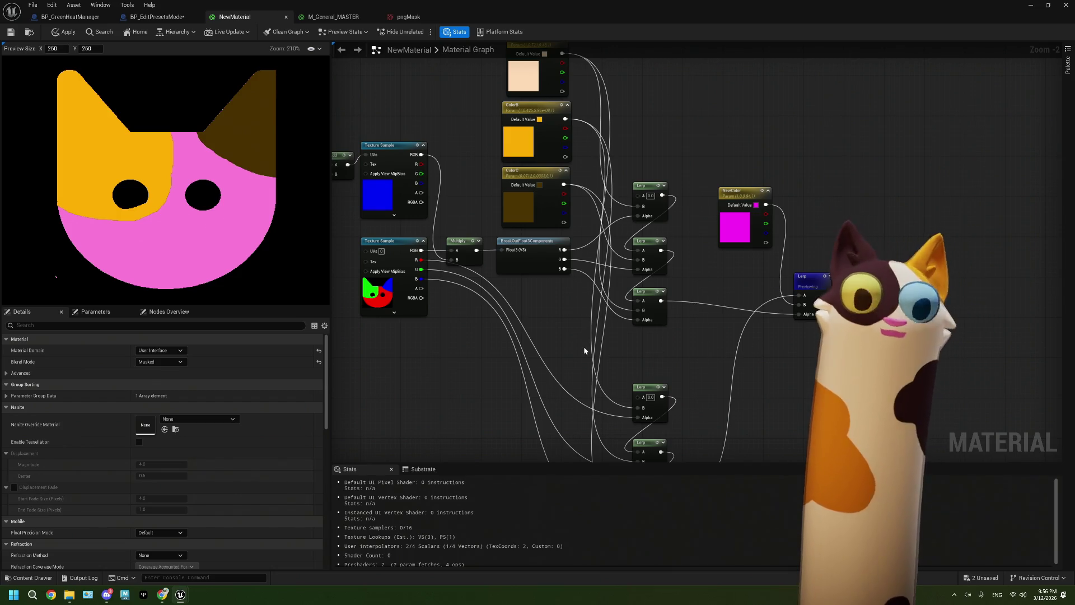
pyautogui.moveTo(671, 334)
pyautogui.mouseDown()
pyautogui.moveTo(598, 347)
pyautogui.moveTo(555, 314)
pyautogui.moveTo(529, 370)
pyautogui.moveTo(479, 339)
pyautogui.moveTo(489, 355)
pyautogui.mouseUp()
pyautogui.scroll(1, 598, 347)
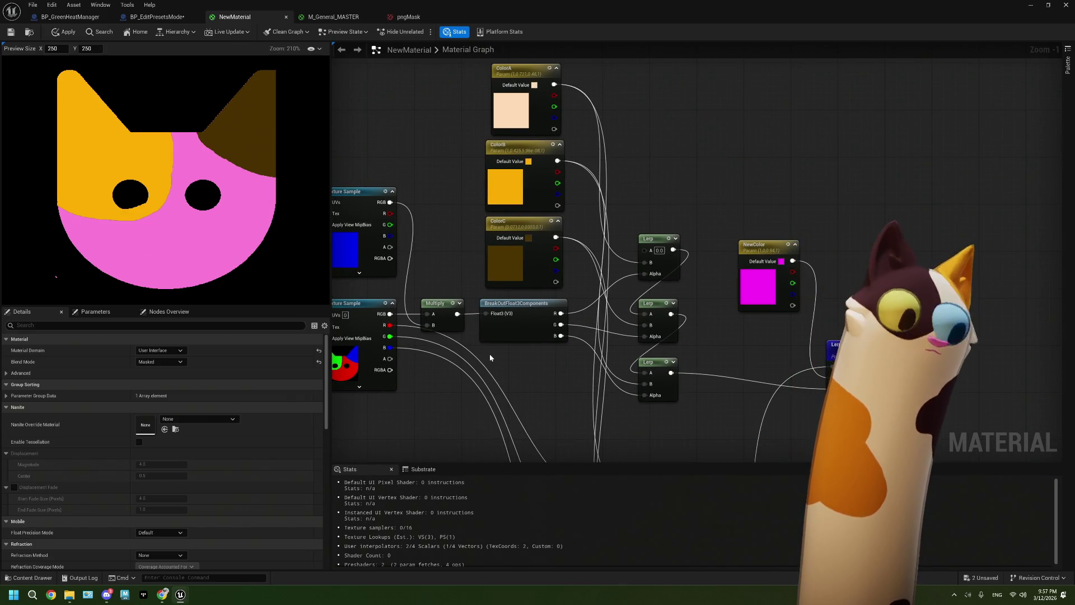
pyautogui.moveTo(489, 354); pyautogui.dragTo(630, 345)
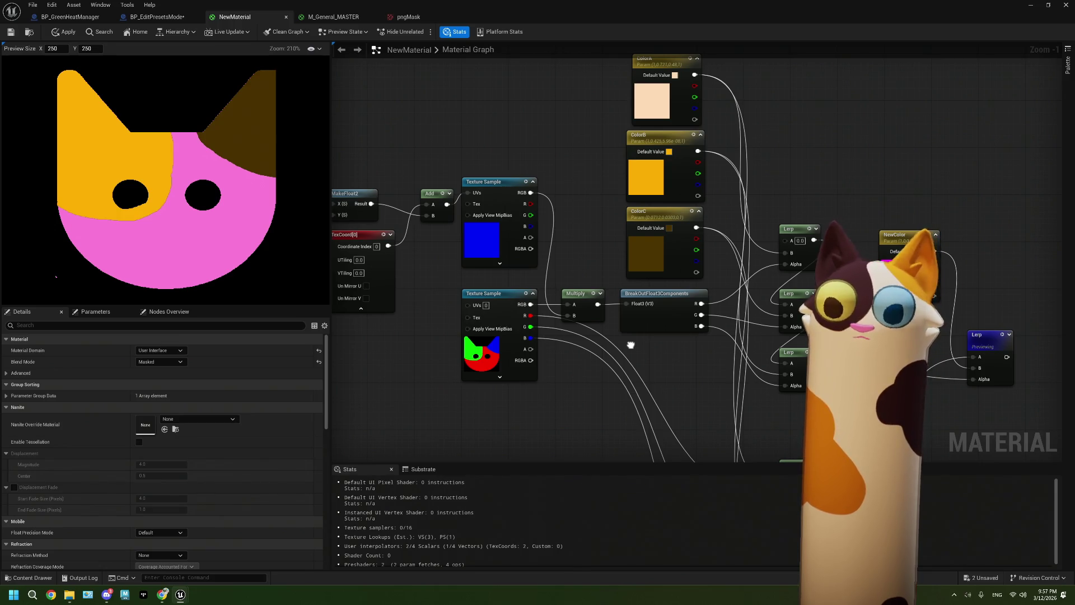
pyautogui.moveTo(631, 345); pyautogui.dragTo(606, 301)
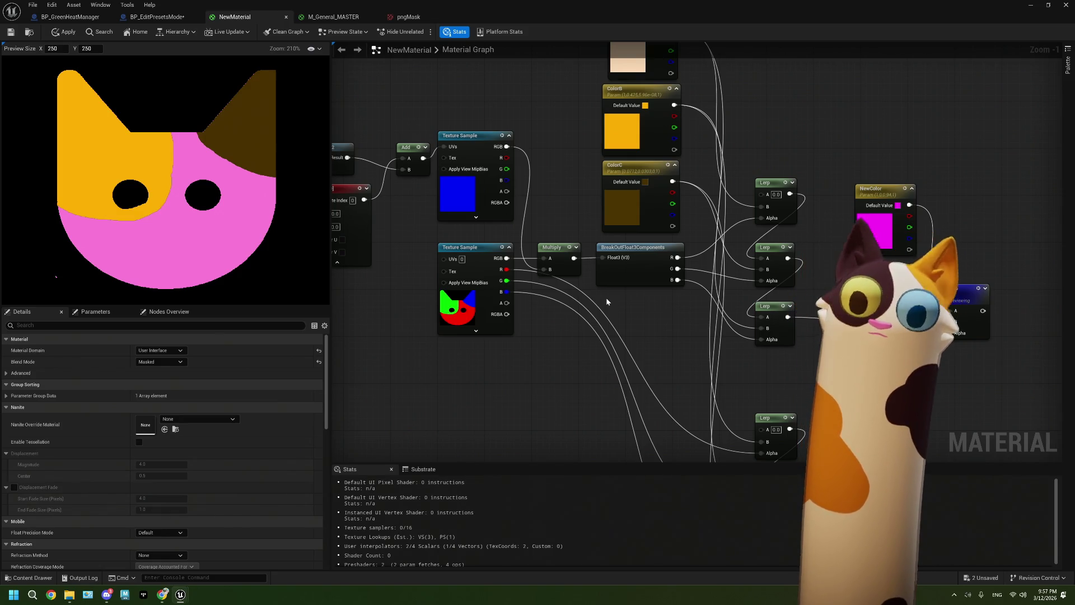
pyautogui.moveTo(603, 302); pyautogui.dragTo(587, 320)
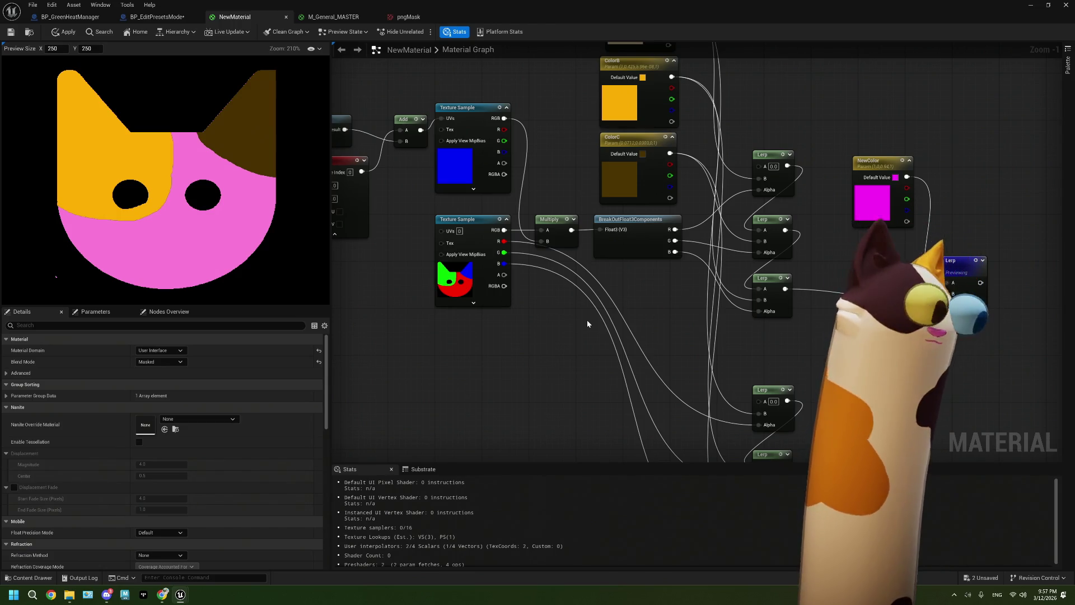
pyautogui.moveTo(587, 323); pyautogui.dragTo(483, 310)
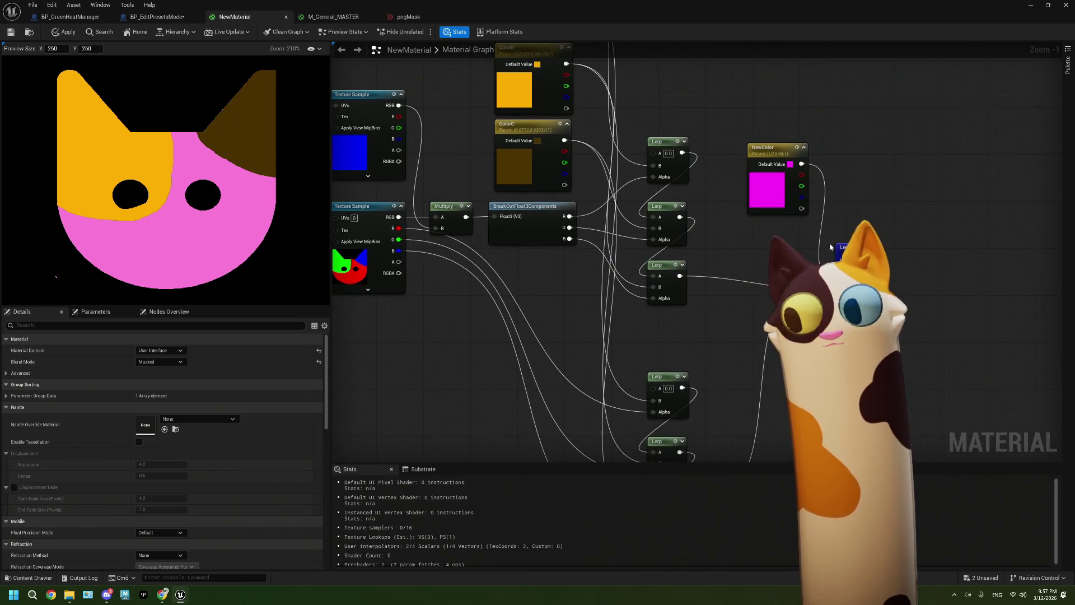
pyautogui.moveTo(830, 247)
pyautogui.mouseDown()
pyautogui.moveTo(817, 240)
pyautogui.moveTo(853, 219)
pyautogui.mouseUp()
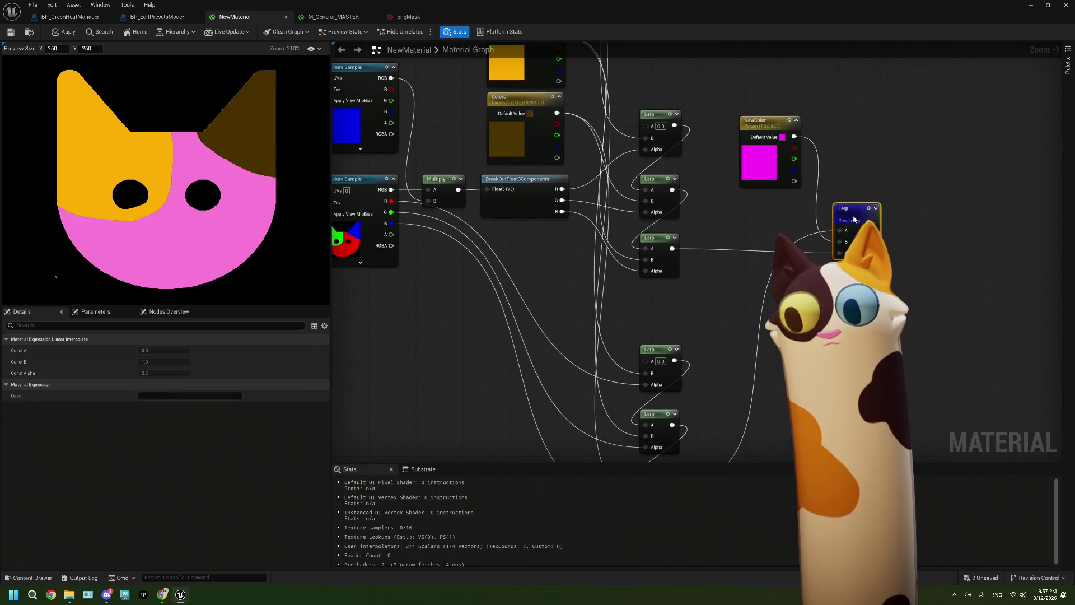
# Move the NewColor node up and left so it sits directly above the top Lerp
pyautogui.moveTo(784, 252)
pyautogui.mouseDown()
pyautogui.moveTo(720, 278)
pyautogui.moveTo(658, 280)
pyautogui.moveTo(578, 230)
pyautogui.moveTo(559, 276)
pyautogui.moveTo(724, 296)
pyautogui.moveTo(715, 223)
pyautogui.moveTo(620, 164)
pyautogui.mouseUp()
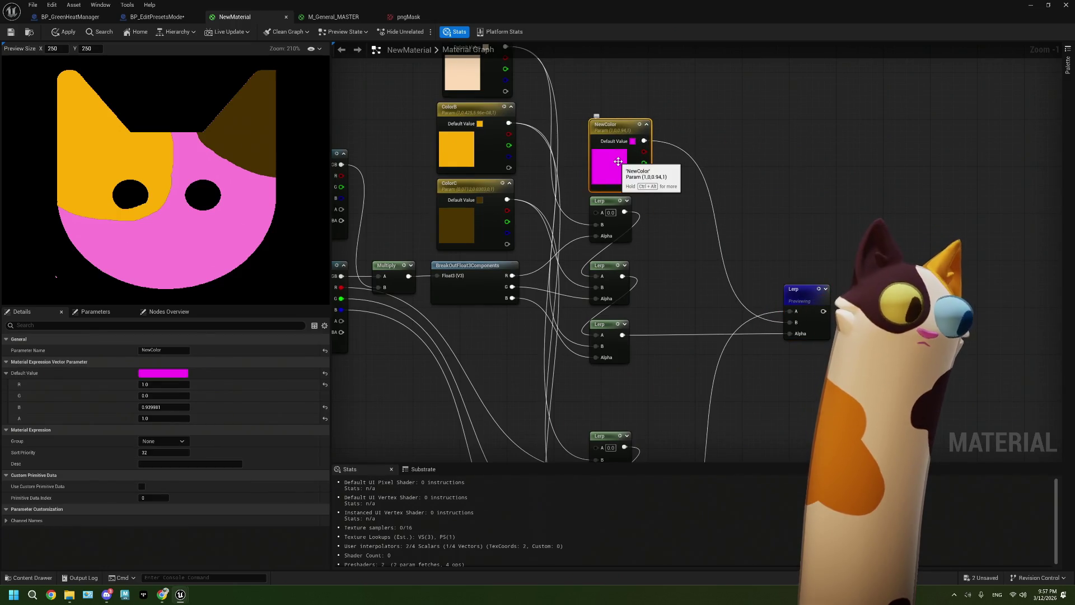
pyautogui.moveTo(656, 194); pyautogui.dragTo(678, 237)
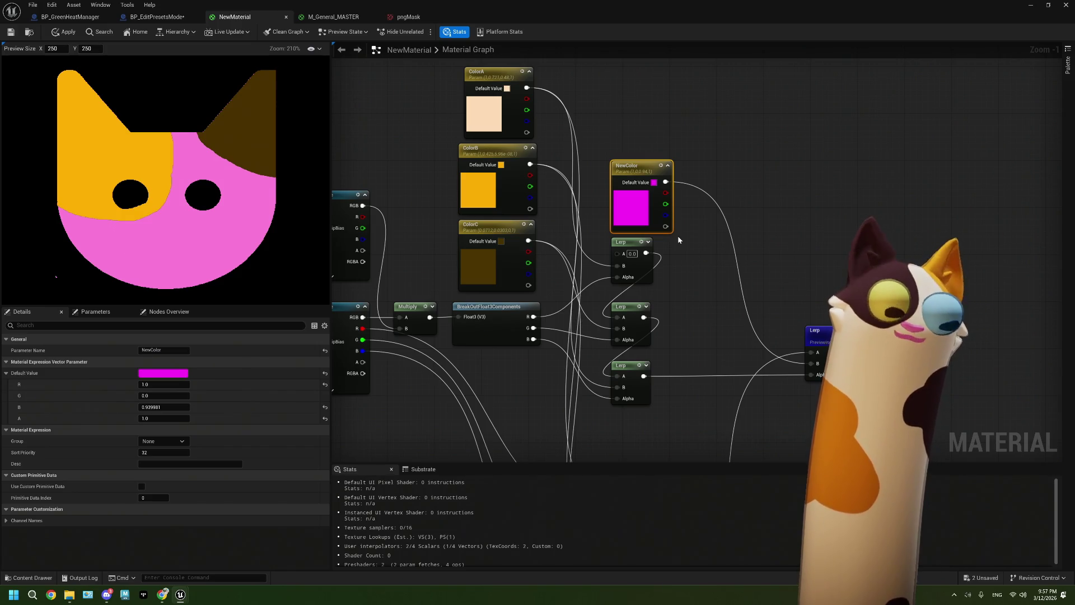
pyautogui.scroll(1, 678, 239)
pyautogui.moveTo(638, 216); pyautogui.dragTo(638, 202)
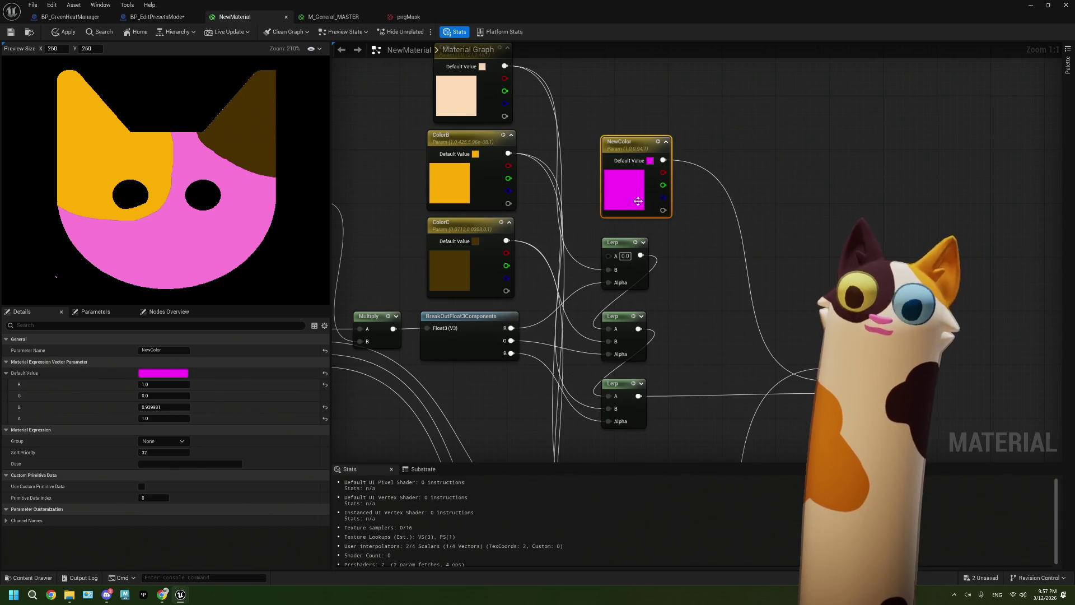
pyautogui.moveTo(673, 256); pyautogui.dragTo(719, 313)
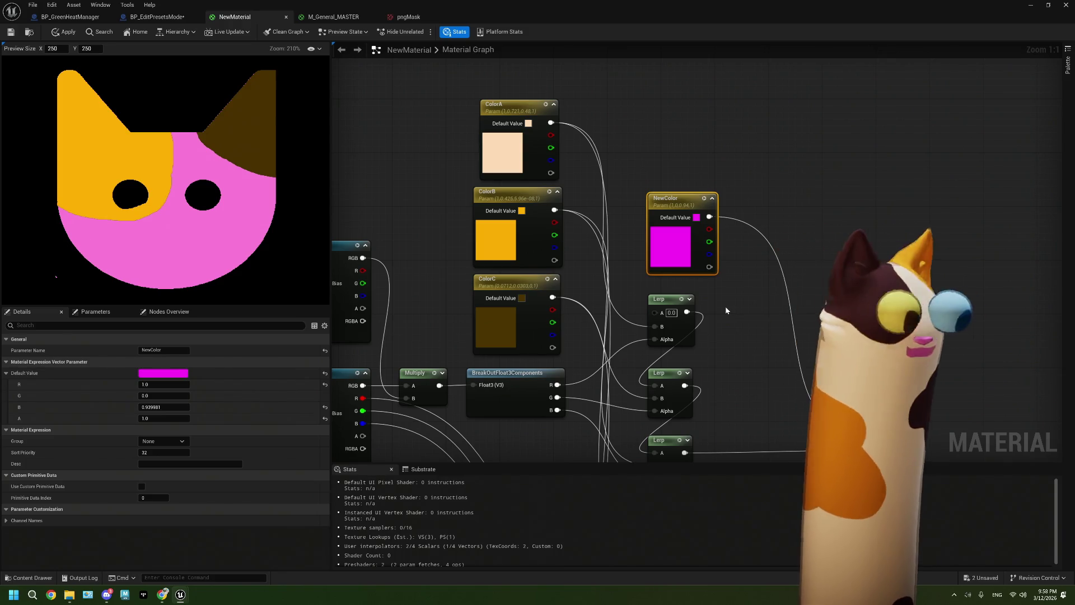
pyautogui.moveTo(725, 306); pyautogui.dragTo(643, 234)
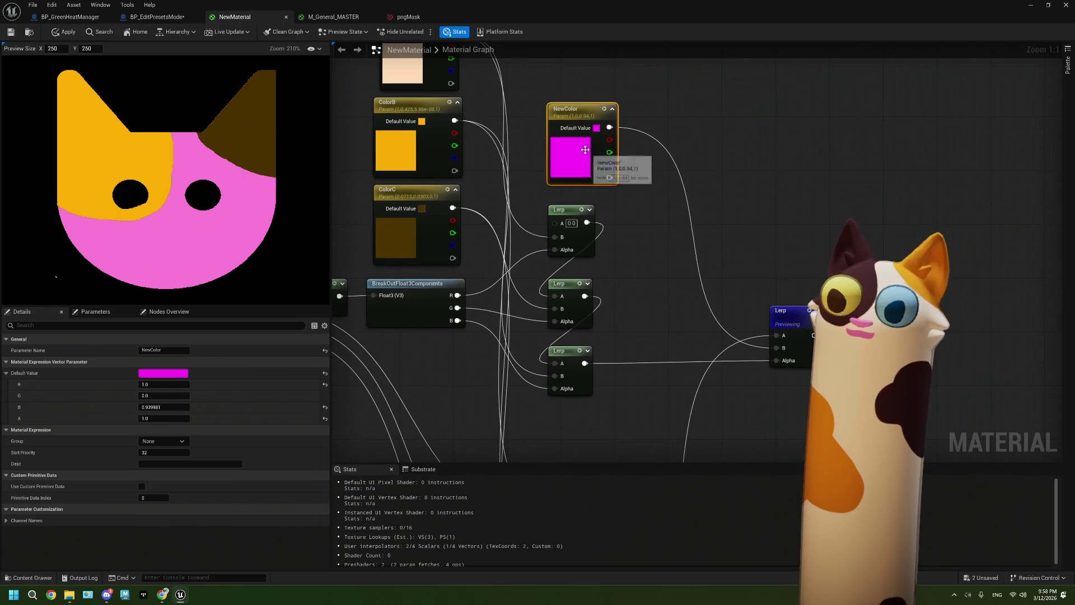
pyautogui.moveTo(568, 234); pyautogui.dragTo(797, 257)
pyautogui.moveTo(361, 277)
pyautogui.mouseDown()
pyautogui.moveTo(456, 257)
pyautogui.moveTo(445, 246)
pyautogui.moveTo(555, 249)
pyautogui.mouseUp()
# Set the ClickXY parameter's R to 0.9 and G to 0.3 in Details
pyautogui.click(370, 180)
pyautogui.click(160, 385)
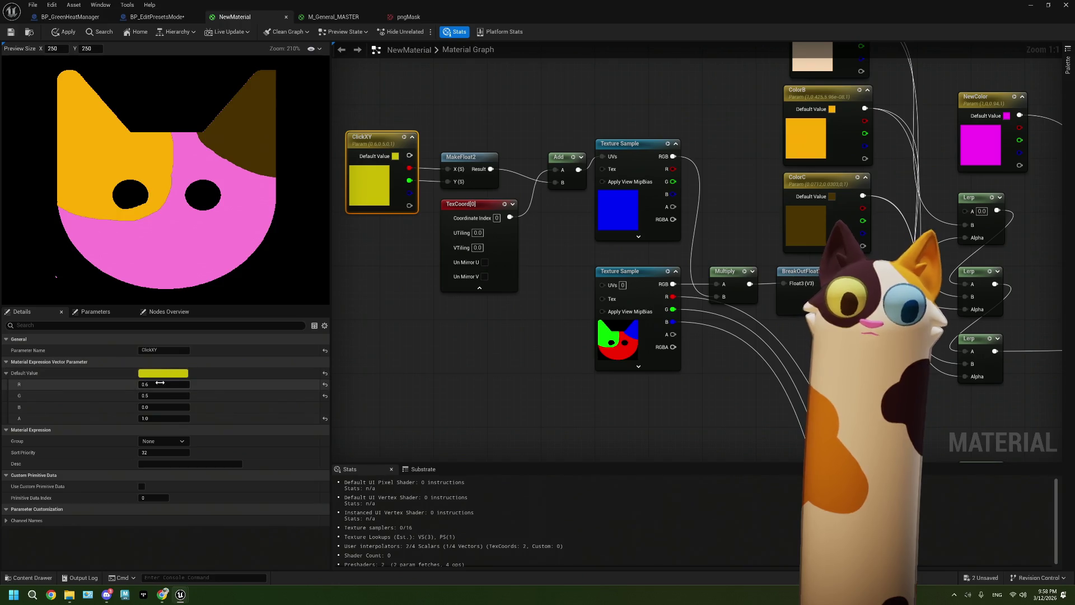
pyautogui.write('.9')
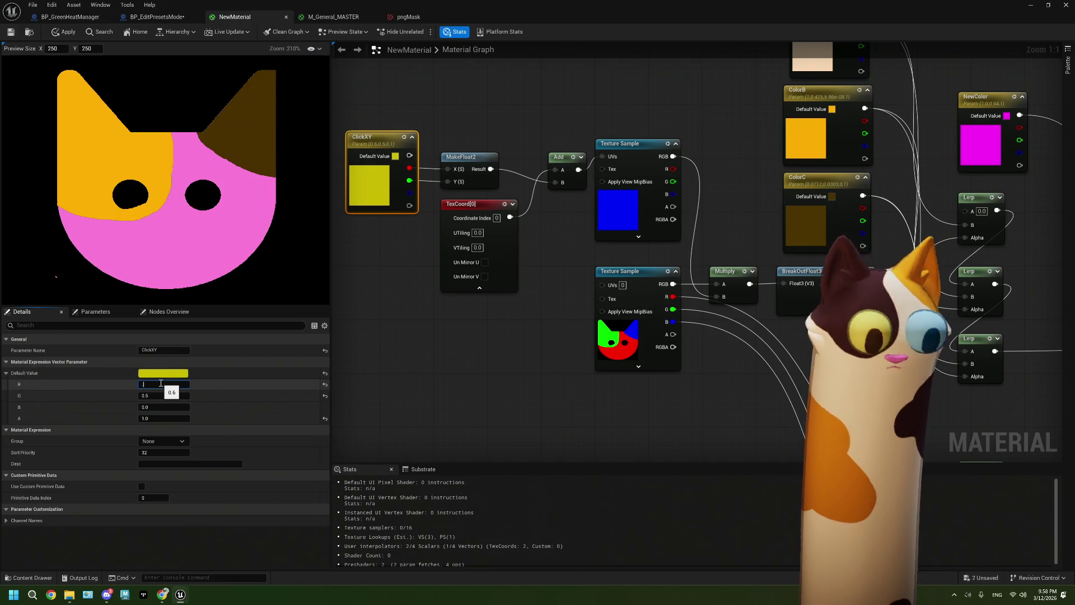
pyautogui.press('Tab')
pyautogui.write('3')
pyautogui.press('Tab')
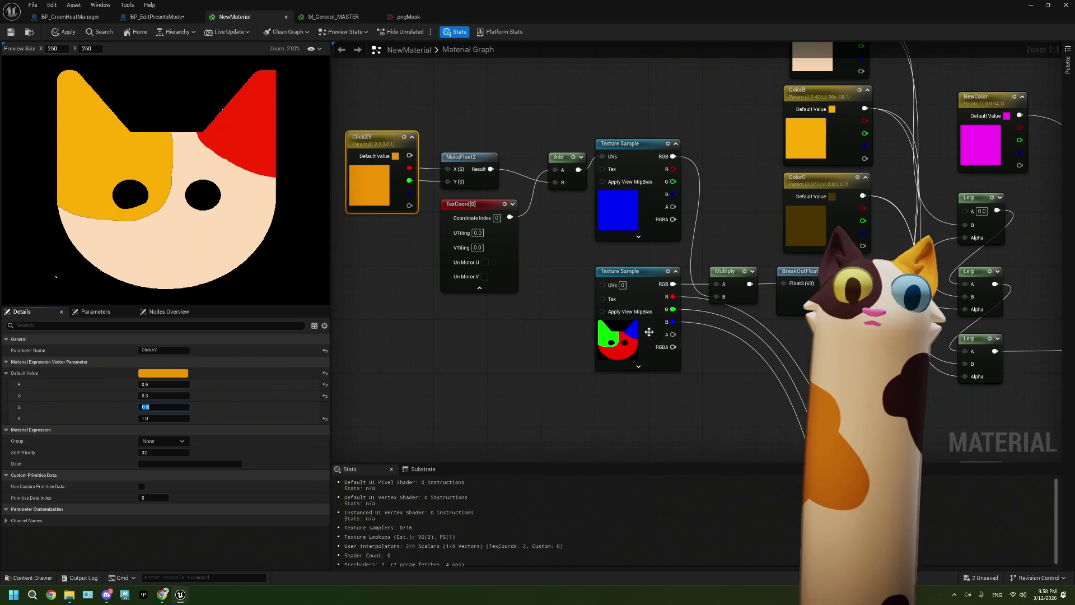
# Preview the bottom Lerp node's output in the viewport
pyautogui.moveTo(775, 336); pyautogui.dragTo(465, 338)
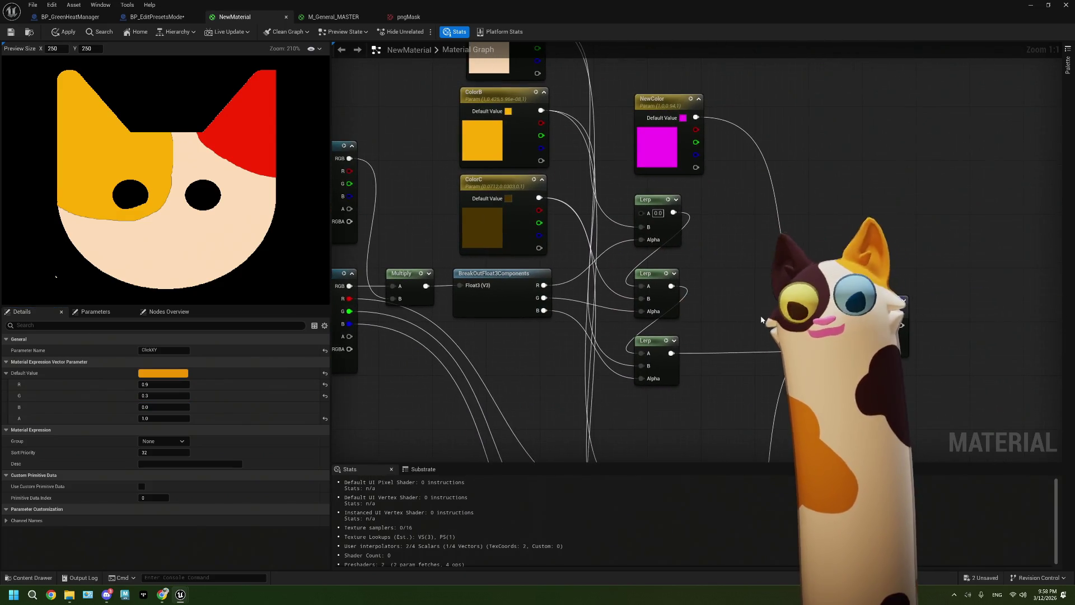
pyautogui.moveTo(762, 320)
pyautogui.mouseDown()
pyautogui.moveTo(821, 332)
pyautogui.moveTo(665, 292)
pyautogui.moveTo(587, 358)
pyautogui.moveTo(585, 348)
pyautogui.mouseUp()
pyautogui.click(563, 391)
pyautogui.press('space')
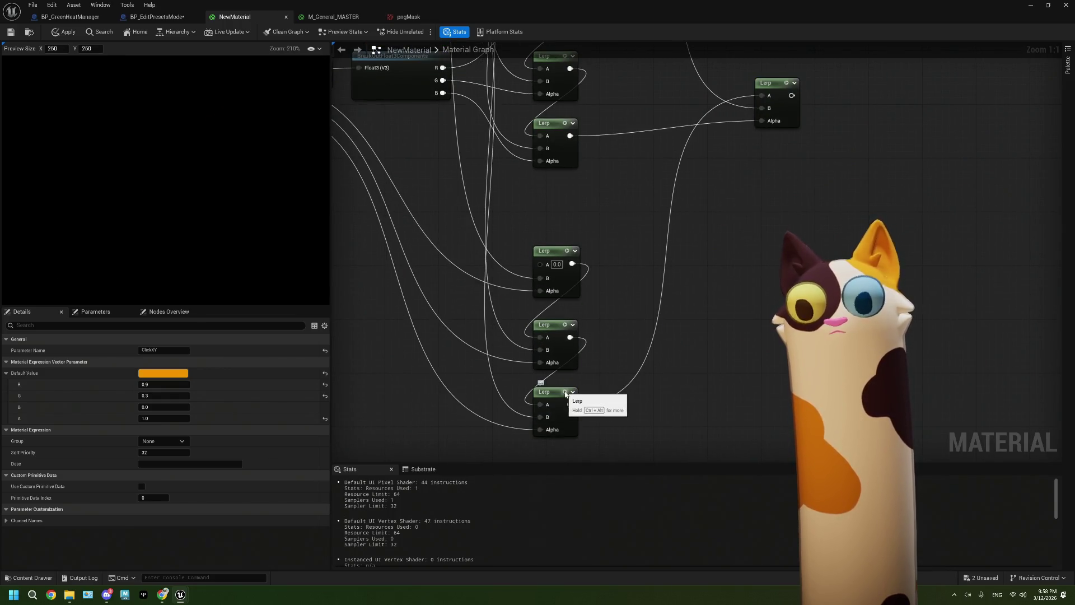
# Toggle previews of the bottom and middle Lerp nodes to compare their outputs
pyautogui.press('space')
pyautogui.press('space')
pyautogui.moveTo(635, 226); pyautogui.dragTo(624, 325)
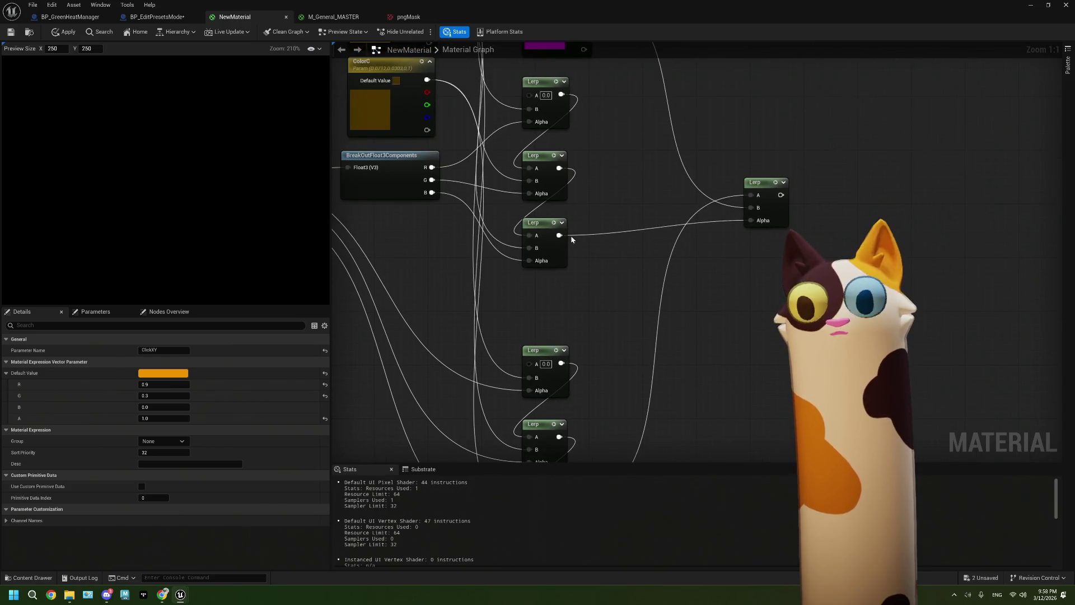
pyautogui.press('space')
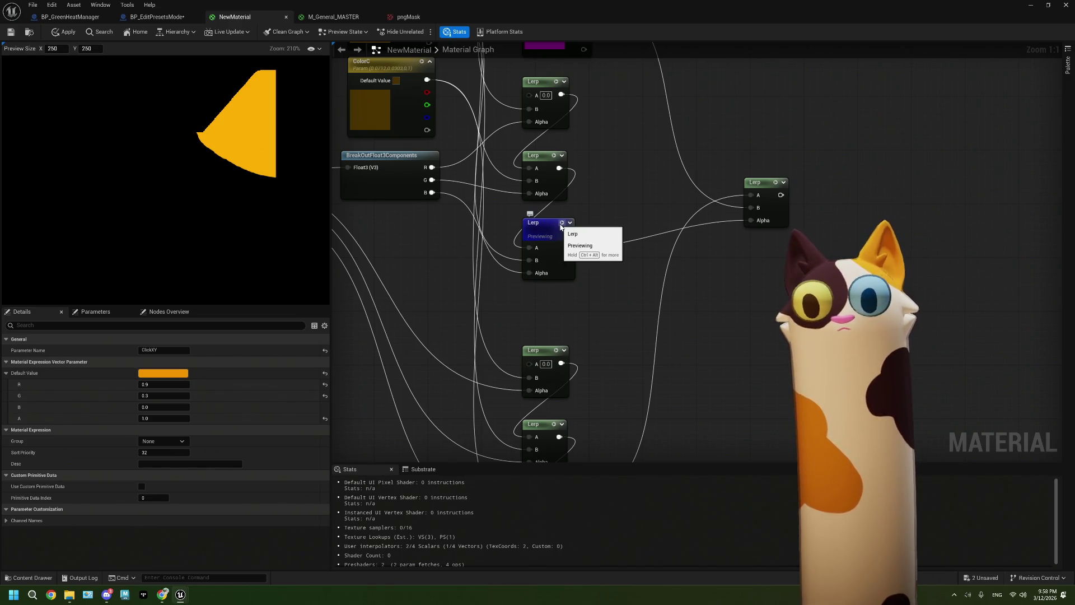
pyautogui.press('space')
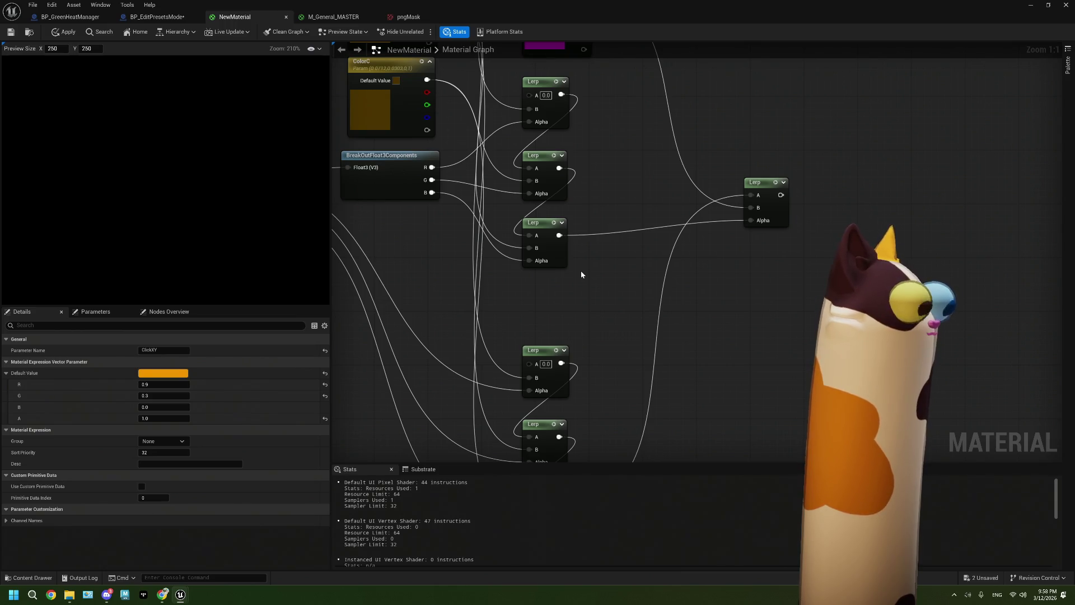
pyautogui.moveTo(653, 247)
pyautogui.mouseDown()
pyautogui.moveTo(650, 300)
pyautogui.moveTo(682, 331)
pyautogui.mouseUp()
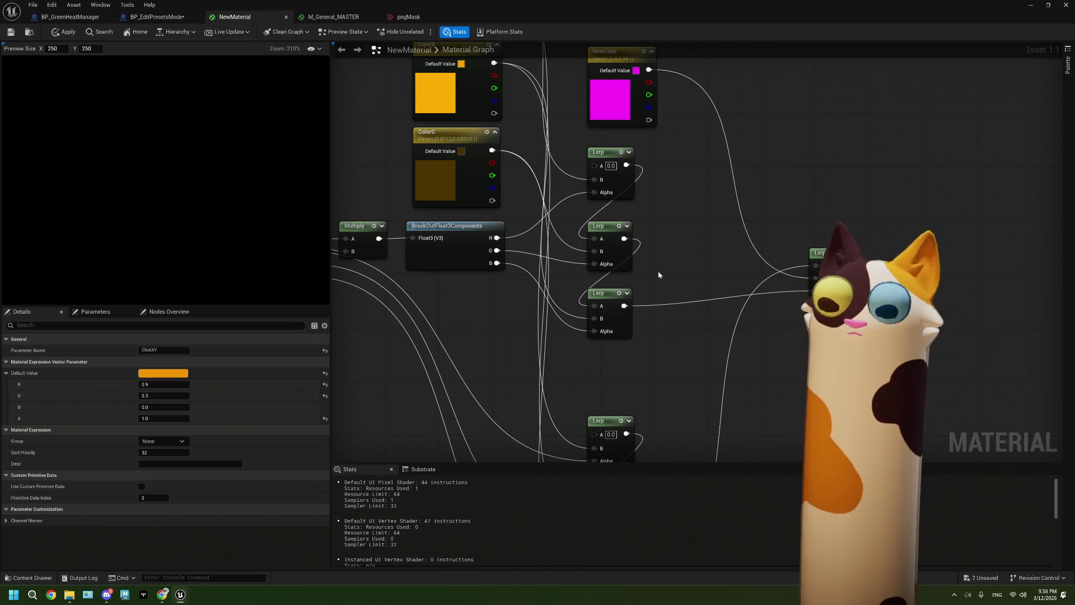
pyautogui.scroll(-1, 655, 294)
pyautogui.scroll(1, 635, 302)
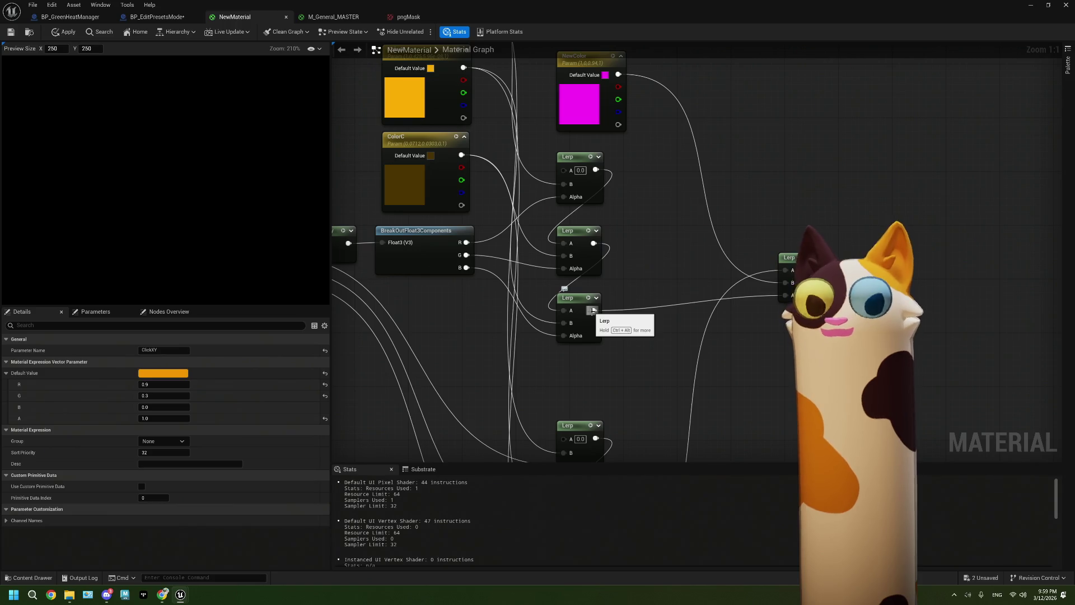
# Wire the middle Lerp's output into the final Lerp's Alpha input
pyautogui.moveTo(594, 310); pyautogui.dragTo(786, 295)
pyautogui.click(640, 226)
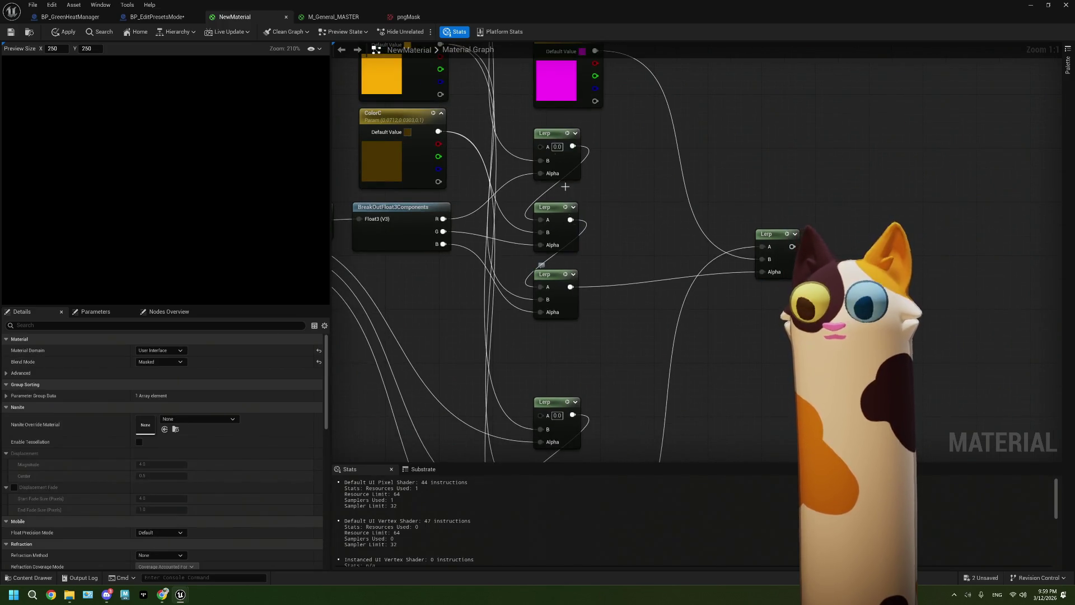
pyautogui.moveTo(571, 287); pyautogui.dragTo(616, 289)
# Add a ComponentMask on the Lerp output passing only the A channel, and preview it
pyautogui.write('comp')
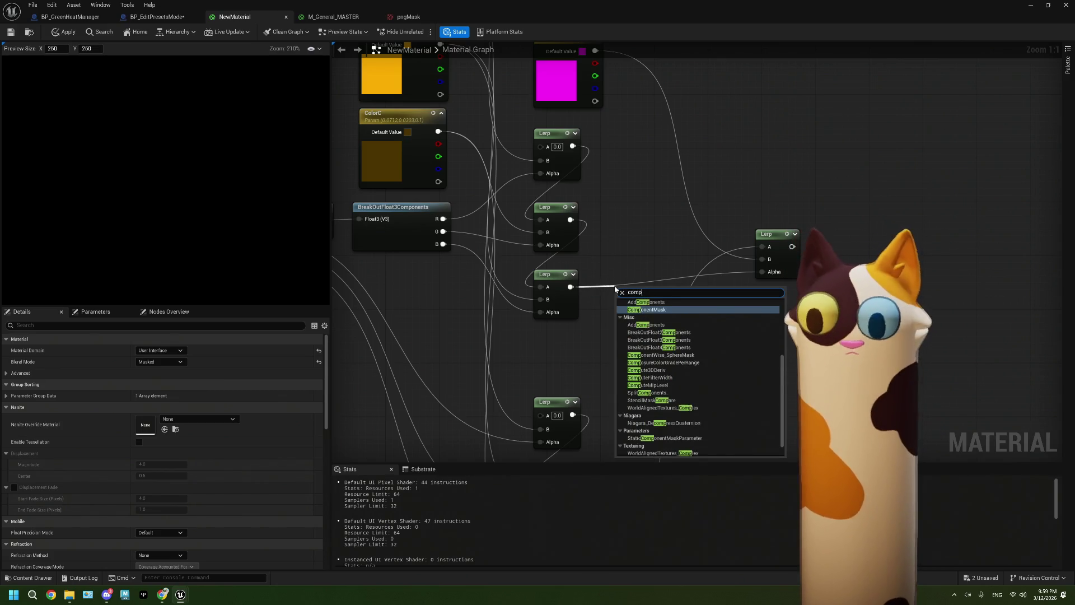
pyautogui.click(652, 310)
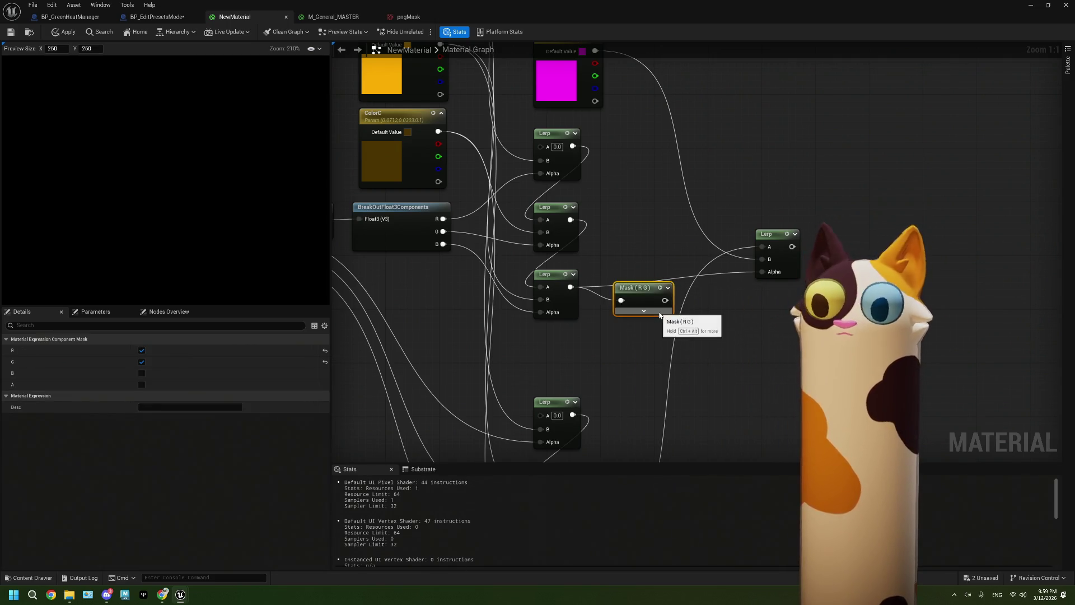
pyautogui.click(636, 313)
pyautogui.click(636, 328)
pyautogui.click(636, 356)
pyautogui.press('space')
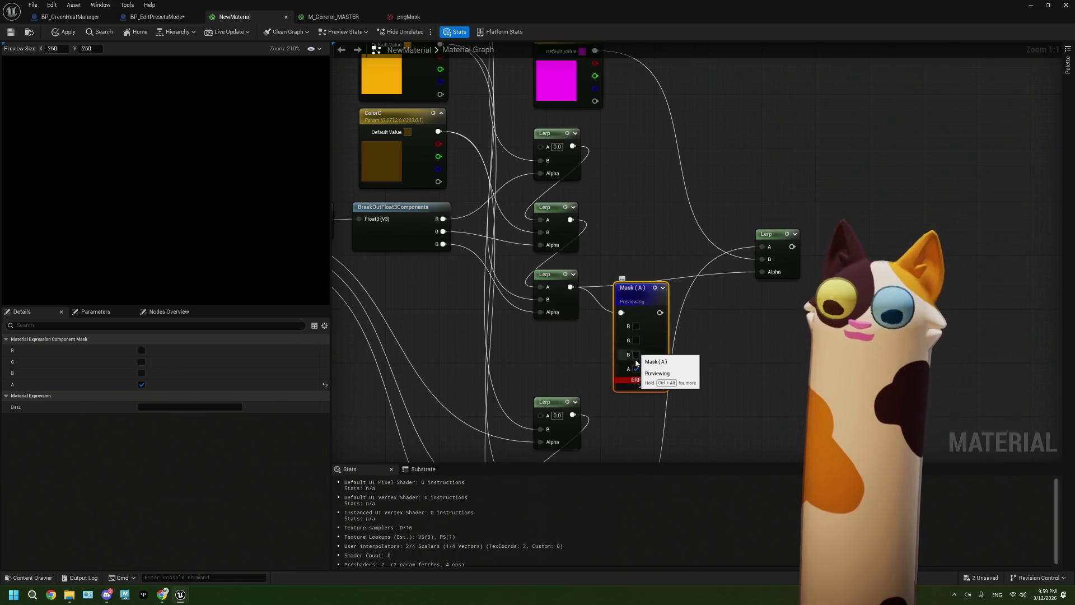
# Delete the erroring mask node and pull a new connection from the Lerp's A input
pyautogui.scroll(-1, 564, 511)
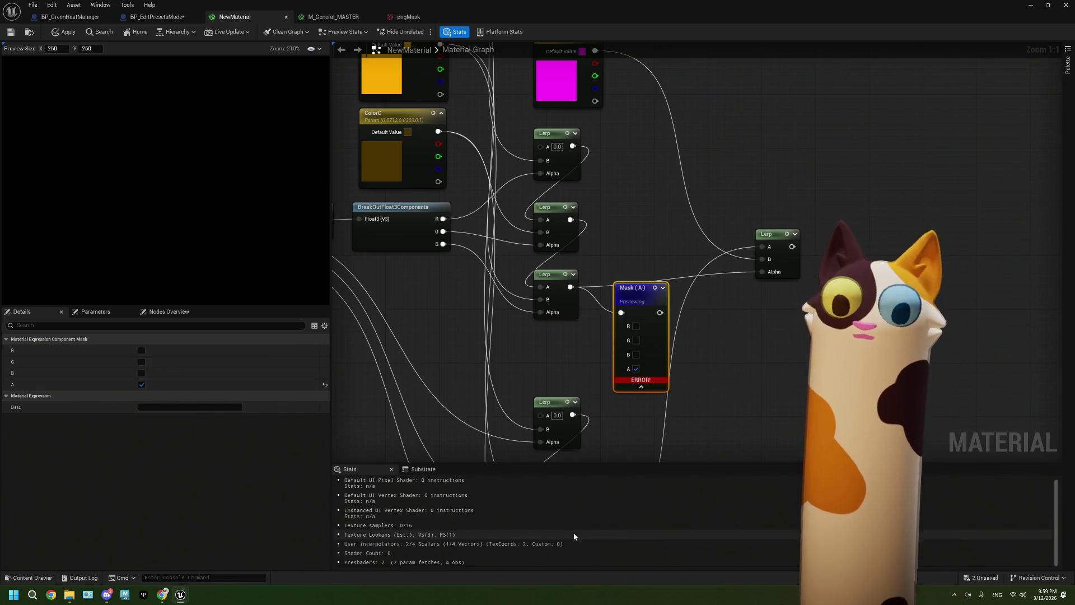
pyautogui.scroll(1, 563, 511)
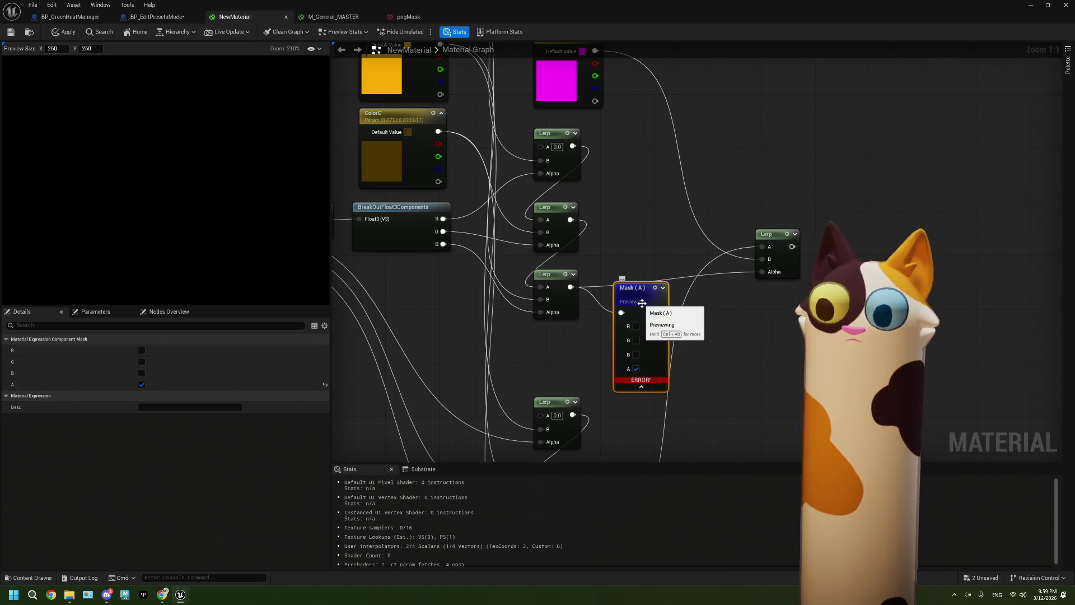
pyautogui.moveTo(642, 381)
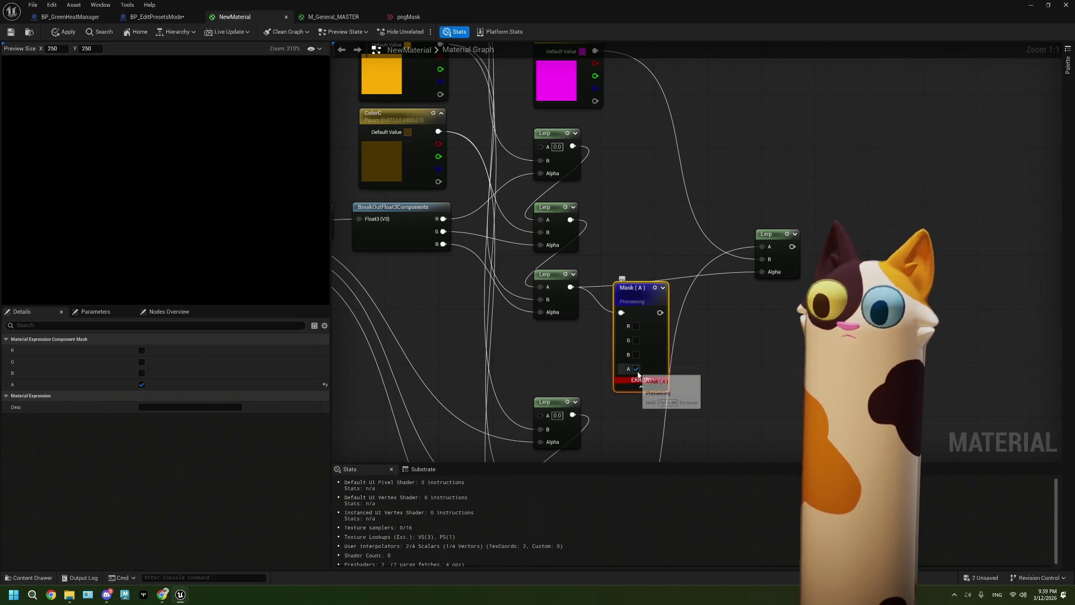
pyautogui.click(636, 368)
pyautogui.press('Delete')
pyautogui.moveTo(619, 242)
pyautogui.mouseDown()
pyautogui.moveTo(686, 346)
pyautogui.moveTo(768, 424)
pyautogui.mouseUp()
pyautogui.moveTo(689, 329); pyautogui.dragTo(665, 166)
# Add a black 0,0,0,0 Constant4Vector into the Lerp's A input and move it upward
pyautogui.press('4')
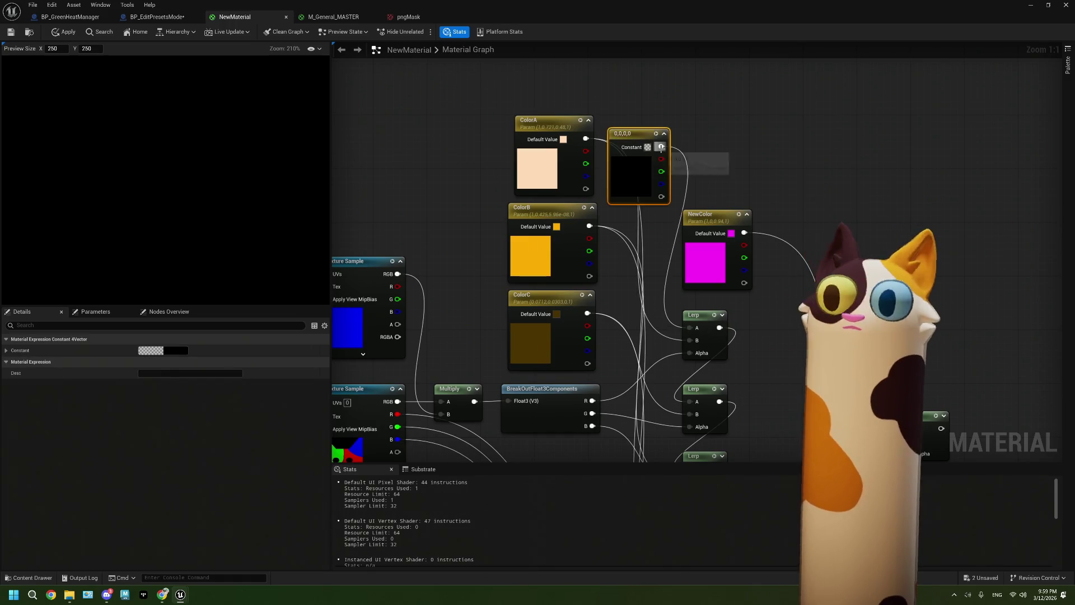
pyautogui.moveTo(622, 131); pyautogui.dragTo(649, 79)
pyautogui.click(171, 351)
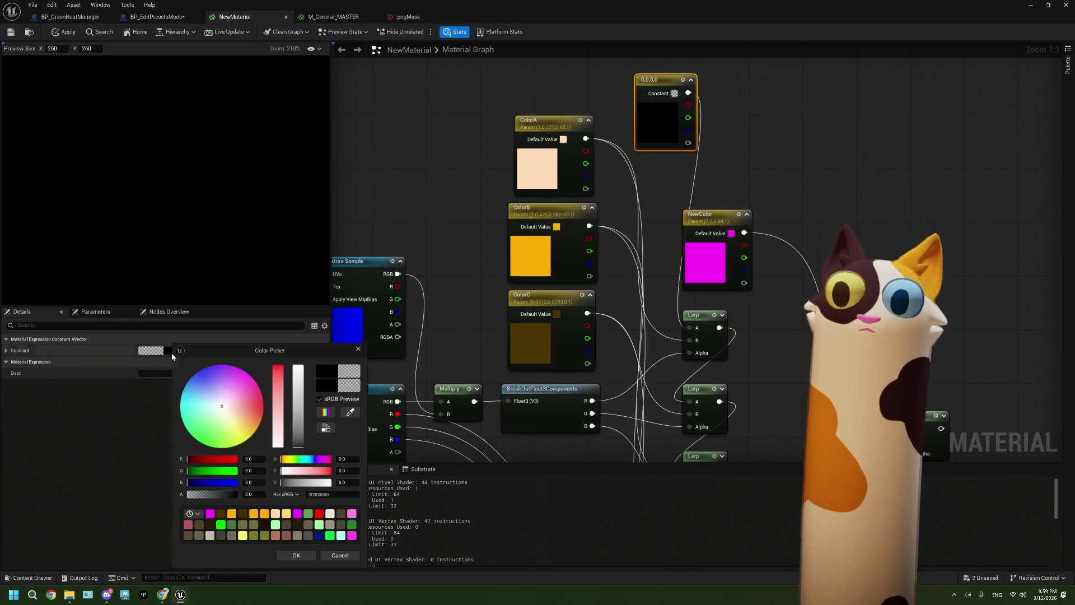
pyautogui.click(332, 556)
pyautogui.moveTo(717, 462)
pyautogui.mouseDown()
pyautogui.moveTo(637, 354)
pyautogui.moveTo(571, 322)
pyautogui.moveTo(616, 317)
pyautogui.mouseUp()
# Add a ComponentMask on the third Lerp passing only alpha, and preview it
pyautogui.write('comp')
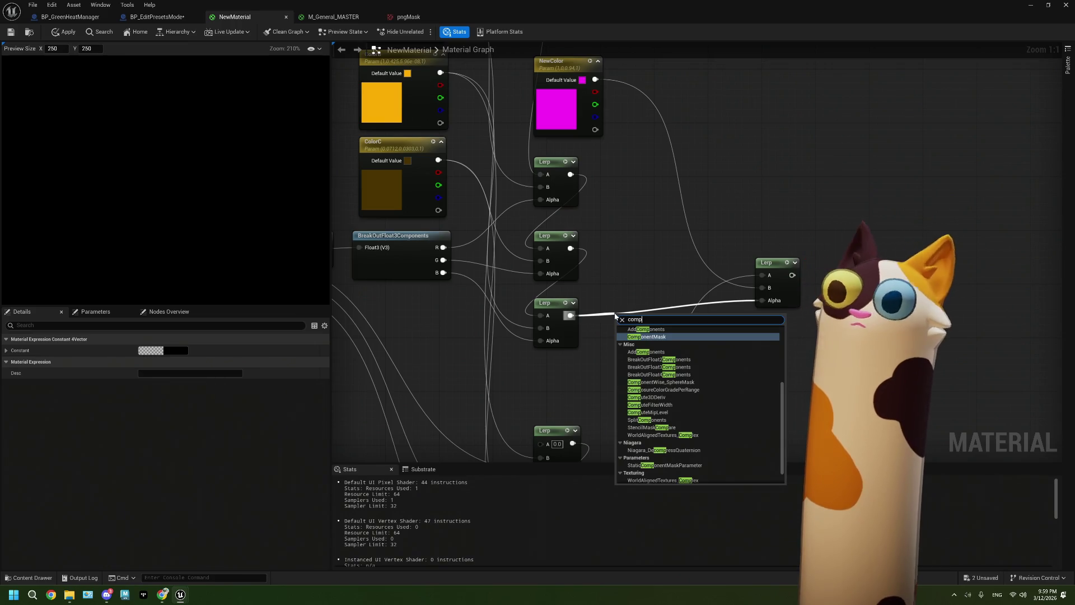
pyautogui.click(649, 335)
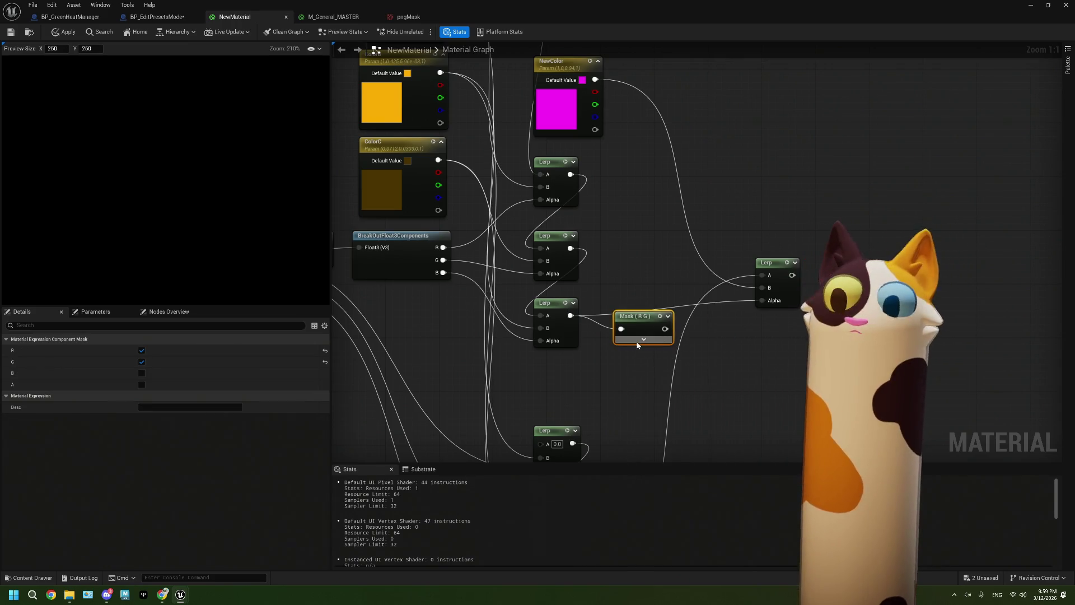
pyautogui.click(644, 338)
pyautogui.click(635, 342)
pyautogui.click(637, 358)
pyautogui.click(636, 386)
pyautogui.click(655, 317)
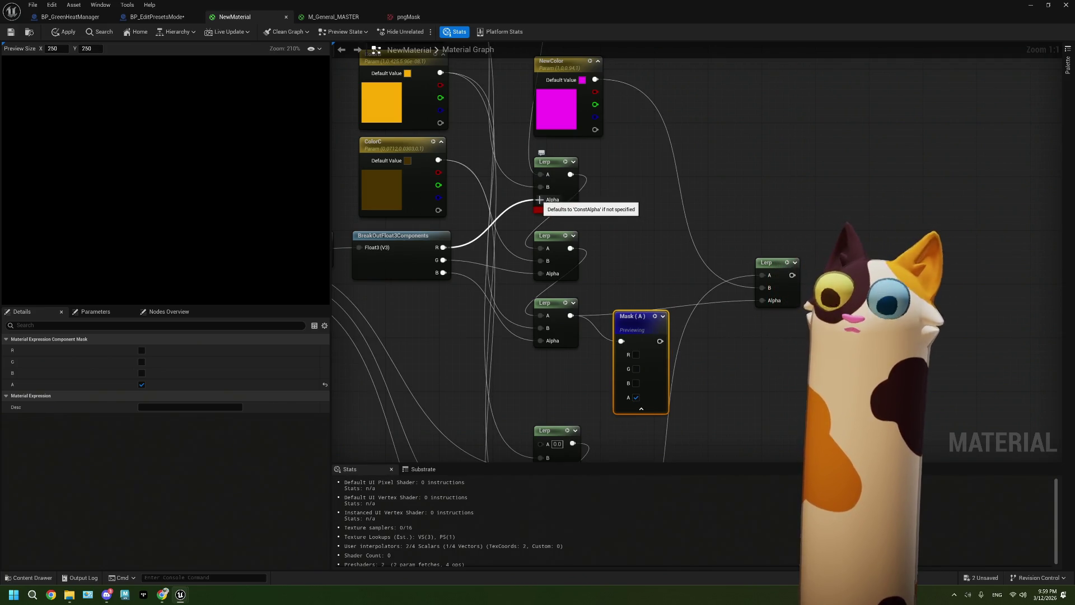
# Inspect the erroring Lerp, delete the black constant node, then open Windows search
pyautogui.scroll(-1, 519, 502)
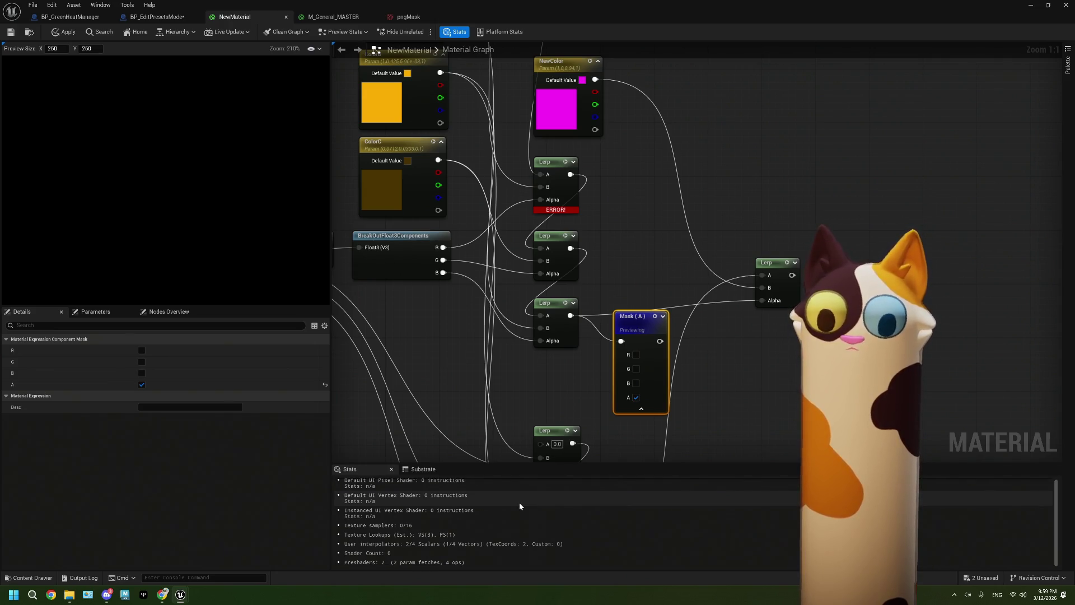
pyautogui.scroll(1, 519, 502)
pyautogui.moveTo(567, 193); pyautogui.dragTo(649, 267)
pyautogui.click(650, 267)
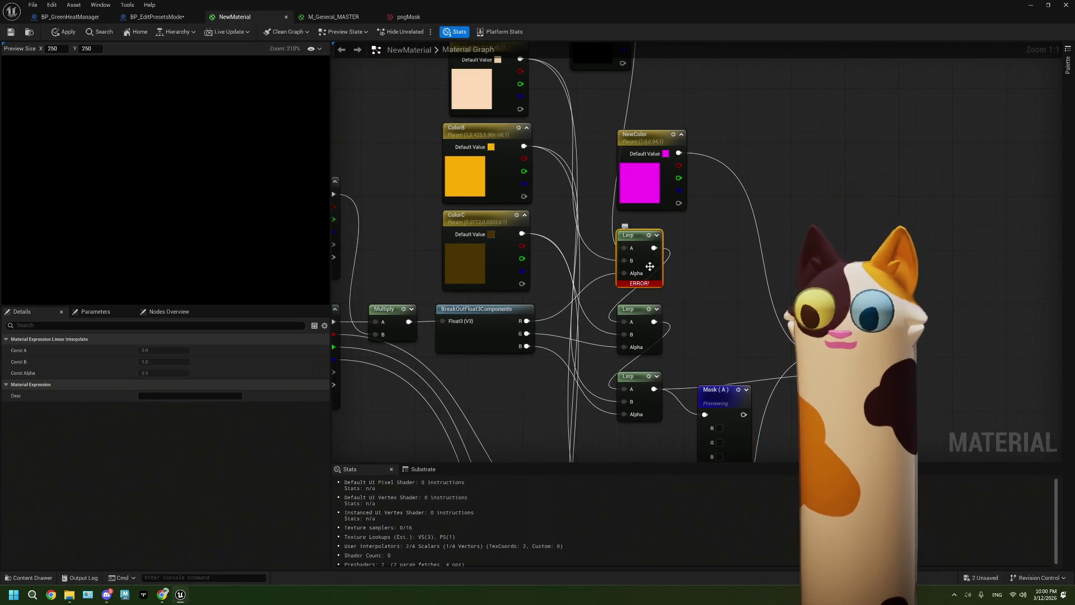
pyautogui.moveTo(679, 317); pyautogui.dragTo(698, 330)
pyautogui.moveTo(612, 152)
pyautogui.mouseDown()
pyautogui.moveTo(513, 118)
pyautogui.moveTo(503, 101)
pyautogui.mouseUp()
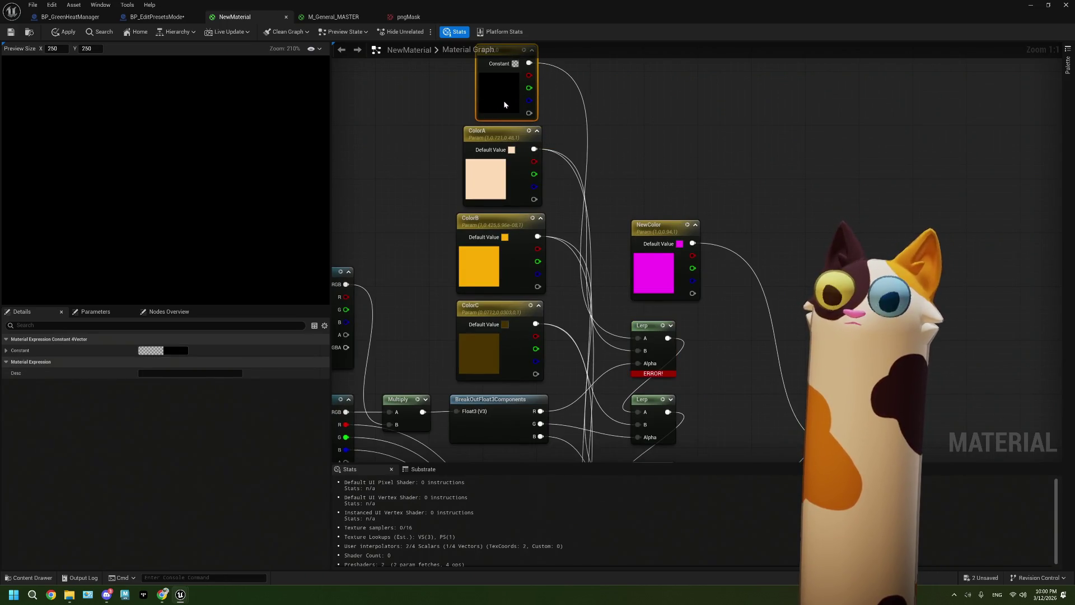
pyautogui.press('Delete')
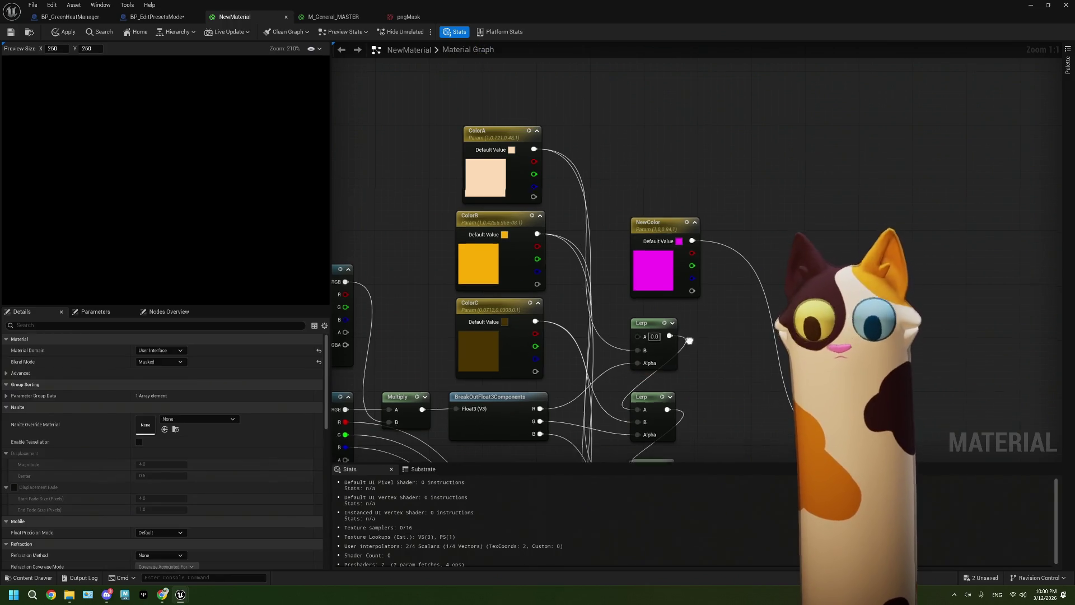
pyautogui.moveTo(690, 344); pyautogui.dragTo(677, 306)
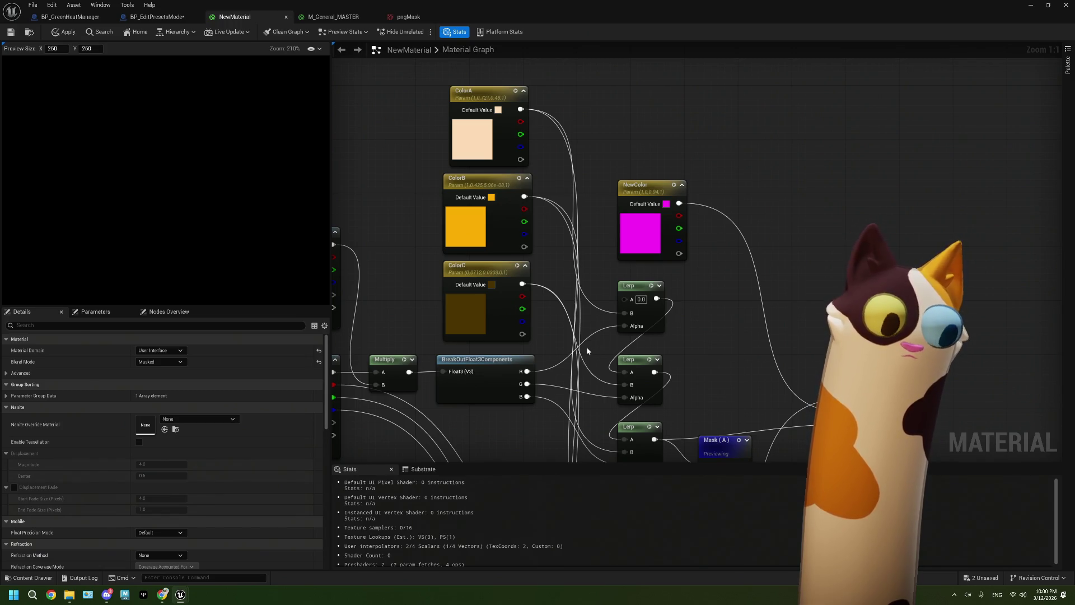
pyautogui.click(32, 595)
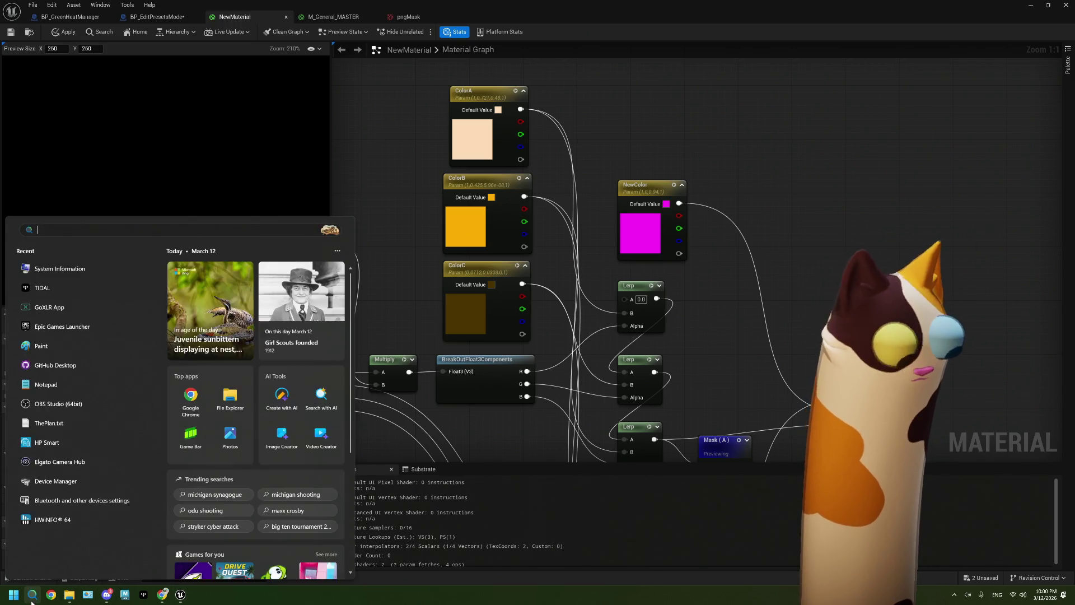
# Launch Paint, fill the canvas black, and pick white with the brush tool
pyautogui.write('paint')
pyautogui.press('Return')
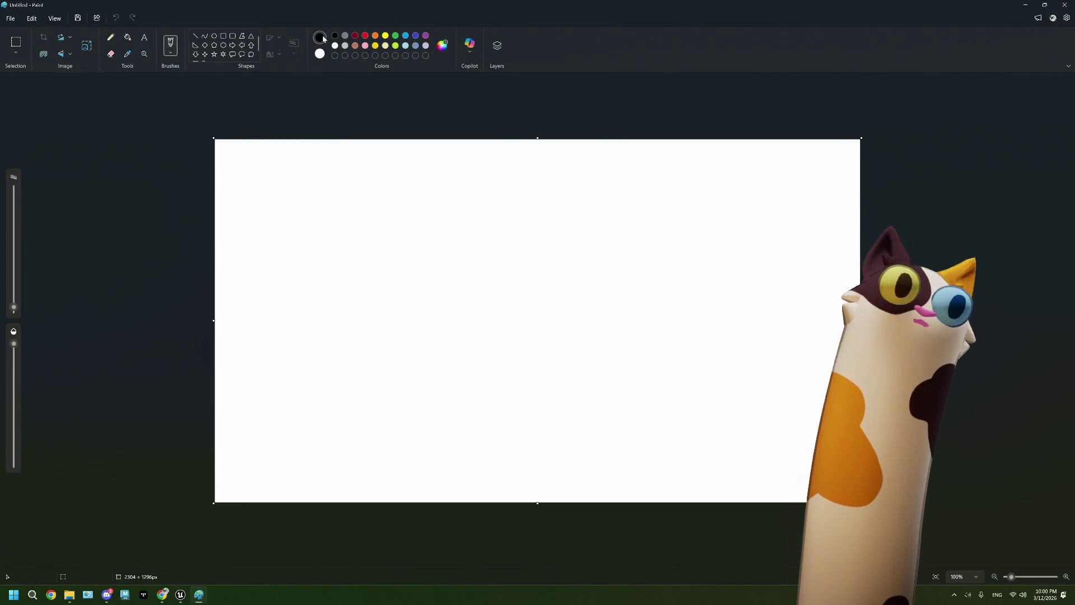
pyautogui.click(128, 37)
pyautogui.click(369, 230)
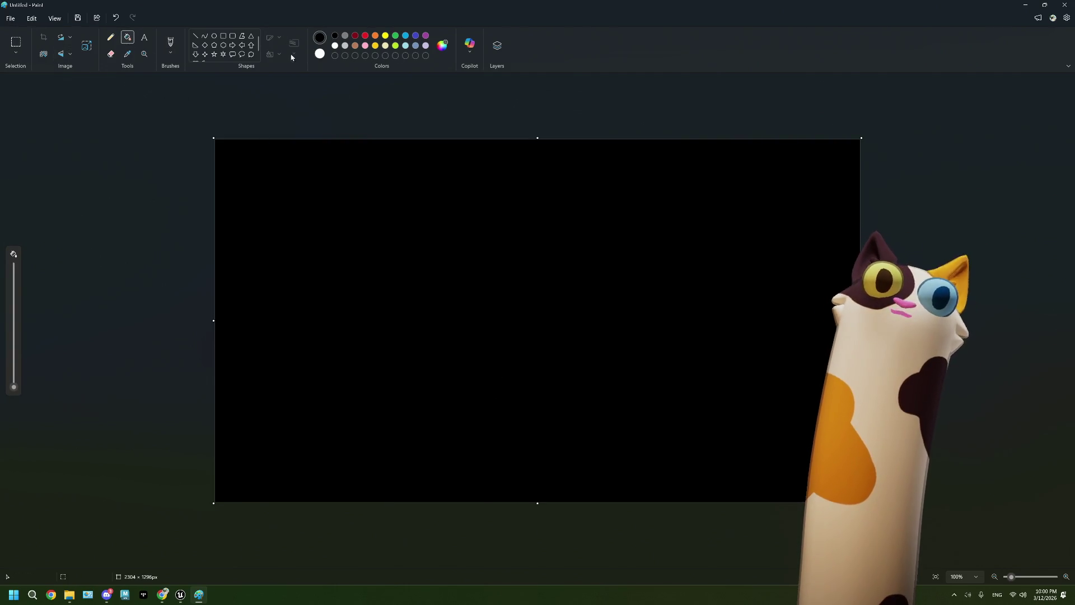
pyautogui.click(335, 48)
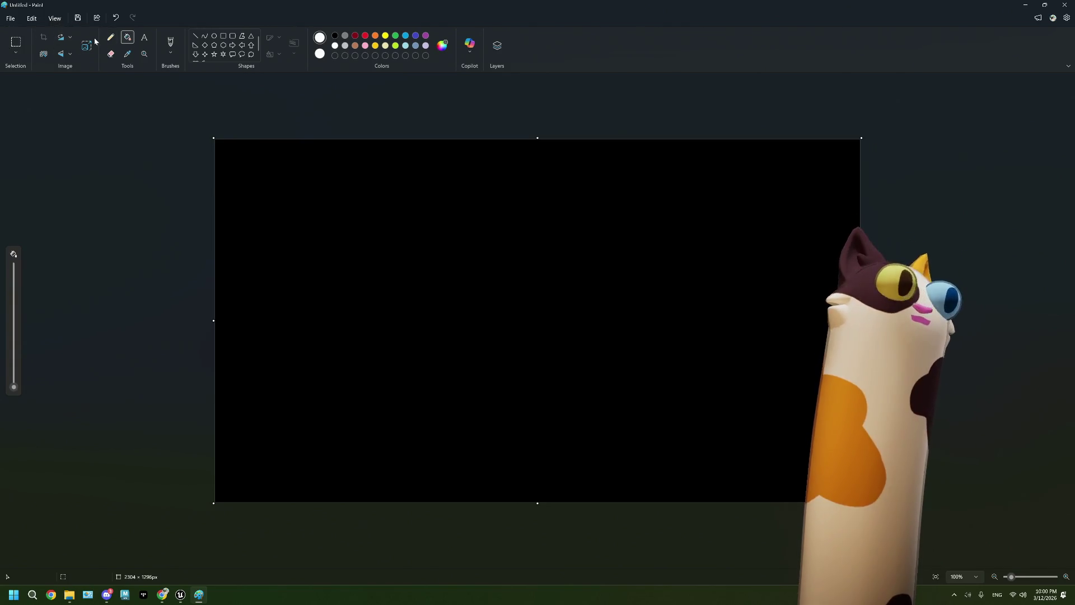
pyautogui.click(170, 45)
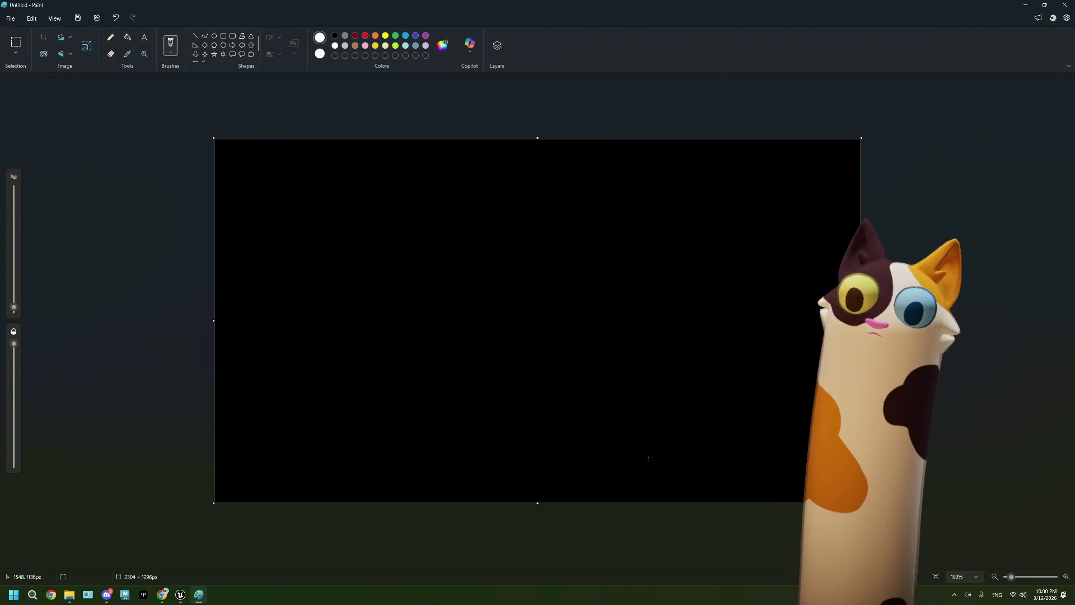
# Brush the cat head's sides and left ear in white, plus a rectangle at top left
pyautogui.moveTo(649, 479); pyautogui.dragTo(650, 342)
pyautogui.moveTo(705, 307); pyautogui.dragTo(722, 456)
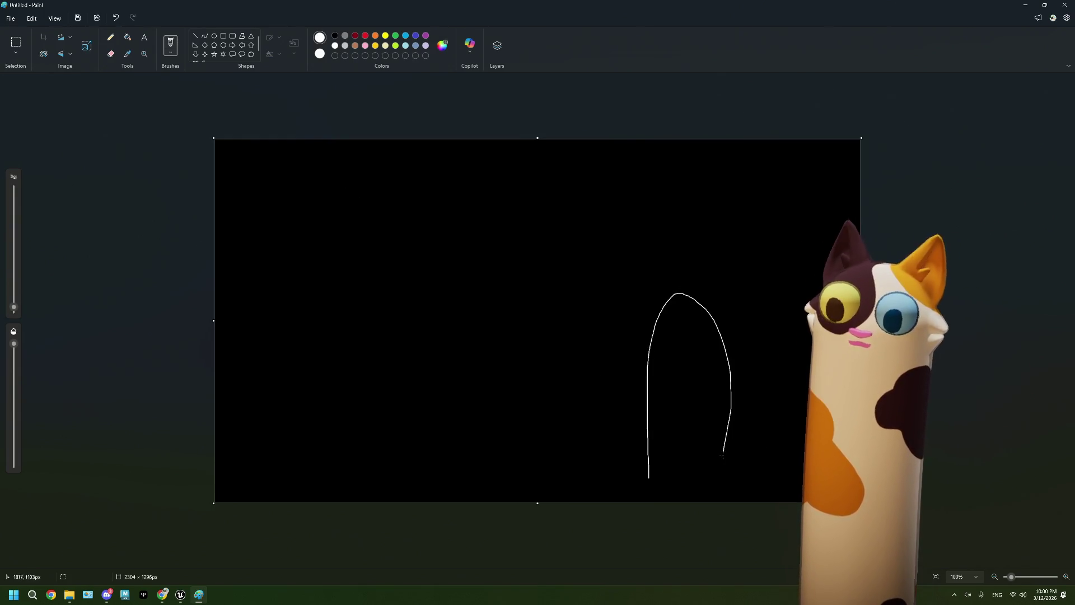
pyautogui.moveTo(664, 297)
pyautogui.mouseDown()
pyautogui.moveTo(640, 336)
pyautogui.moveTo(677, 315)
pyautogui.moveTo(731, 323)
pyautogui.mouseUp()
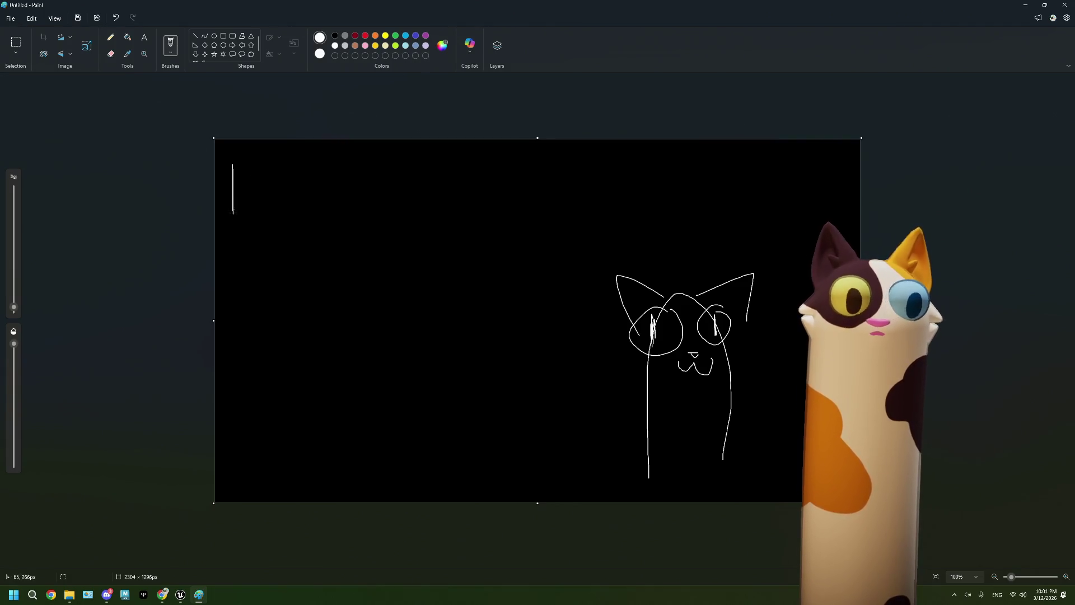
pyautogui.moveTo(234, 164)
pyautogui.mouseDown()
pyautogui.moveTo(565, 168)
pyautogui.moveTo(565, 224)
pyautogui.moveTo(318, 228)
pyautogui.moveTo(230, 214)
pyautogui.mouseUp()
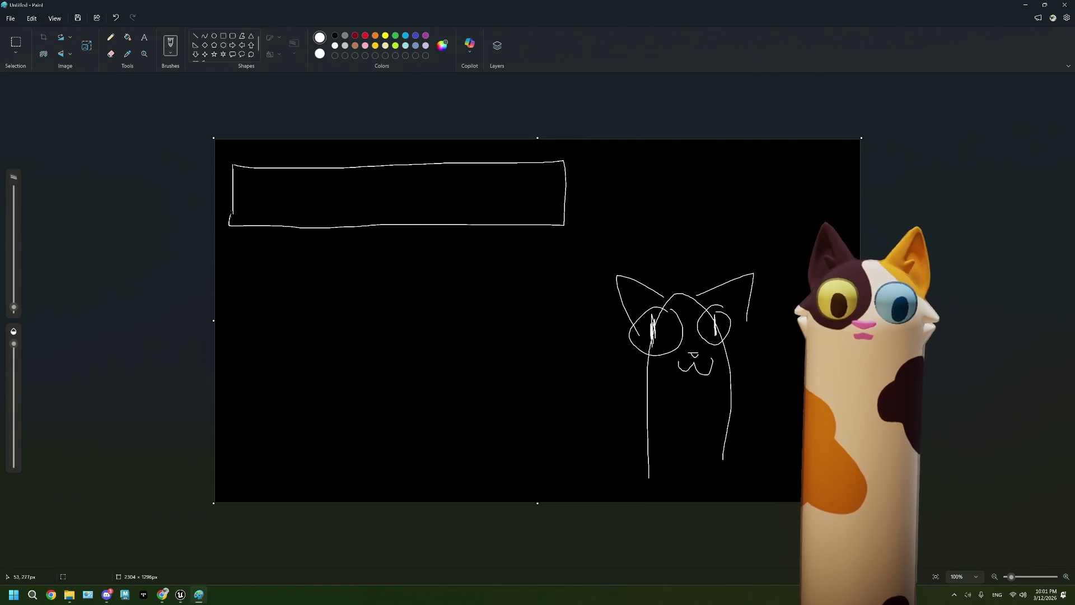
# Enlarge the brush and paint red, orange and yellow dots inside the box
pyautogui.click(367, 39)
pyautogui.moveTo(13, 272); pyautogui.dragTo(14, 212)
pyautogui.click(250, 195)
pyautogui.hotkey('ctrl', 'z')
pyautogui.click(262, 197)
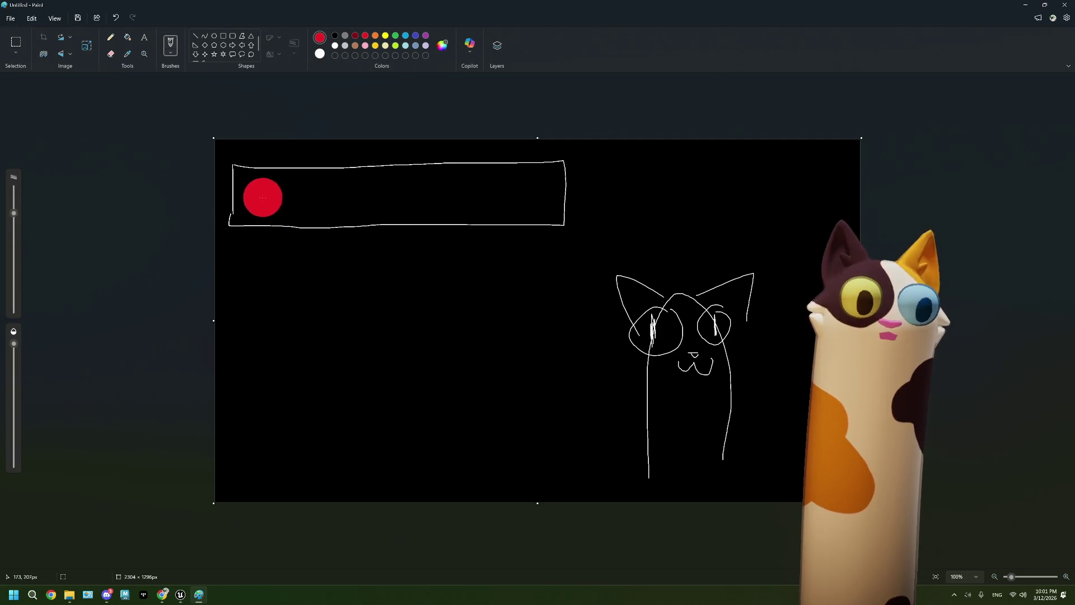
pyautogui.click(375, 35)
pyautogui.click(304, 197)
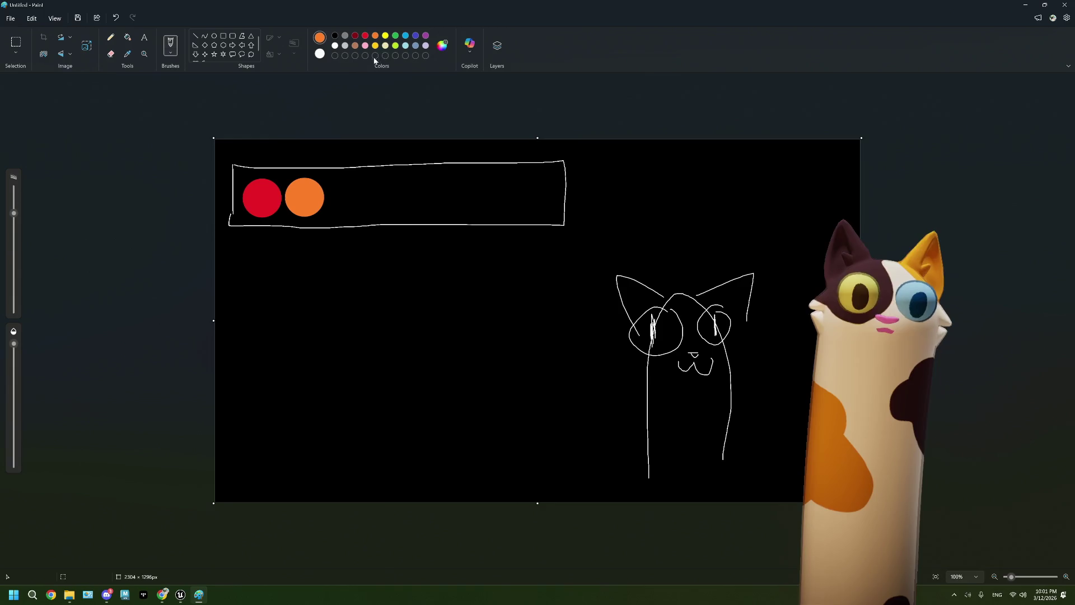
pyautogui.click(386, 36)
pyautogui.click(346, 199)
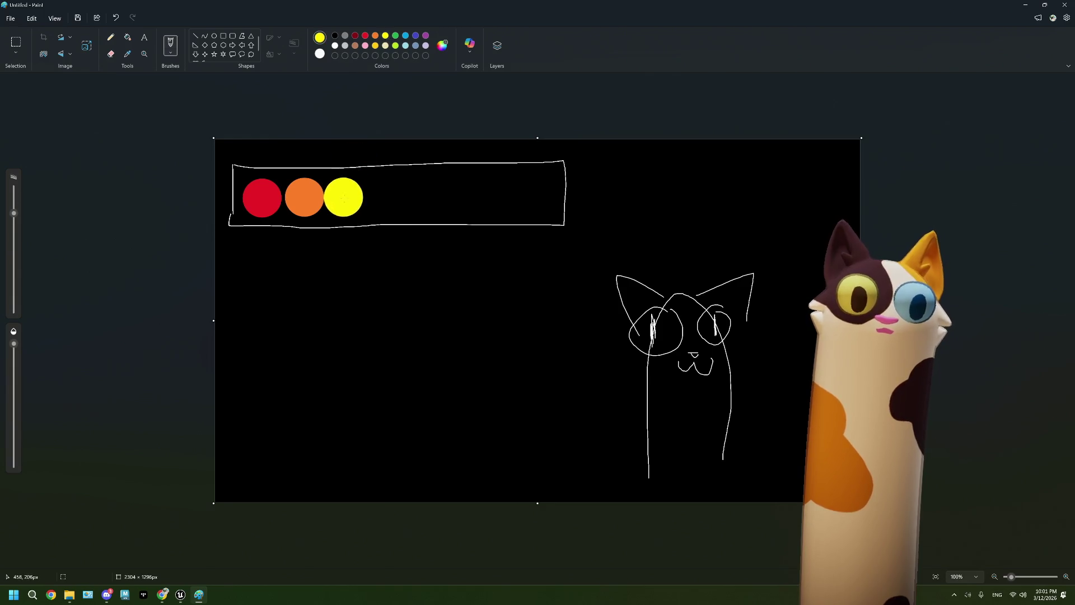
# Paint green, blue, indigo and purple dots, then shrink the brush back to thin
pyautogui.click(396, 36)
pyautogui.click(389, 197)
pyautogui.click(405, 36)
pyautogui.click(430, 196)
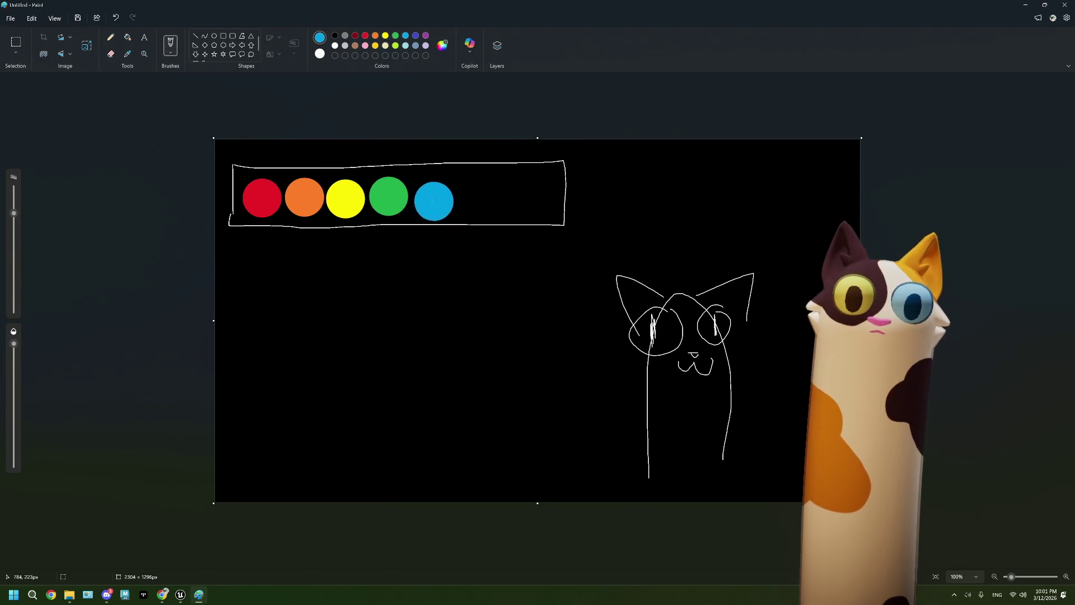
pyautogui.click(416, 35)
pyautogui.click(473, 194)
pyautogui.click(425, 35)
pyautogui.click(520, 192)
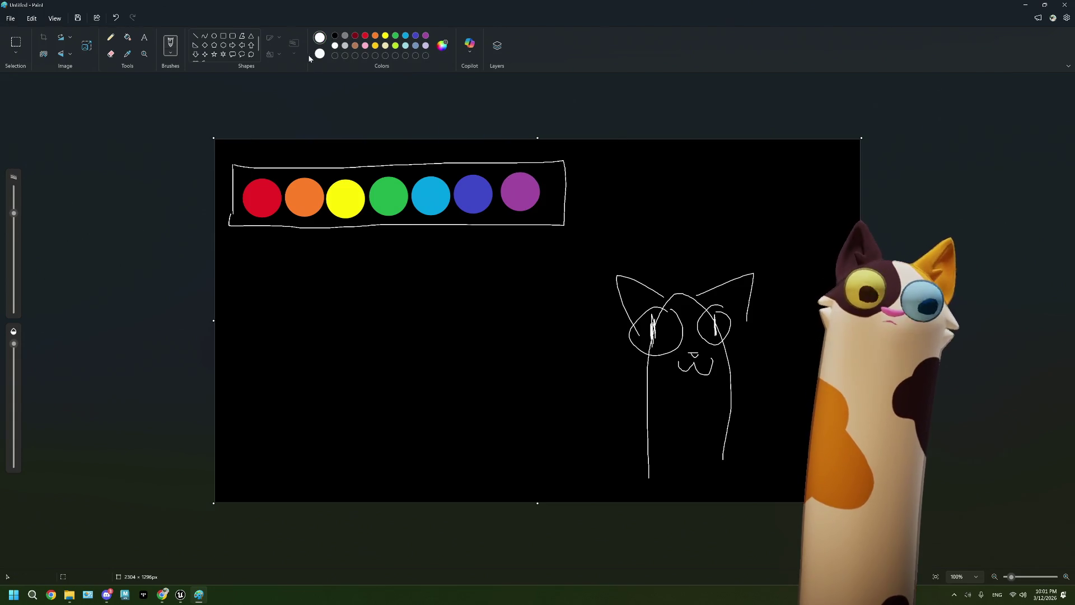
pyautogui.moveTo(16, 245); pyautogui.dragTo(14, 302)
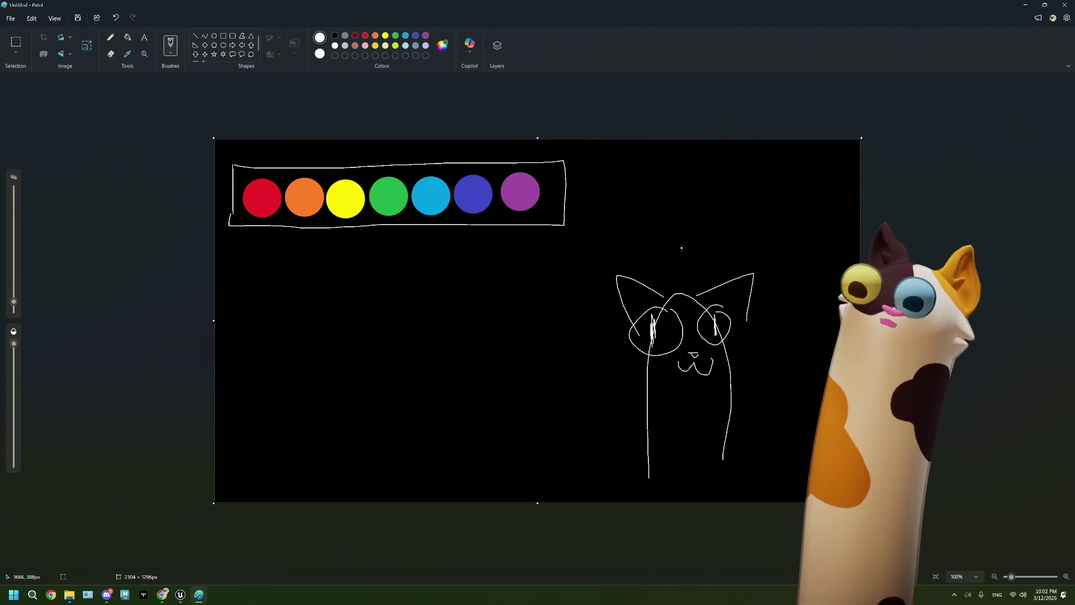
# Draw a second cat head outline with ears and chin at the top right
pyautogui.moveTo(634, 182)
pyautogui.mouseDown()
pyautogui.moveTo(618, 154)
pyautogui.moveTo(700, 168)
pyautogui.moveTo(728, 152)
pyautogui.moveTo(730, 180)
pyautogui.mouseUp()
pyautogui.moveTo(629, 185); pyautogui.dragTo(615, 197)
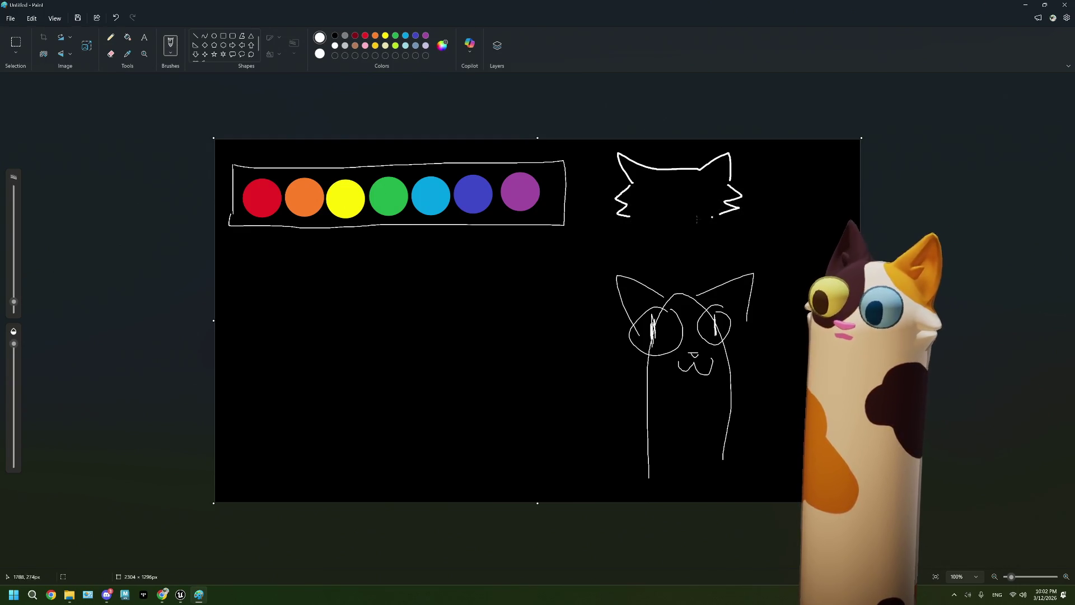
pyautogui.moveTo(634, 217)
pyautogui.mouseDown()
pyautogui.moveTo(663, 239)
pyautogui.moveTo(715, 218)
pyautogui.mouseUp()
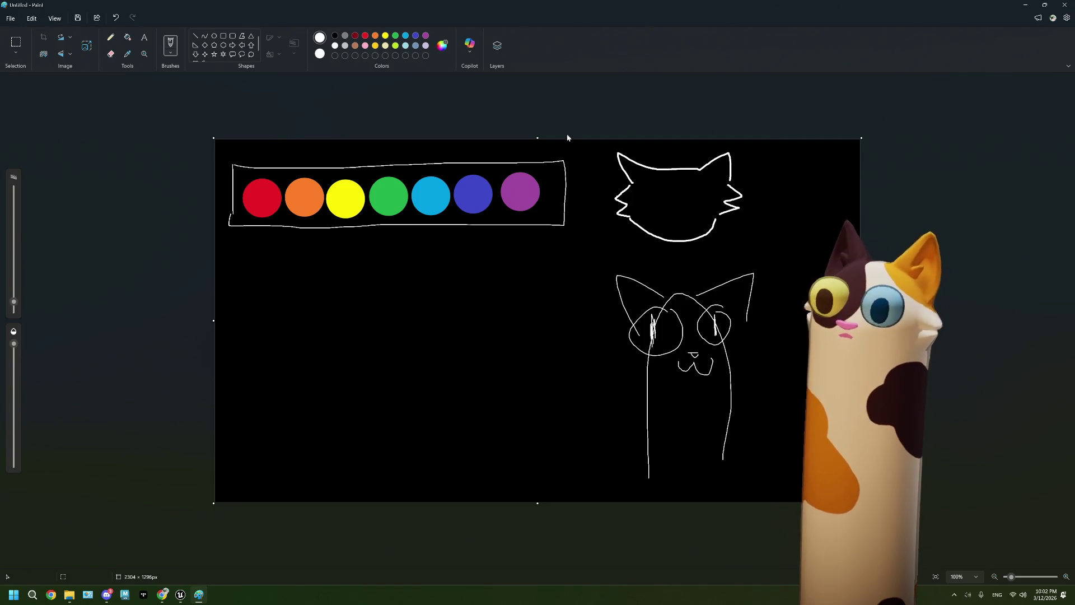
pyautogui.moveTo(649, 171)
pyautogui.mouseDown()
pyautogui.moveTo(675, 203)
pyautogui.moveTo(638, 164)
pyautogui.moveTo(638, 208)
pyautogui.moveTo(655, 172)
pyautogui.moveTo(711, 178)
pyautogui.mouseUp()
pyautogui.hotkey('ctrl', 'z')
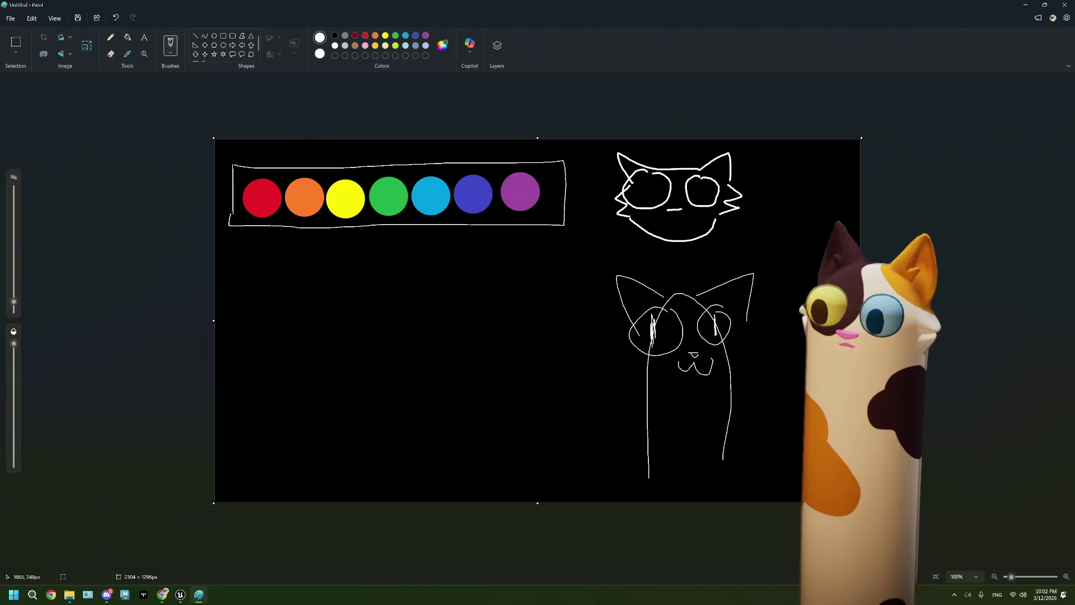
# Add a smiling mouth, a left-eye pupil and a red cheek mark to the upper cat
pyautogui.moveTo(661, 219); pyautogui.dragTo(680, 220)
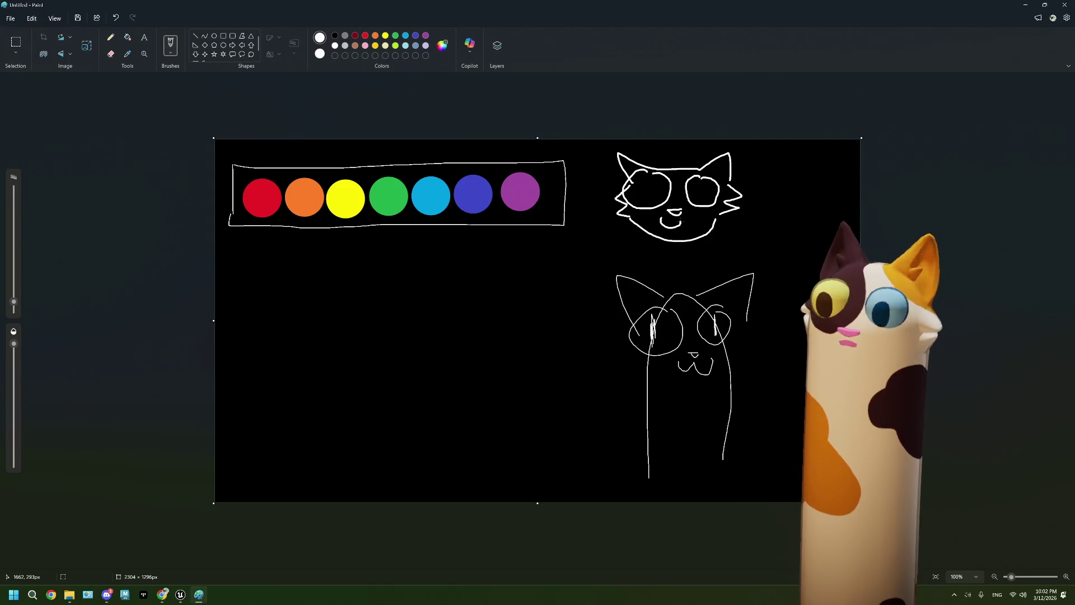
pyautogui.moveTo(645, 190); pyautogui.dragTo(644, 178)
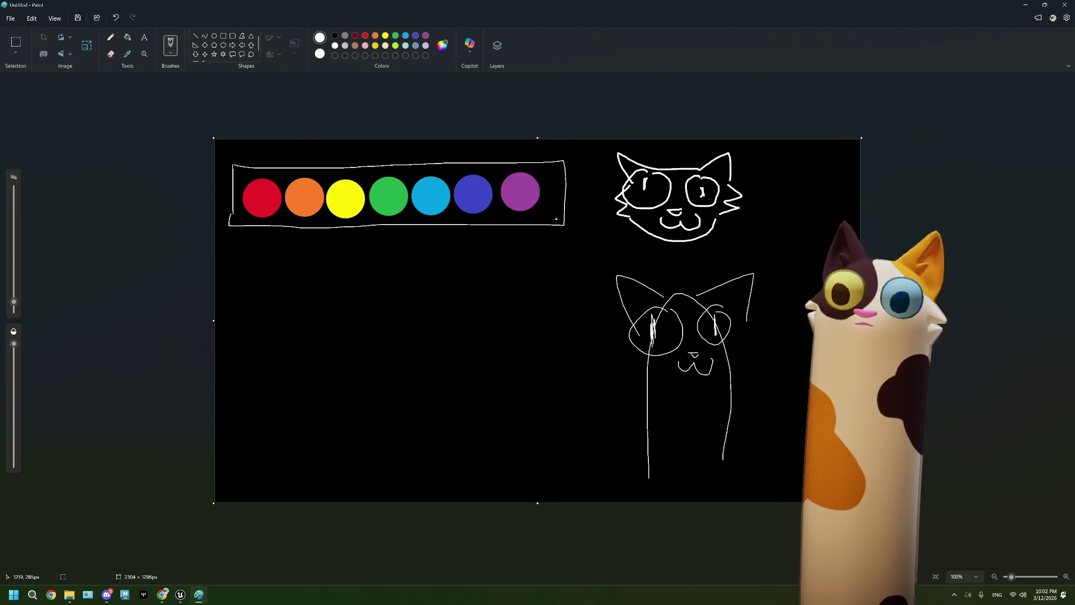
pyautogui.click(355, 45)
pyautogui.click(365, 35)
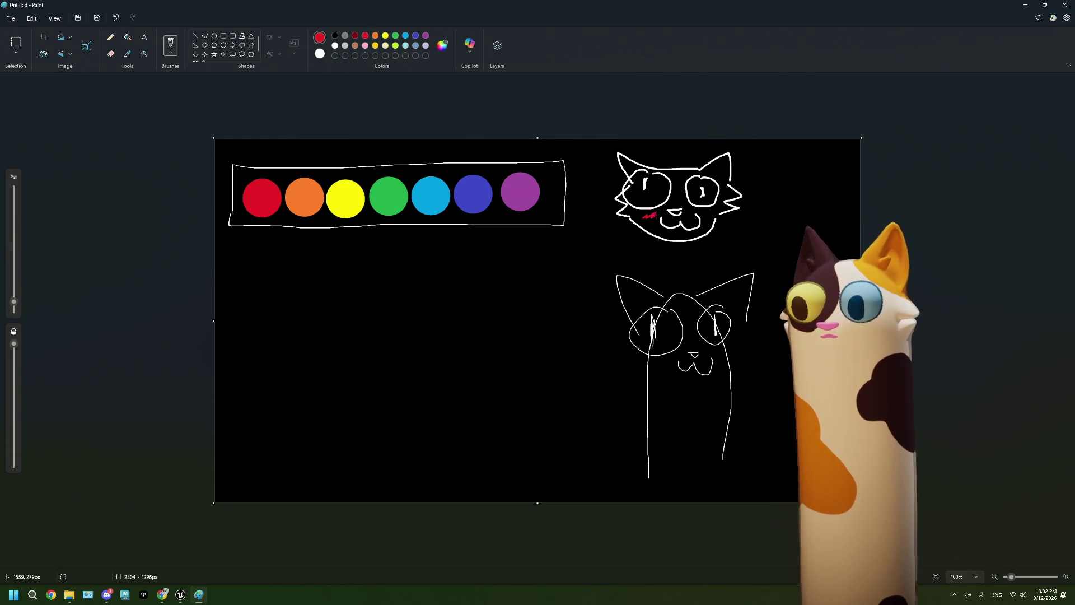
pyautogui.hotkey('ctrl', 'z')
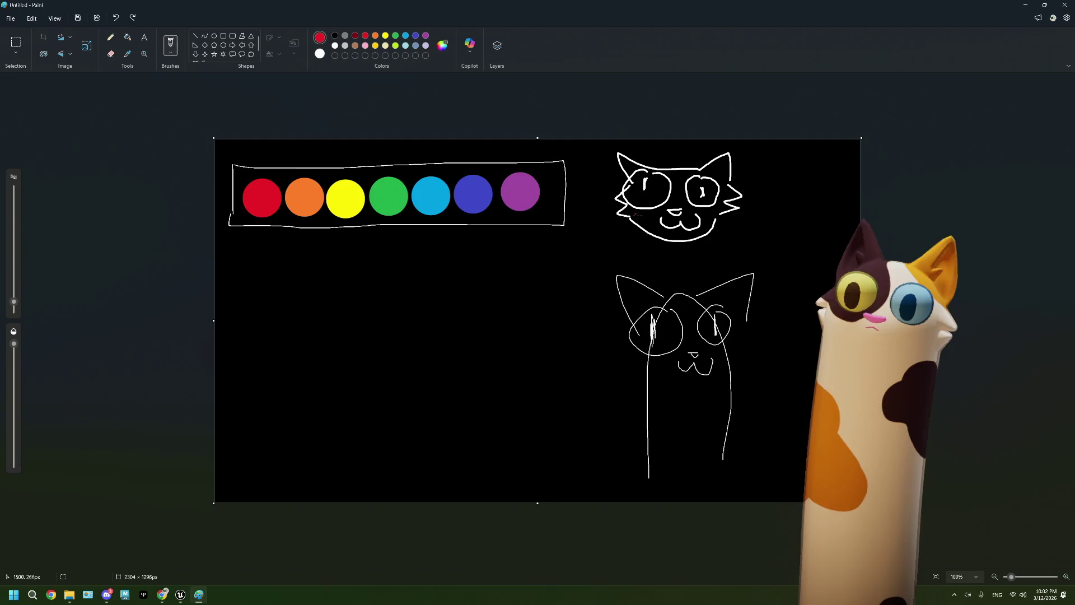
pyautogui.moveTo(645, 215); pyautogui.dragTo(649, 223)
# Mark the cat's ears in Paint with green and blue, undo a stray green stroke, then reselect white
pyautogui.click(395, 36)
pyautogui.hotkey('ctrl', 'z')
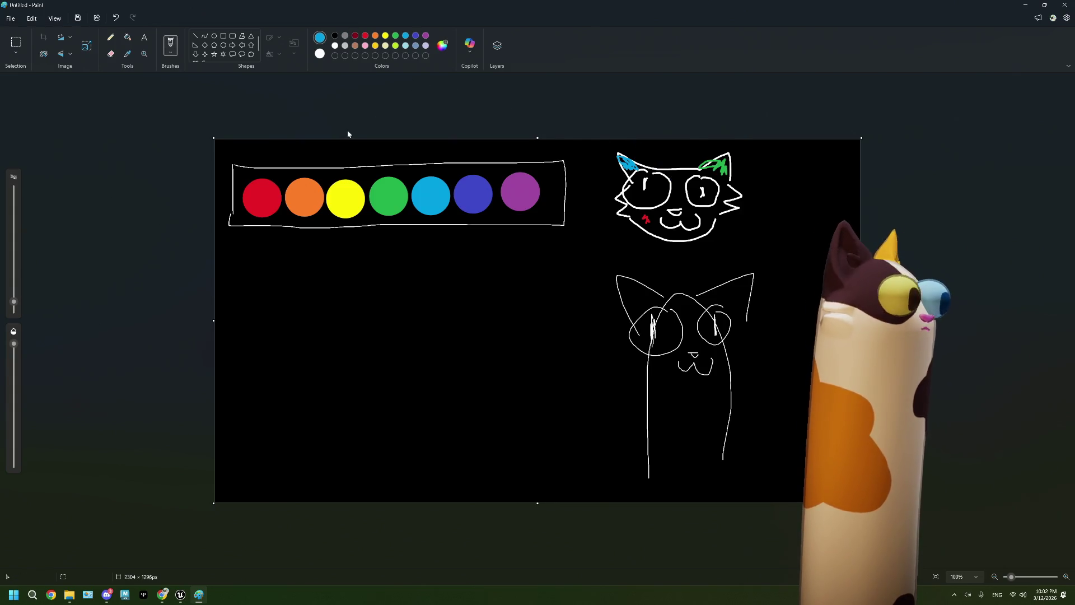
pyautogui.click(335, 46)
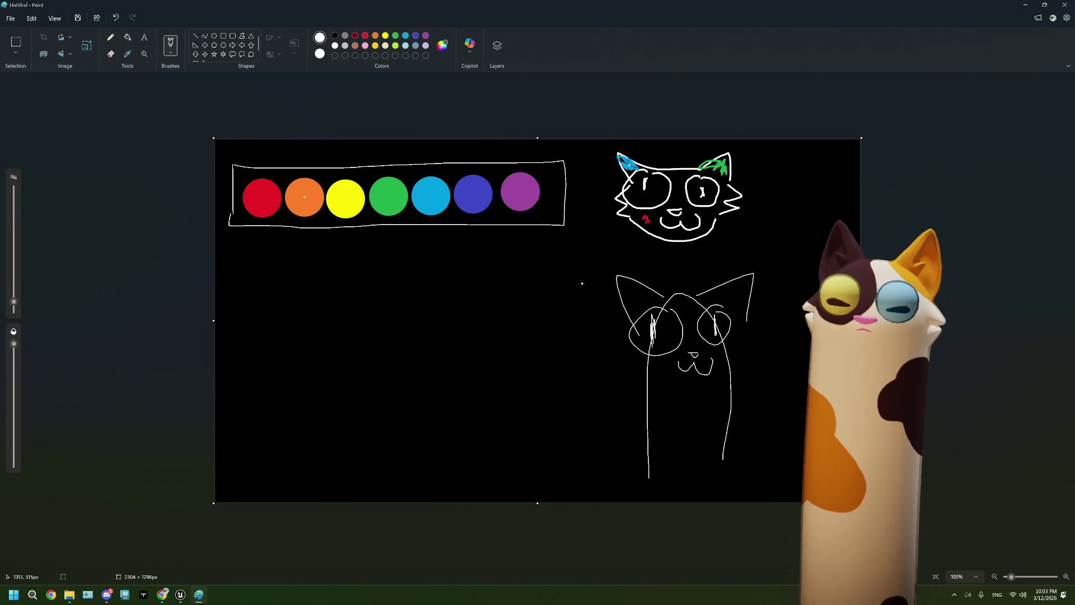
# Delete the Mask (A) node from the NewMaterial graph
pyautogui.moveTo(181, 595)
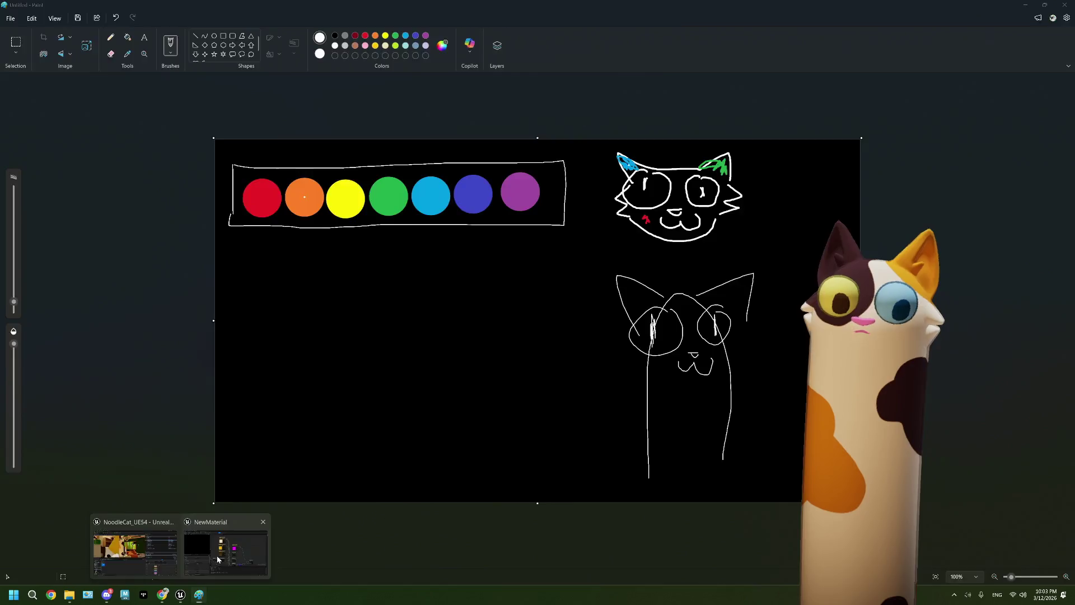
pyautogui.click(217, 559)
pyautogui.scroll(-2, 553, 284)
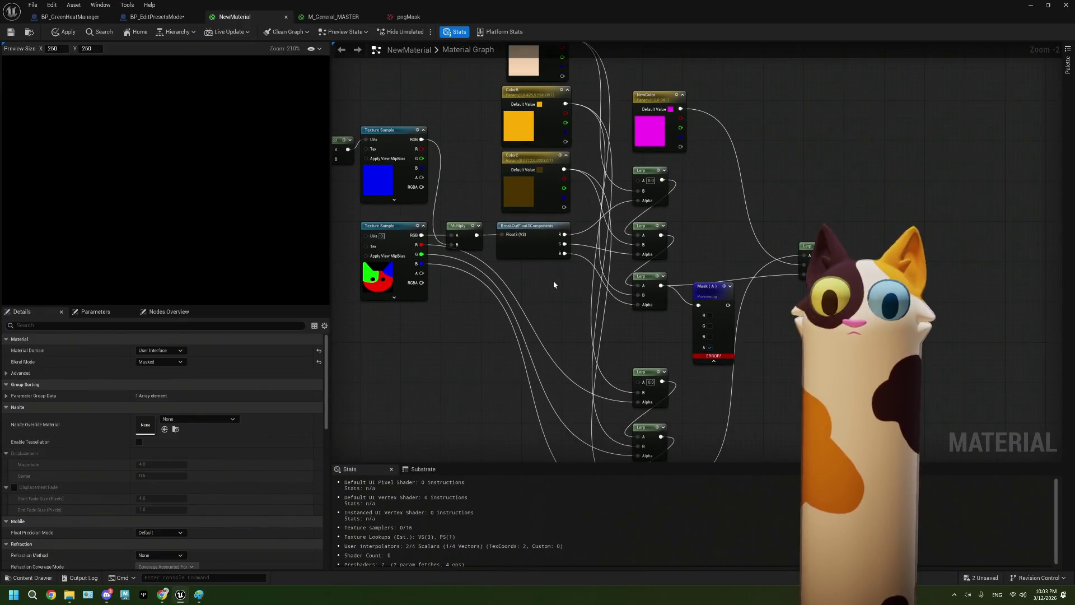
pyautogui.moveTo(554, 284)
pyautogui.mouseDown()
pyautogui.moveTo(493, 273)
pyautogui.moveTo(612, 303)
pyautogui.moveTo(636, 320)
pyautogui.mouseUp()
pyautogui.click(662, 310)
pyautogui.press('Delete')
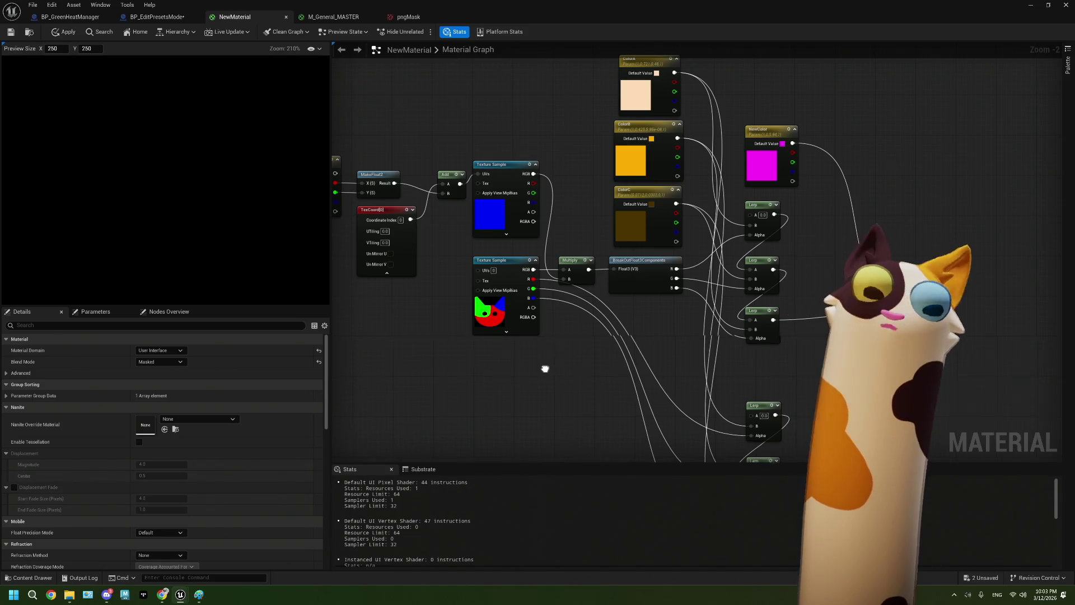
# Open the pngMask texture used by the lower Texture Sample node
pyautogui.moveTo(545, 369); pyautogui.dragTo(598, 364)
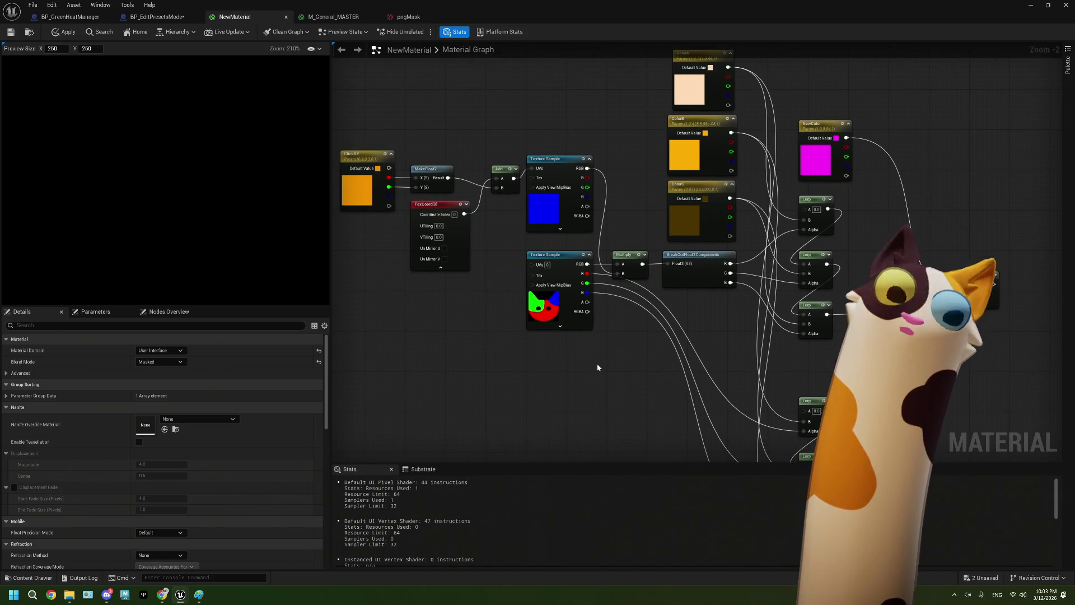
pyautogui.scroll(2, 596, 364)
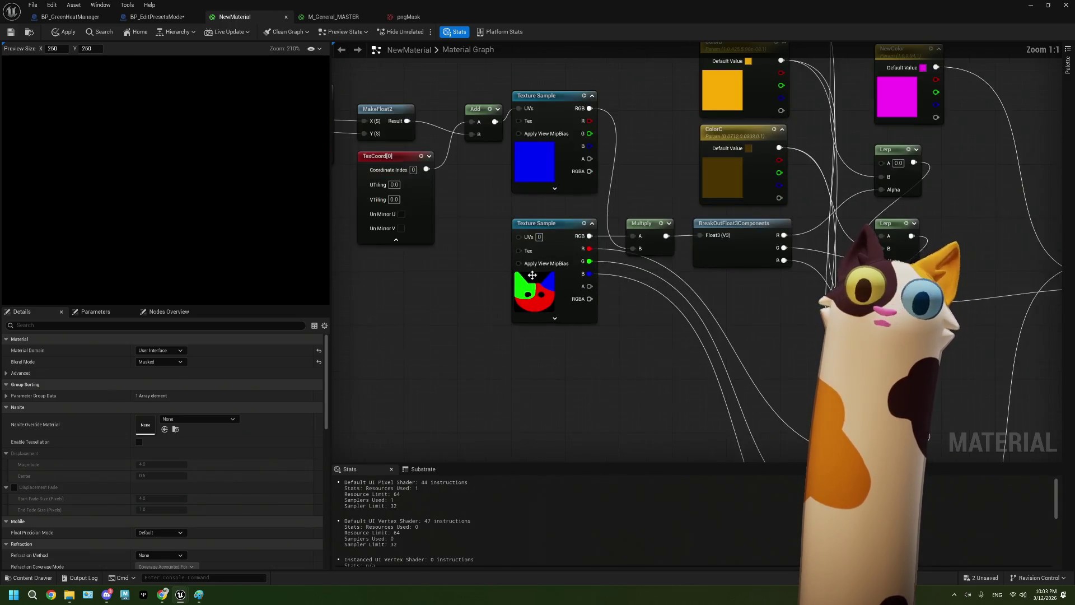
pyautogui.click(523, 284)
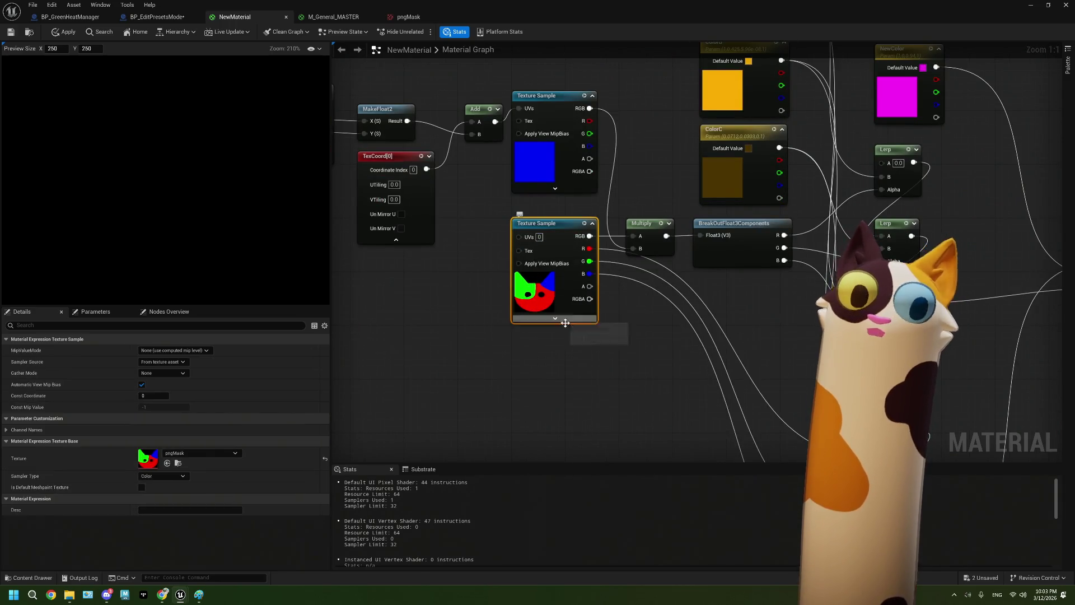
pyautogui.doubleClick(150, 459)
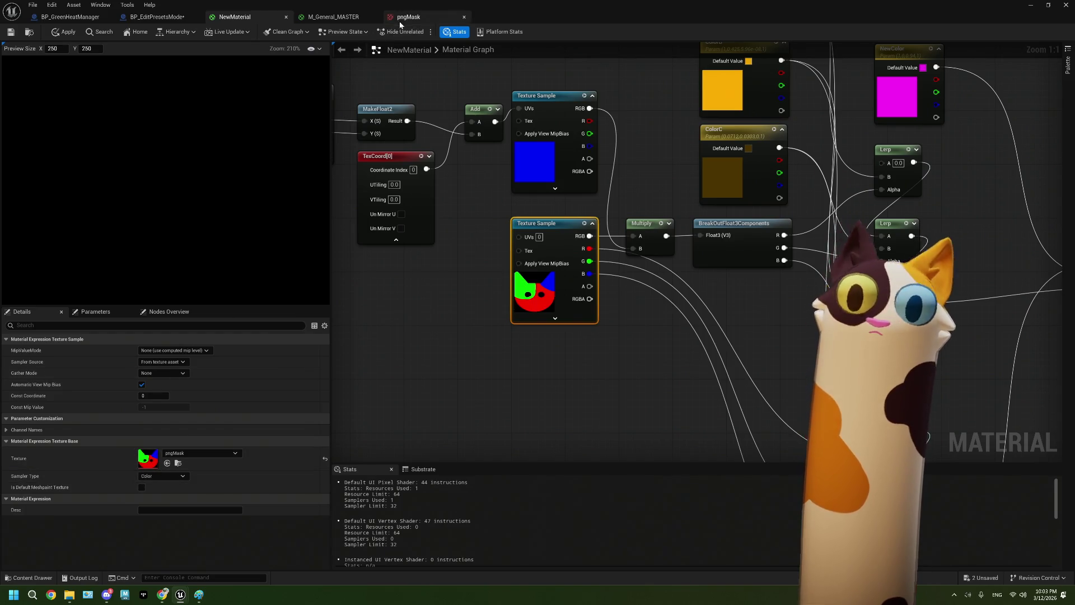
pyautogui.scroll(2, 428, 328)
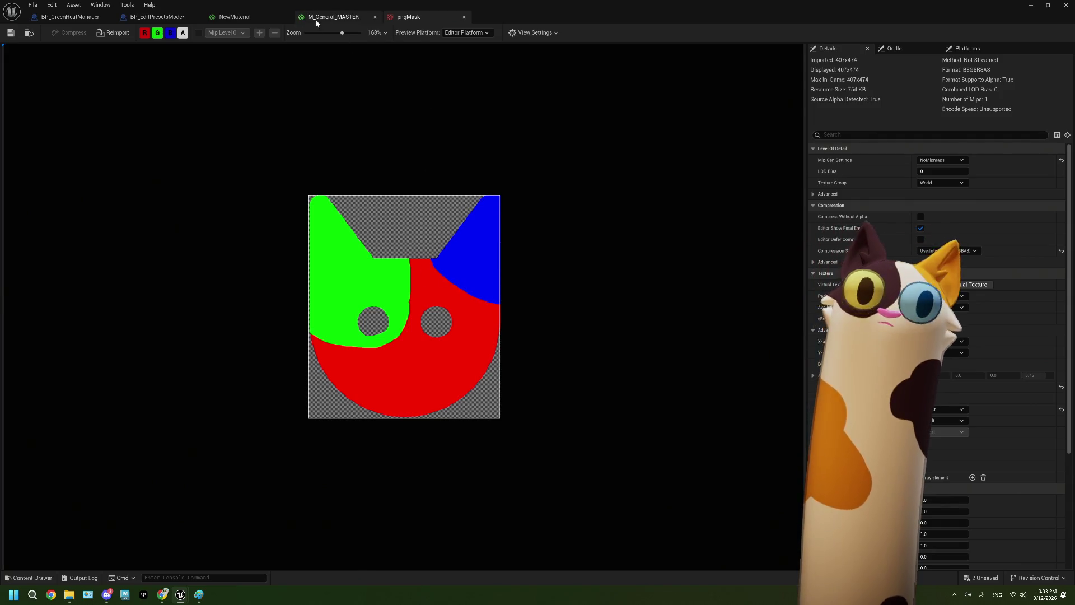
# Return to the NewMaterial graph and pan across the colour and Lerp nodes to the final Lerp
pyautogui.click(325, 17)
pyautogui.click(269, 19)
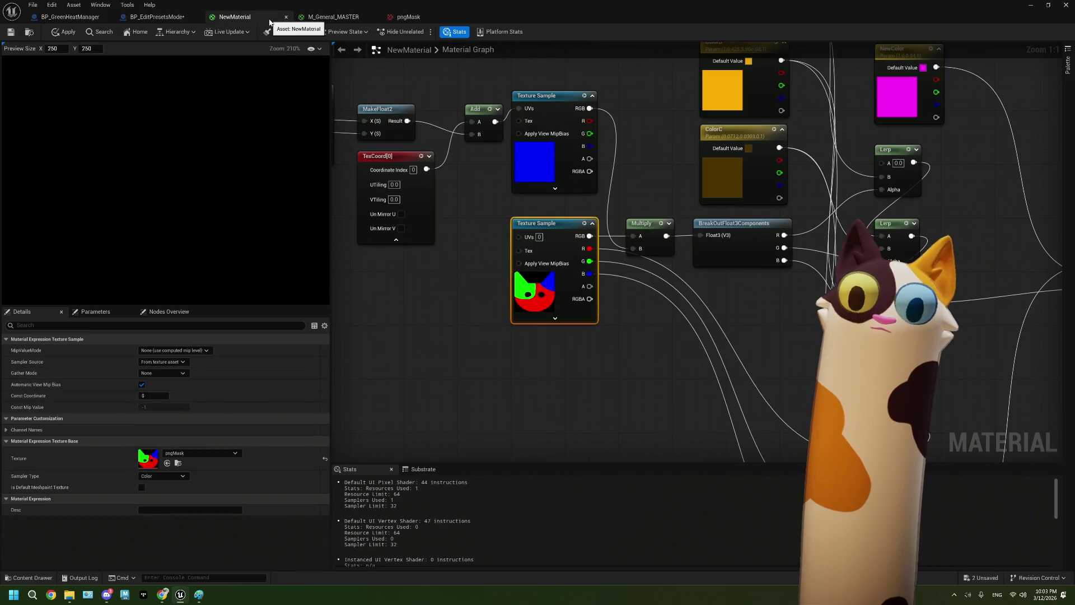
pyautogui.scroll(-4, 503, 282)
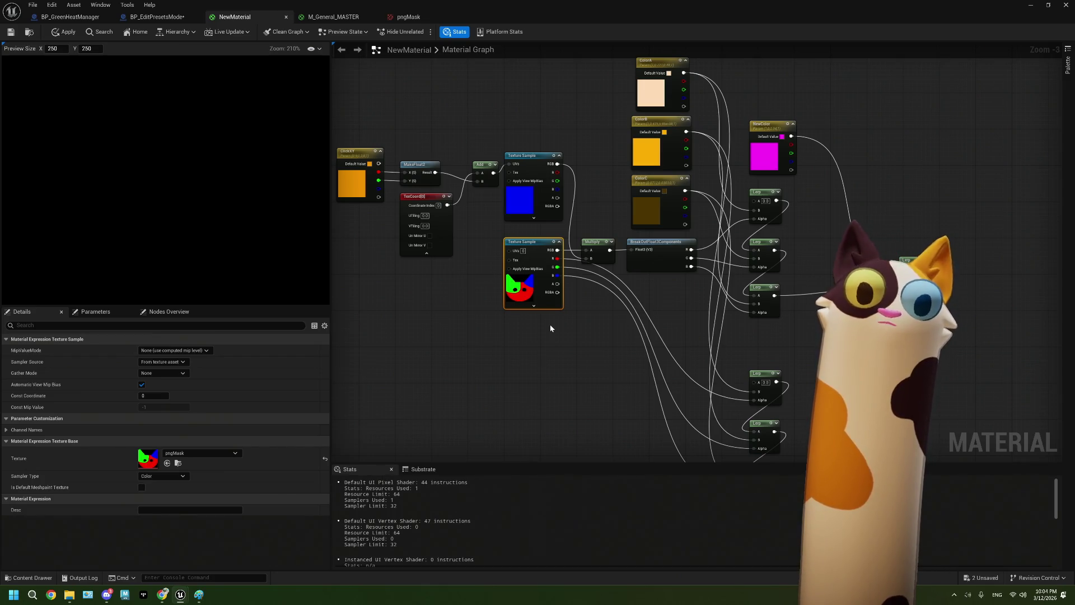
pyautogui.moveTo(688, 321)
pyautogui.mouseDown()
pyautogui.moveTo(523, 292)
pyautogui.moveTo(648, 329)
pyautogui.moveTo(633, 317)
pyautogui.moveTo(594, 320)
pyautogui.mouseUp()
pyautogui.scroll(1, 530, 313)
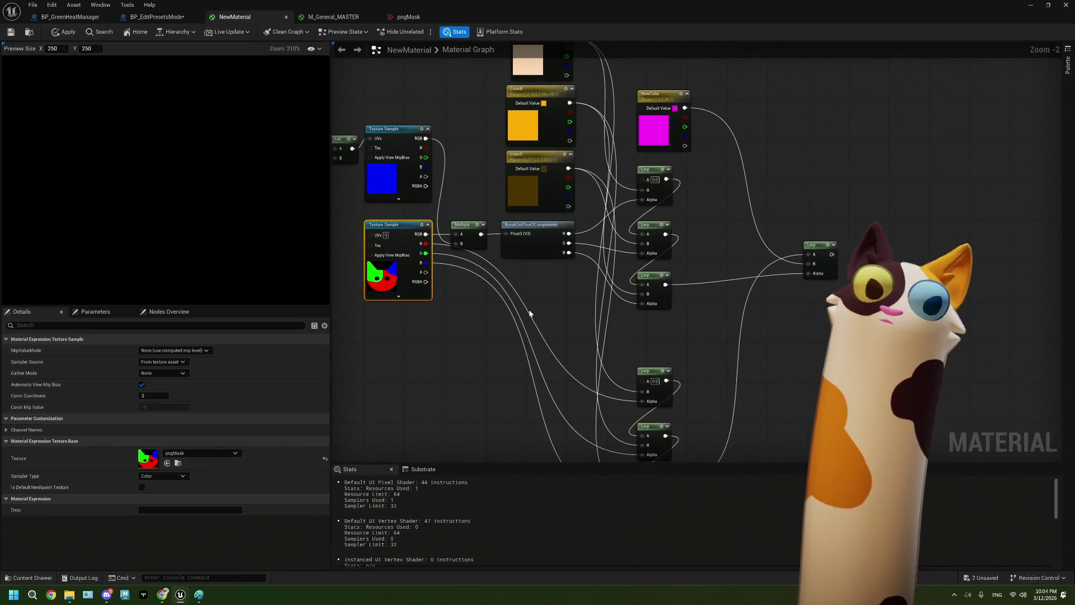
pyautogui.moveTo(501, 278)
pyautogui.mouseDown()
pyautogui.moveTo(583, 269)
pyautogui.moveTo(512, 267)
pyautogui.moveTo(502, 281)
pyautogui.mouseUp()
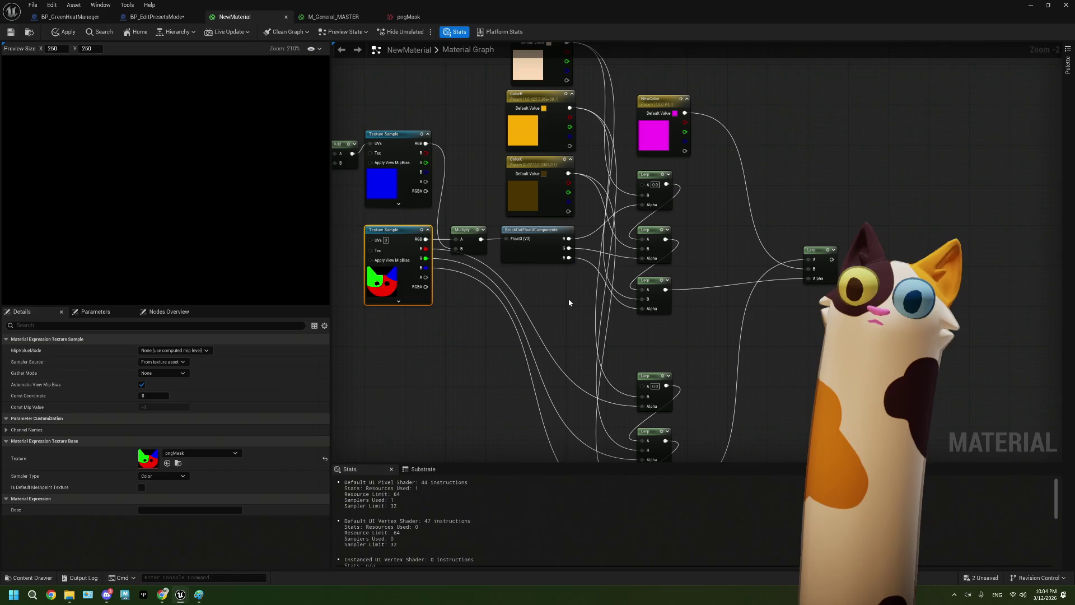
pyautogui.moveTo(579, 301); pyautogui.dragTo(575, 333)
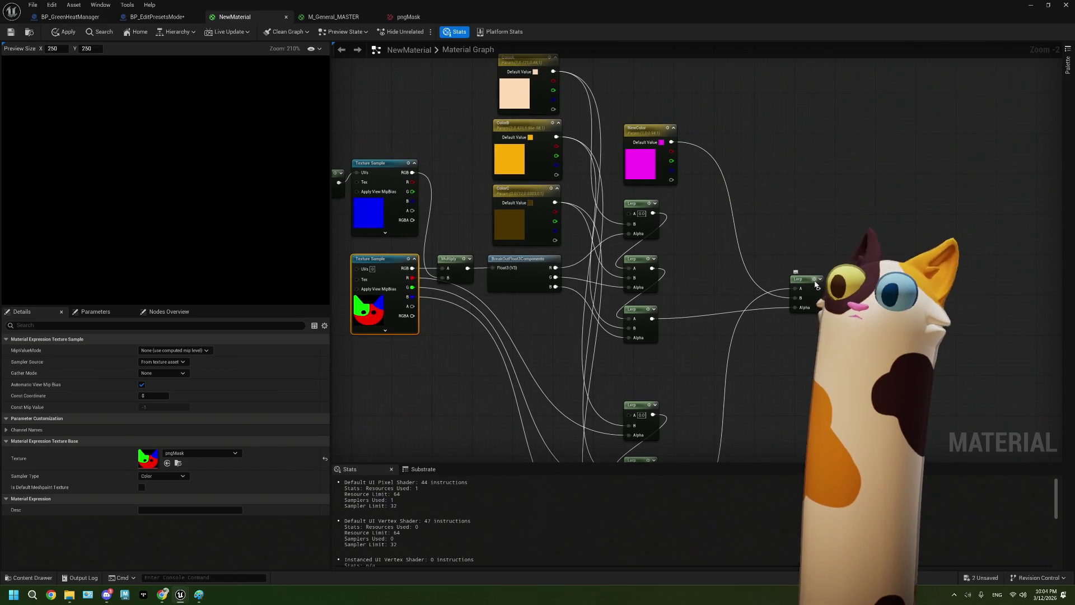
# Preview the final Lerp's recoloured cat, then the middle Lerp alone, then turn preview off
pyautogui.press('space')
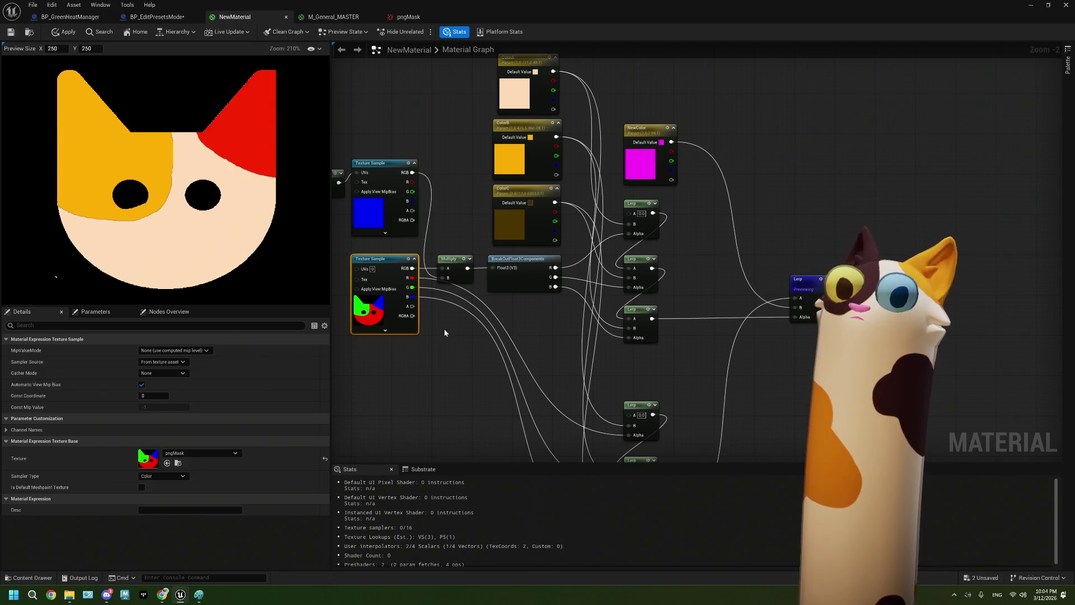
pyautogui.moveTo(444, 328); pyautogui.dragTo(552, 327)
pyautogui.moveTo(751, 331); pyautogui.dragTo(667, 298)
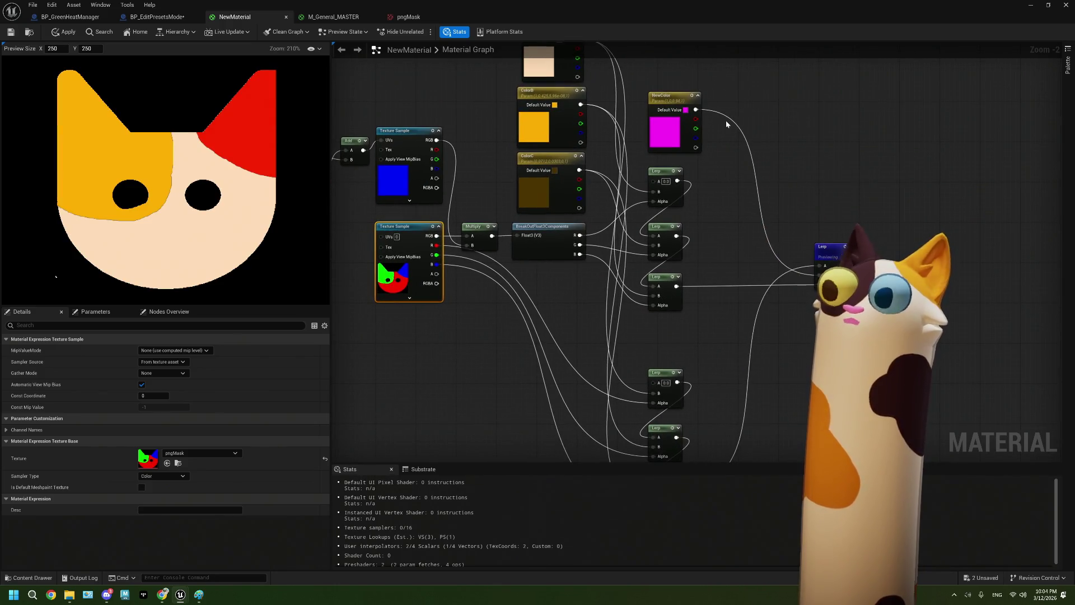
pyautogui.press('space')
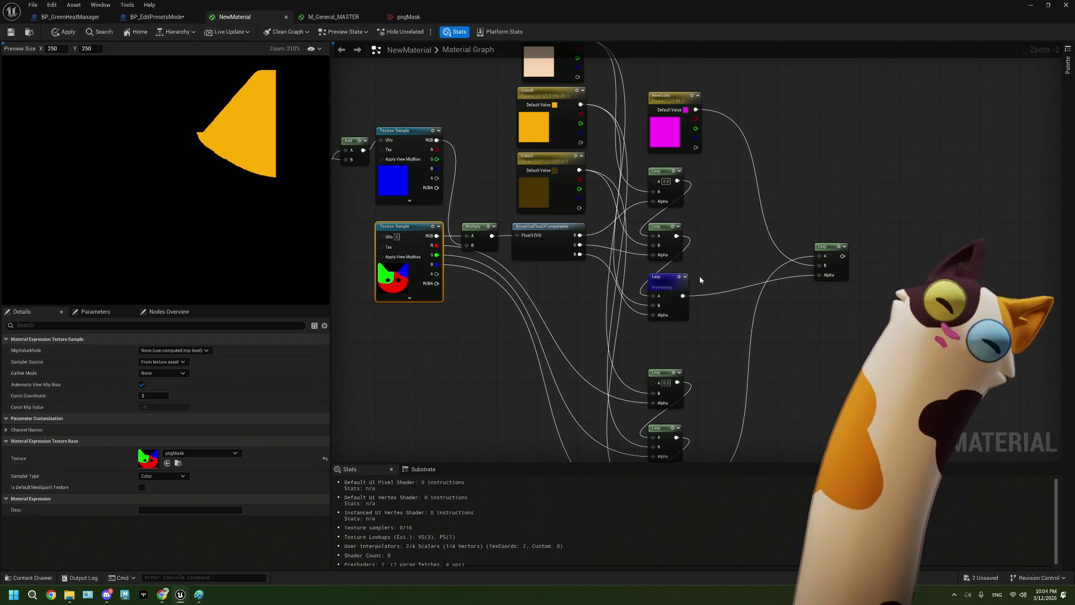
pyautogui.moveTo(570, 323); pyautogui.dragTo(626, 317)
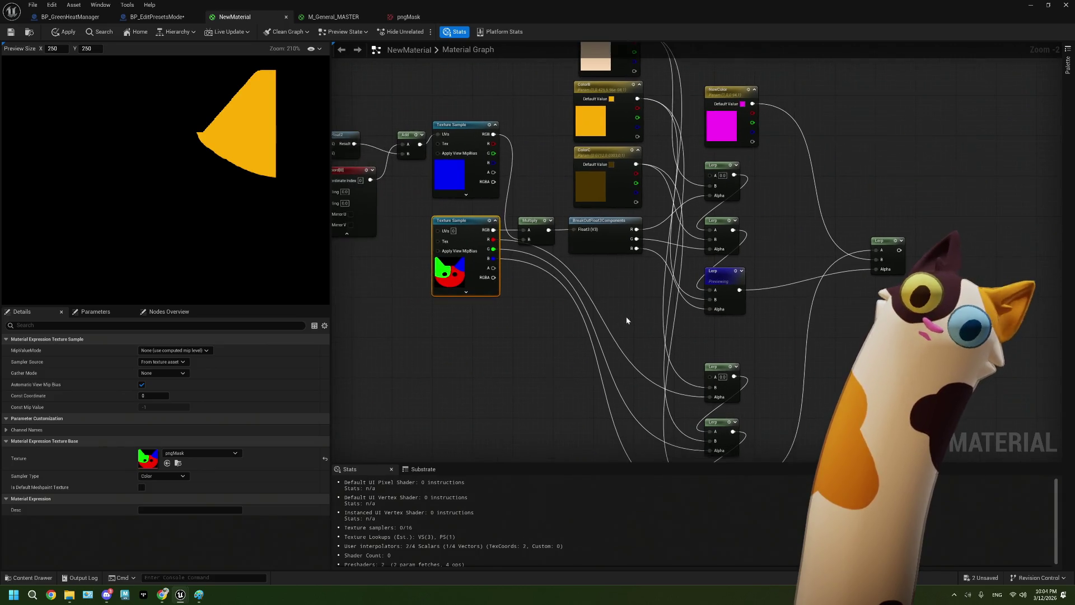
pyautogui.click(736, 273)
# Select the ClickXY node and its neighbours, then switch to the BP_EditPresetsMode event graph
pyautogui.moveTo(358, 252); pyautogui.dragTo(468, 267)
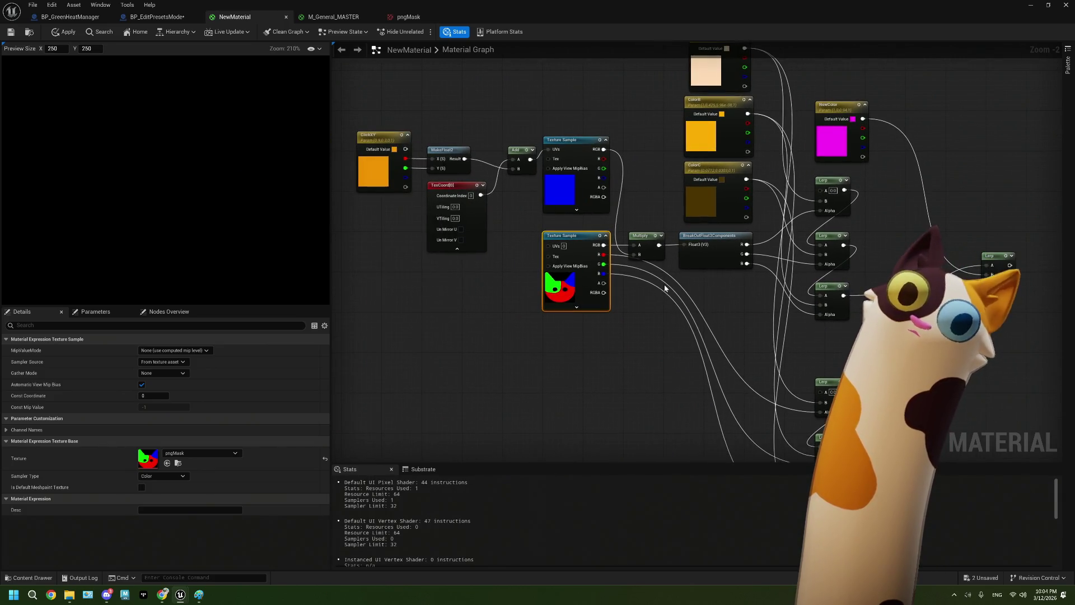
pyautogui.click(372, 181)
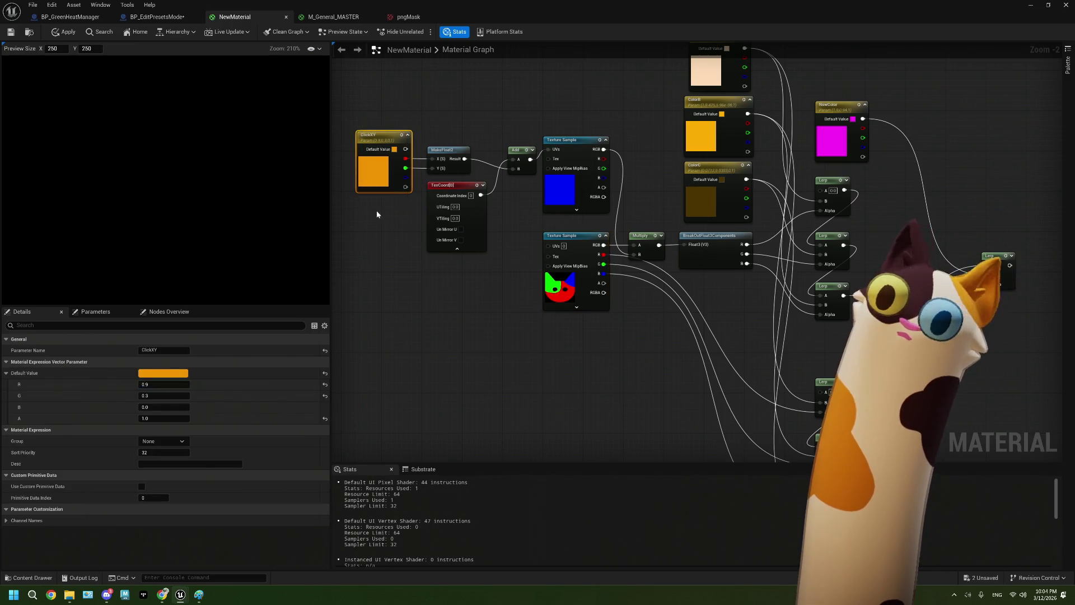
pyautogui.scroll(2, 425, 281)
pyautogui.moveTo(394, 156); pyautogui.dragTo(485, 306)
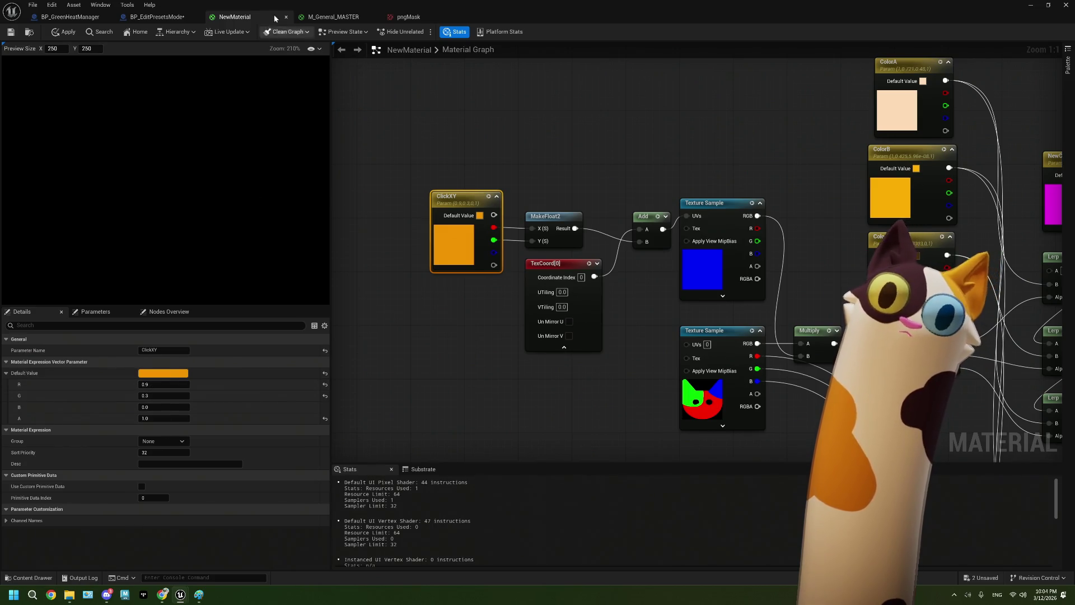
pyautogui.click(157, 17)
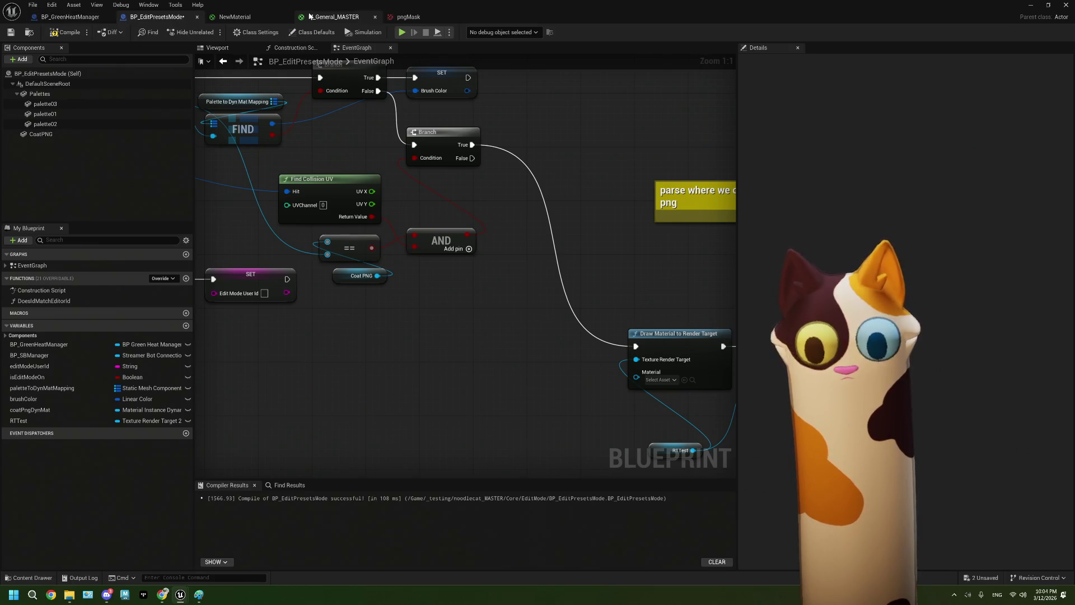
# Back in NewMaterial, select the TexCoord node and the upper pngMask Texture Sample
pyautogui.click(274, 17)
pyautogui.moveTo(536, 364); pyautogui.dragTo(416, 335)
pyautogui.click(429, 235)
pyautogui.click(594, 197)
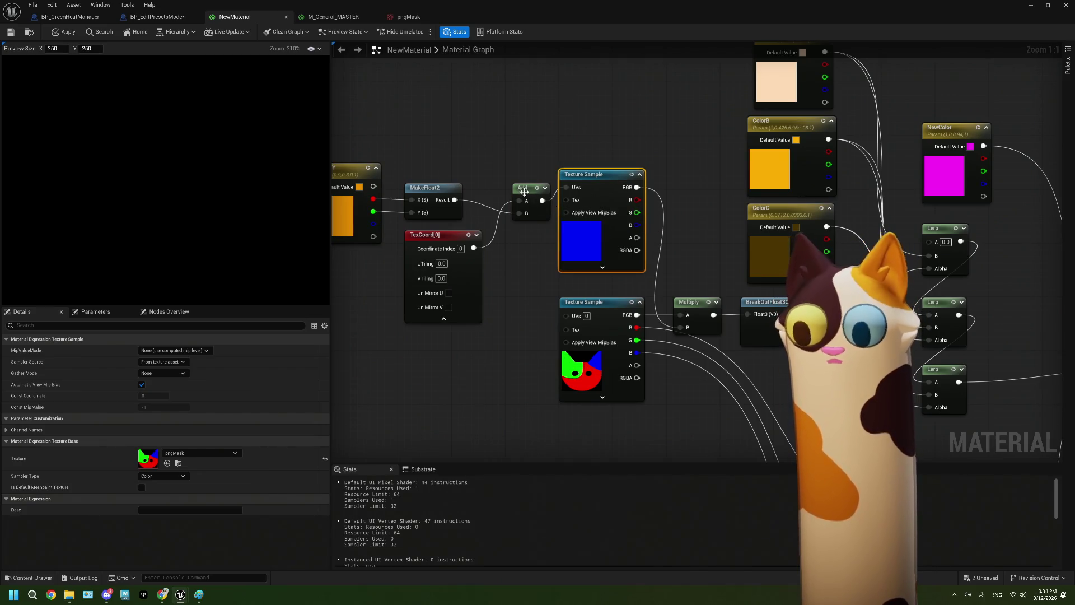
# Preview the upper Texture Sample, then select the lower cat-mask Texture Sample
pyautogui.moveTo(595, 227); pyautogui.dragTo(541, 200)
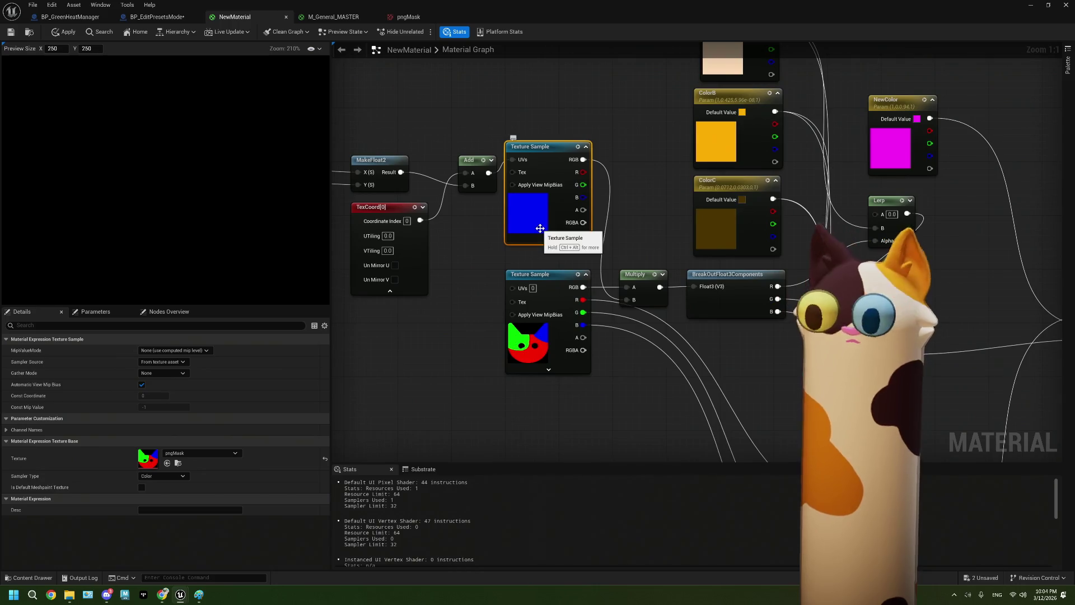
pyautogui.click(577, 148)
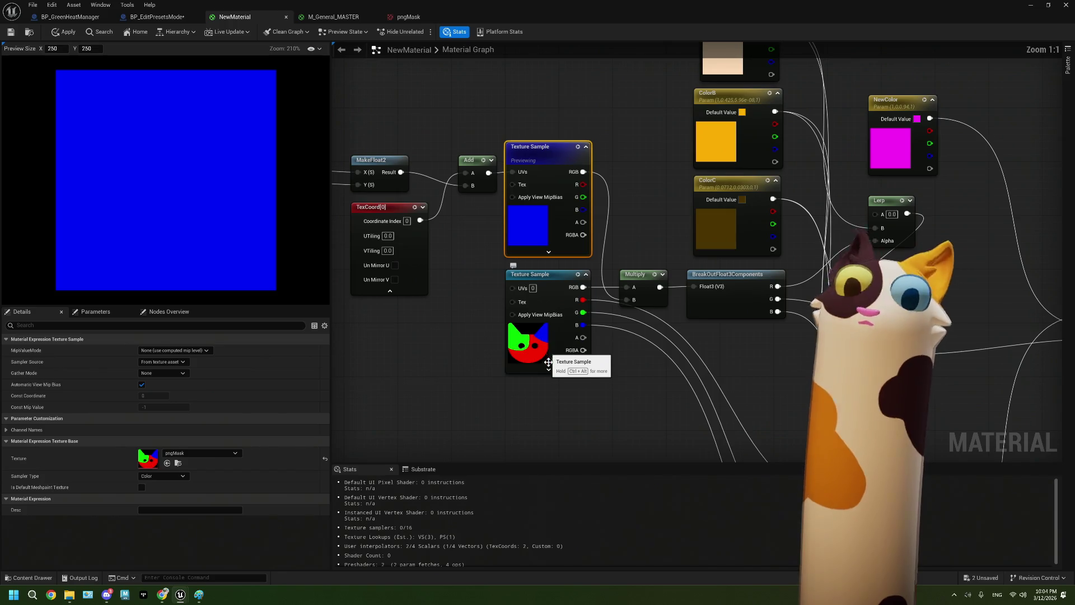
pyautogui.moveTo(549, 370); pyautogui.dragTo(522, 301)
pyautogui.moveTo(443, 191)
pyautogui.mouseDown()
pyautogui.moveTo(556, 192)
pyautogui.moveTo(407, 203)
pyautogui.mouseUp()
pyautogui.moveTo(495, 262); pyautogui.dragTo(475, 276)
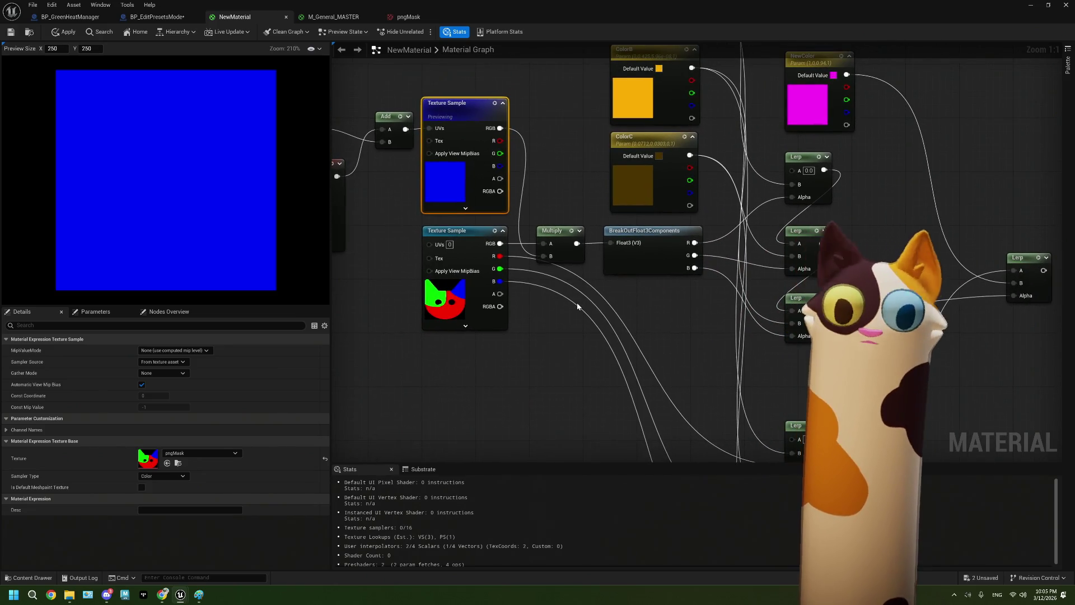
pyautogui.moveTo(555, 273); pyautogui.dragTo(546, 295)
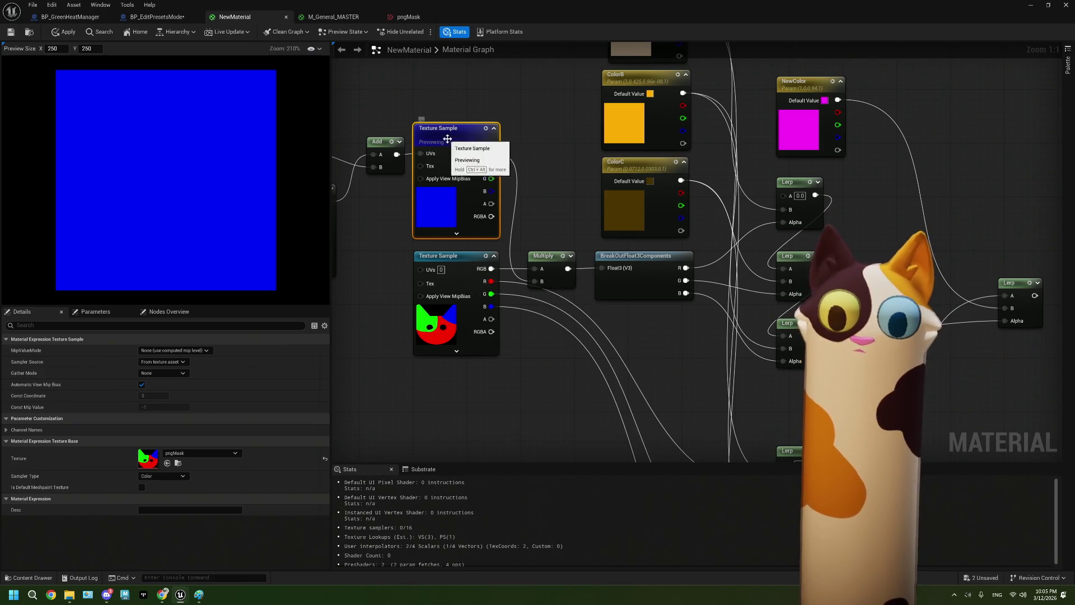
pyautogui.click(467, 277)
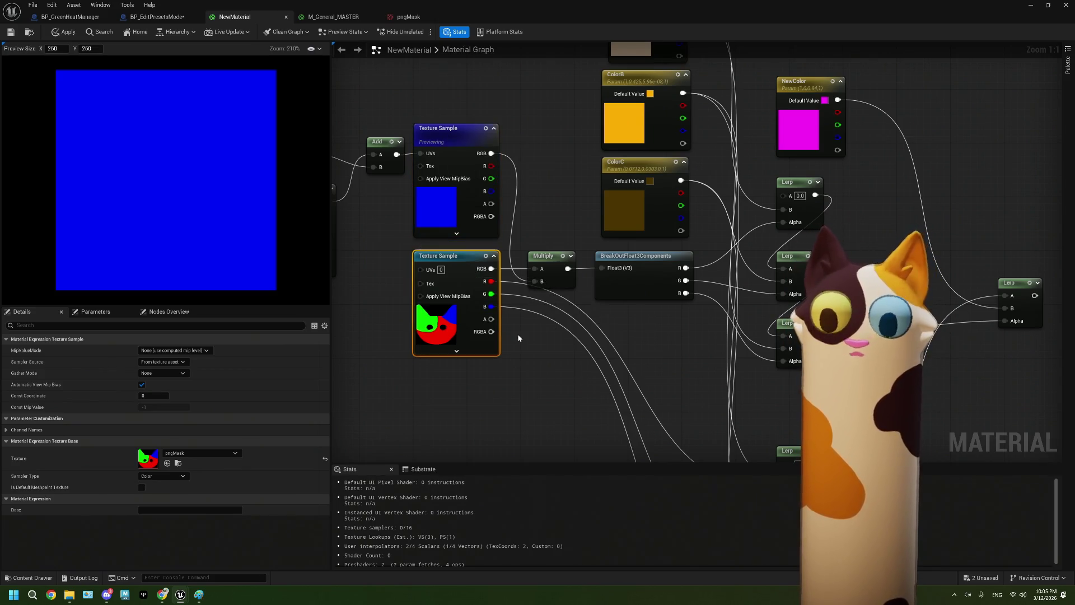
# Preview the bottom Lerp, showing a yellow ear shape on black, then switch to BP_EditPresetsMode
pyautogui.click(449, 159)
pyautogui.click(495, 313)
pyautogui.moveTo(790, 451); pyautogui.dragTo(786, 448)
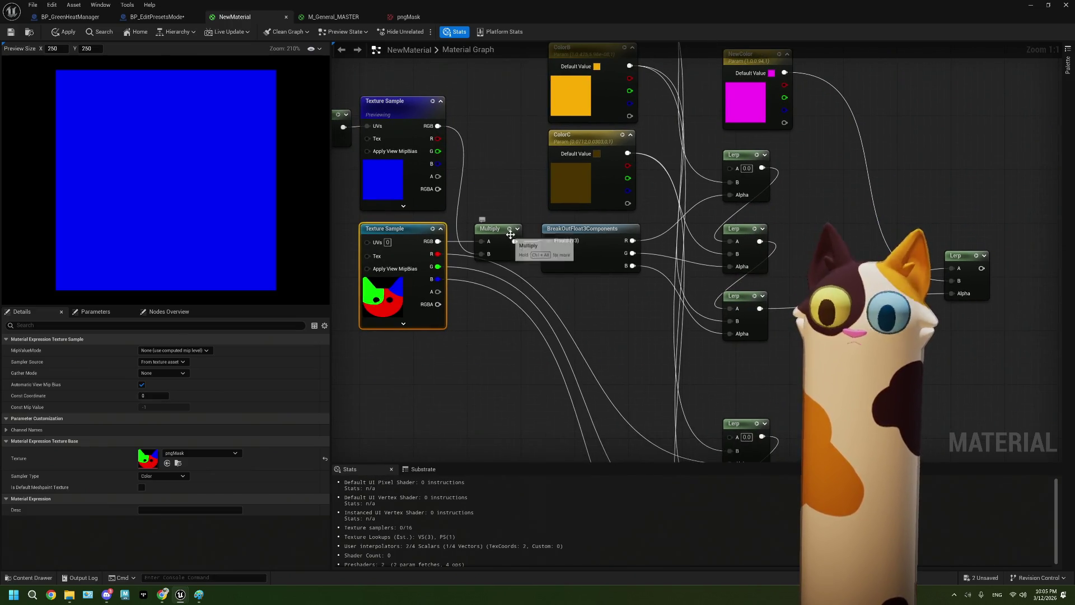
pyautogui.moveTo(616, 313)
pyautogui.mouseDown()
pyautogui.moveTo(599, 310)
pyautogui.moveTo(554, 338)
pyautogui.moveTo(438, 327)
pyautogui.moveTo(735, 312)
pyautogui.moveTo(686, 318)
pyautogui.mouseUp()
pyautogui.press('space')
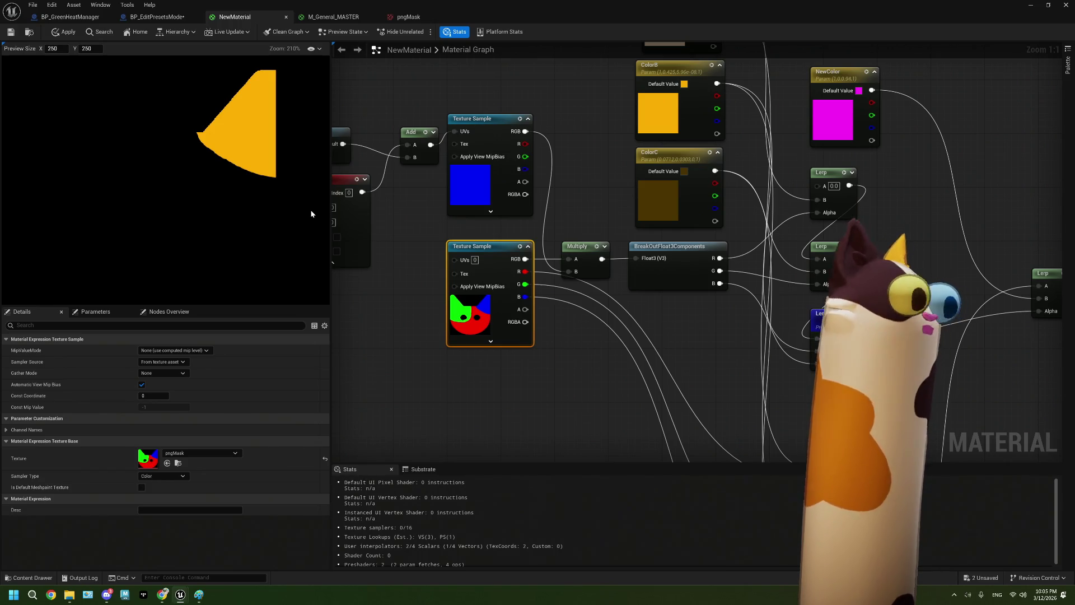
pyautogui.click(160, 17)
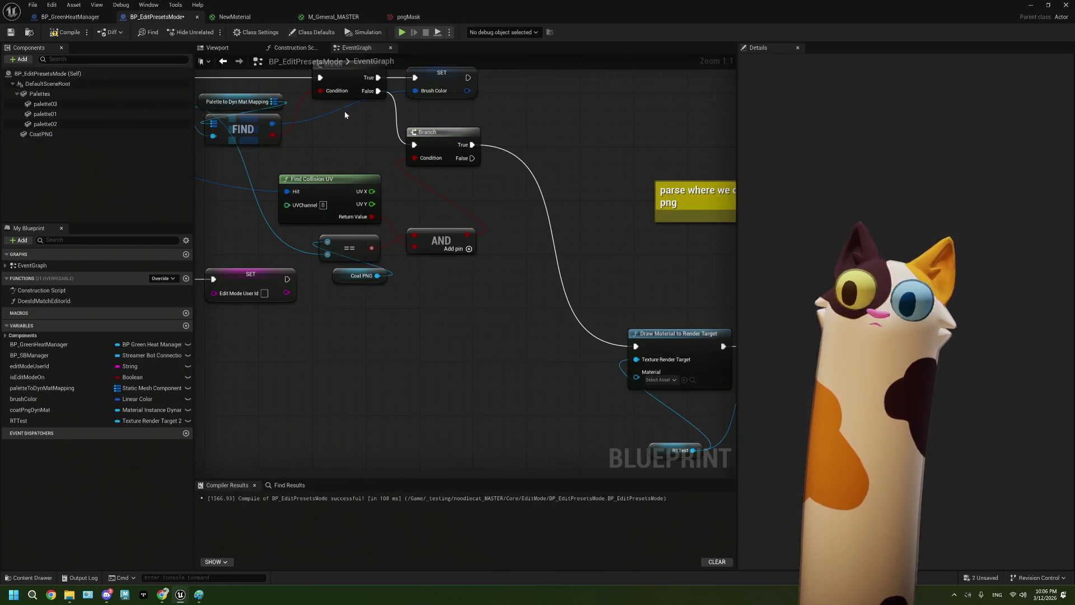
# Inspect the Read Render Target Pixel node and the AND node, then return to NewMaterial
pyautogui.click(589, 276)
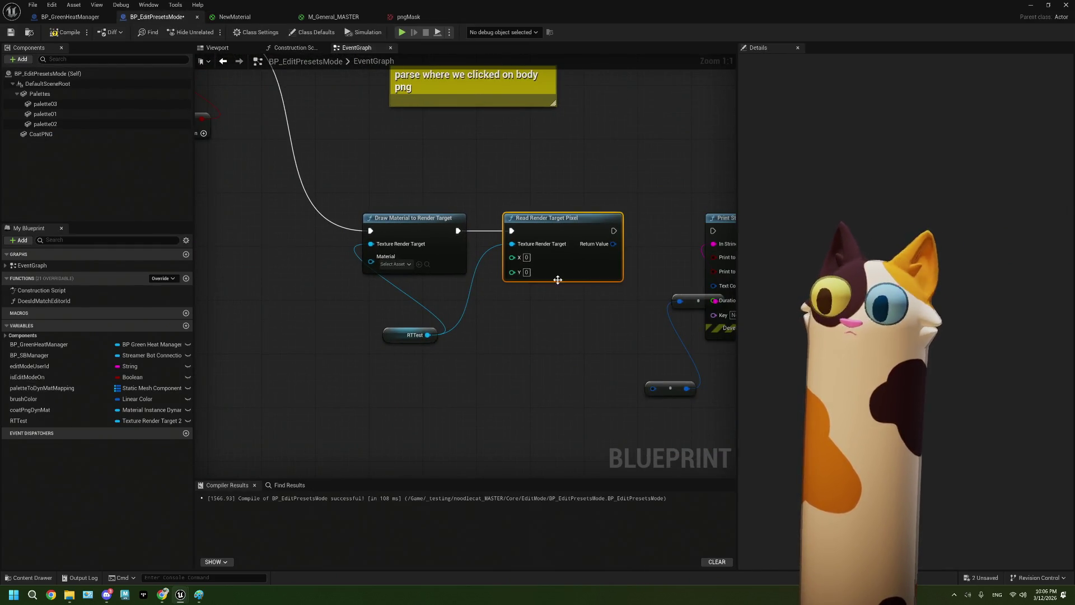
pyautogui.moveTo(430, 342)
pyautogui.mouseDown()
pyautogui.moveTo(484, 341)
pyautogui.moveTo(386, 332)
pyautogui.mouseUp()
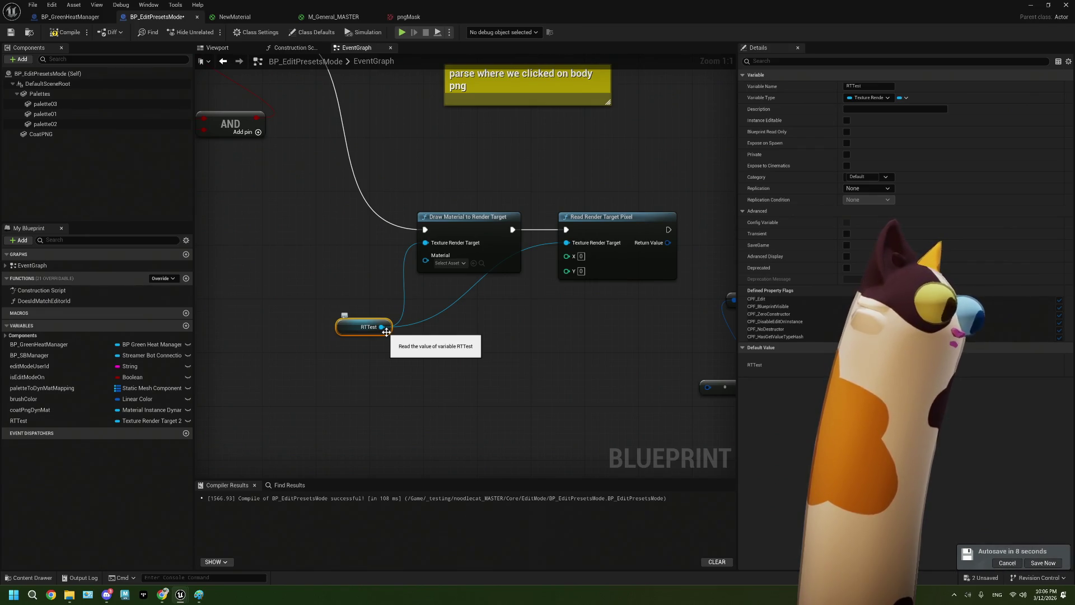
pyautogui.moveTo(386, 332)
pyautogui.mouseDown()
pyautogui.moveTo(391, 352)
pyautogui.moveTo(440, 342)
pyautogui.moveTo(440, 317)
pyautogui.moveTo(415, 300)
pyautogui.mouseUp()
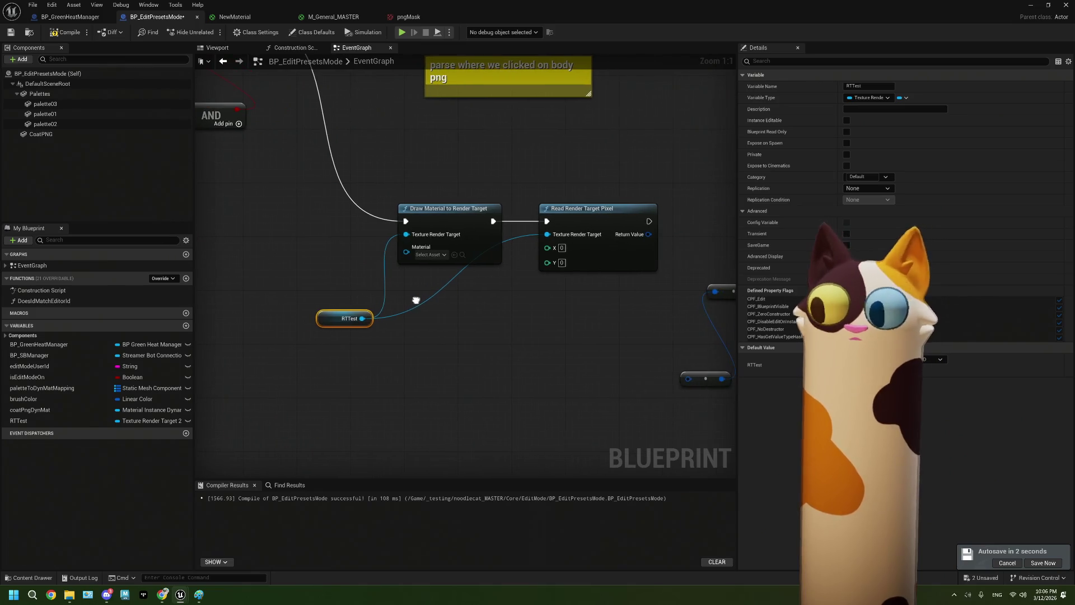
pyautogui.click(235, 17)
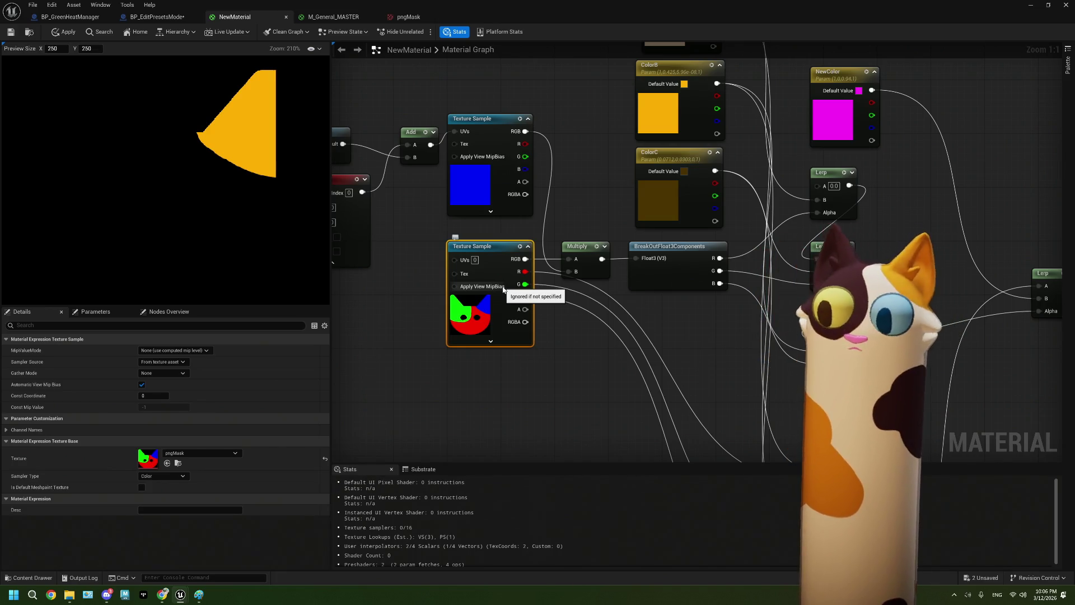
# Look over ColorA, ColorB, ColorC and the Lerp nodes, then switch to BP_EditPresetsMode
pyautogui.moveTo(623, 367)
pyautogui.mouseDown()
pyautogui.moveTo(557, 390)
pyautogui.moveTo(582, 374)
pyautogui.mouseUp()
pyautogui.click(621, 364)
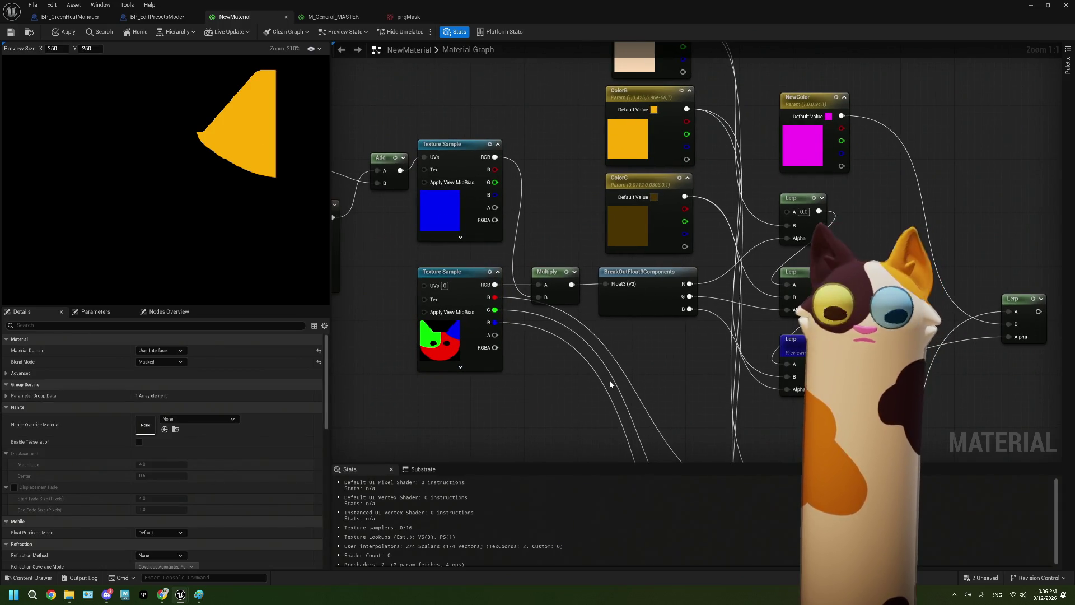
pyautogui.moveTo(607, 371); pyautogui.dragTo(597, 375)
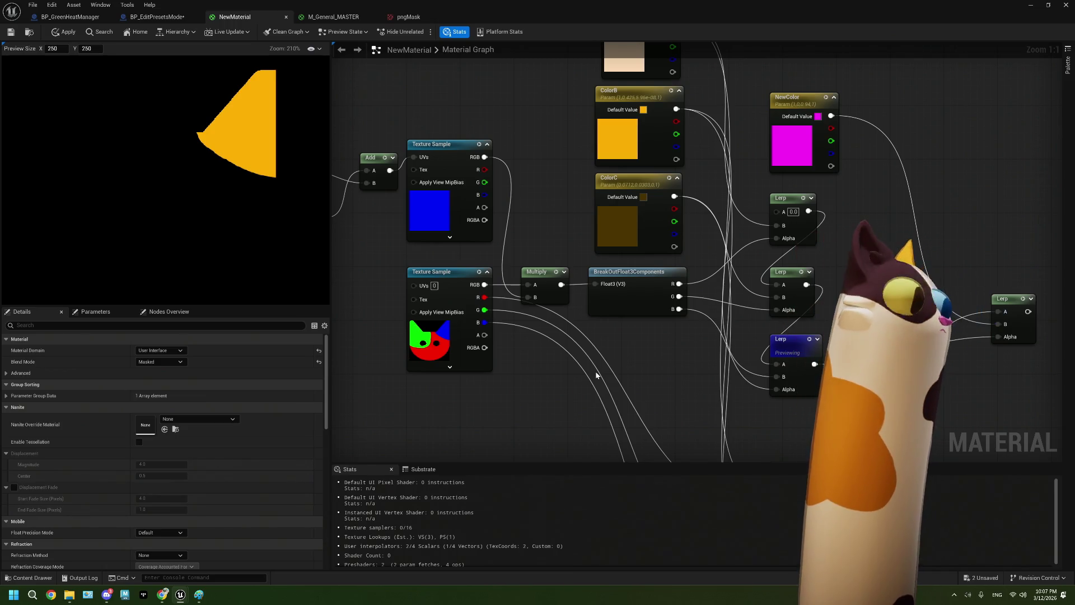
pyautogui.moveTo(597, 375)
pyautogui.mouseDown()
pyautogui.moveTo(721, 327)
pyautogui.moveTo(630, 342)
pyautogui.moveTo(670, 348)
pyautogui.moveTo(614, 367)
pyautogui.mouseUp()
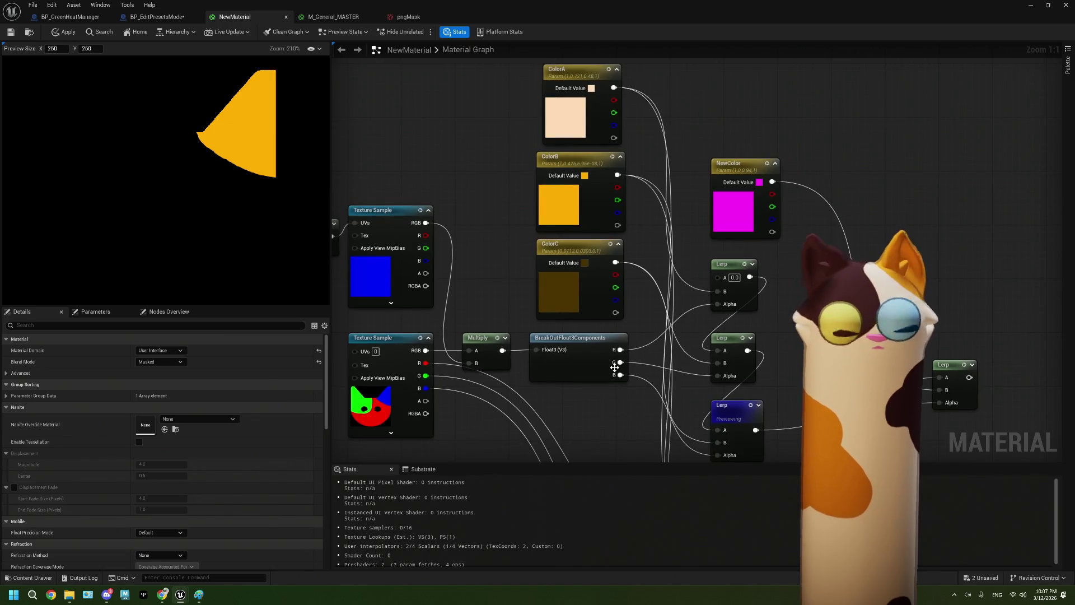
pyautogui.click(176, 17)
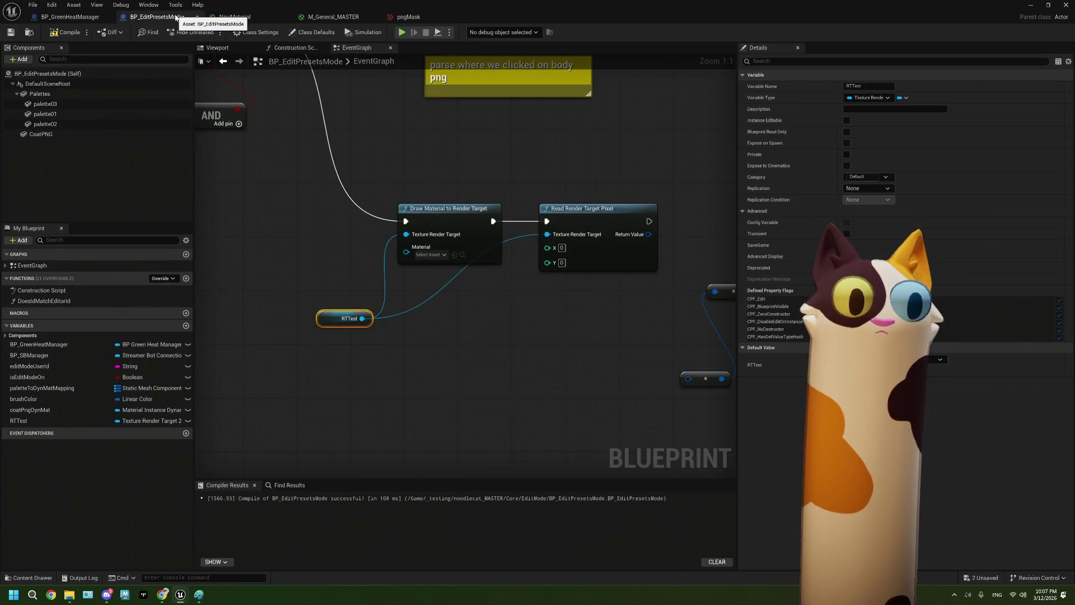
# Add a Switch on Name node to the blueprint graph
pyautogui.scroll(-2, 367, 311)
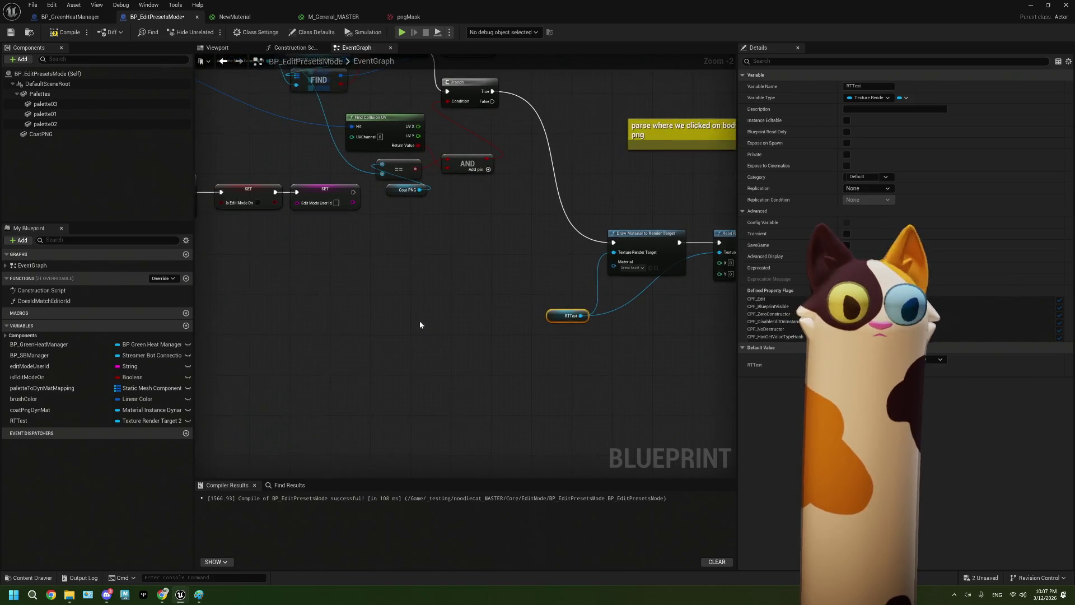
pyautogui.scroll(1, 420, 324)
pyautogui.click(361, 308)
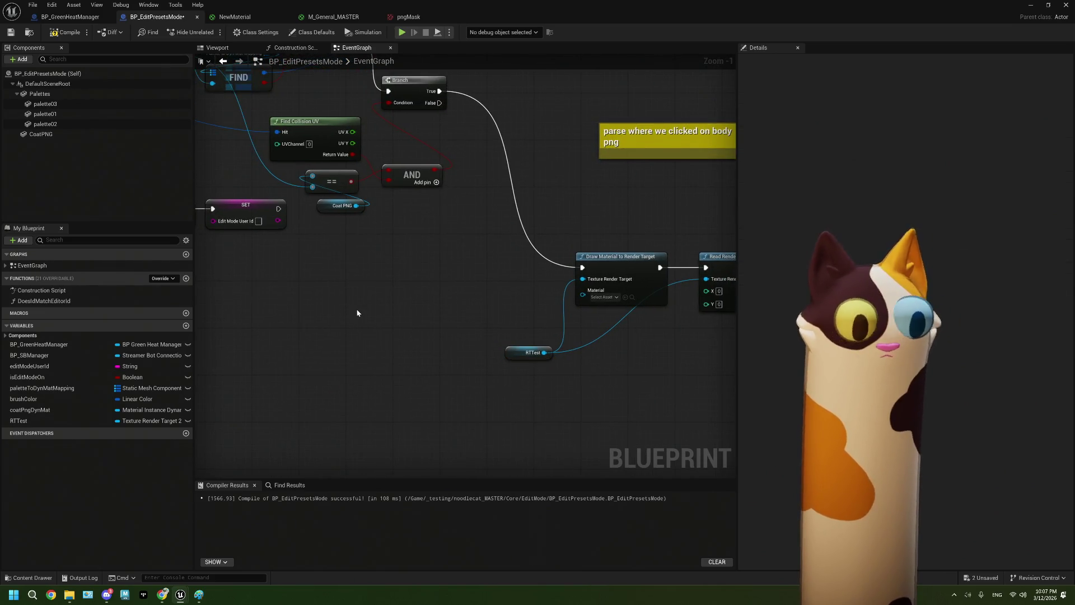
pyautogui.rightClick(357, 312)
pyautogui.write('switch o')
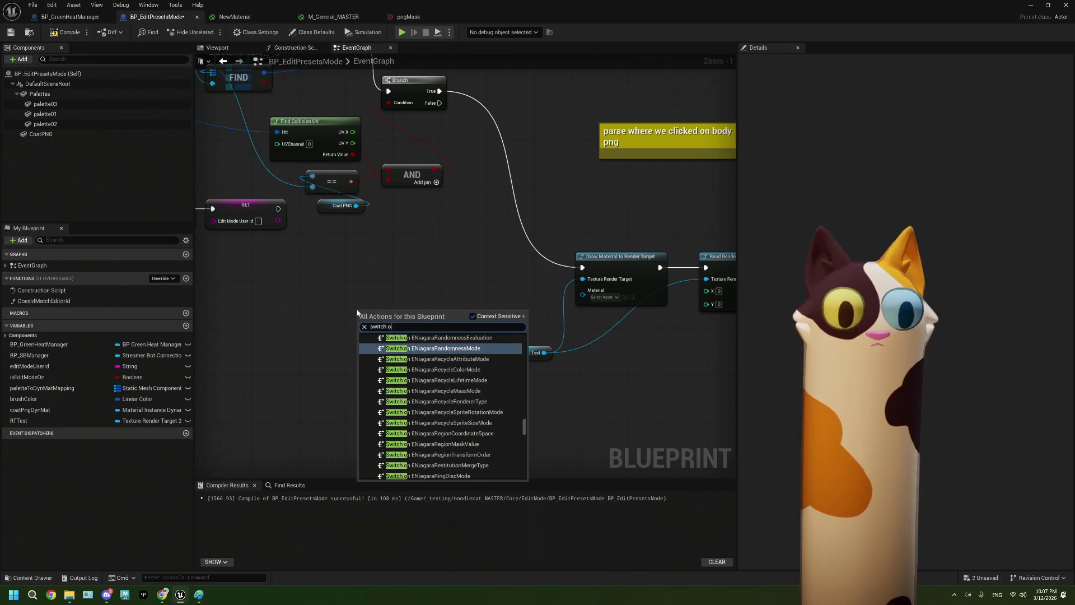
pyautogui.write('n na')
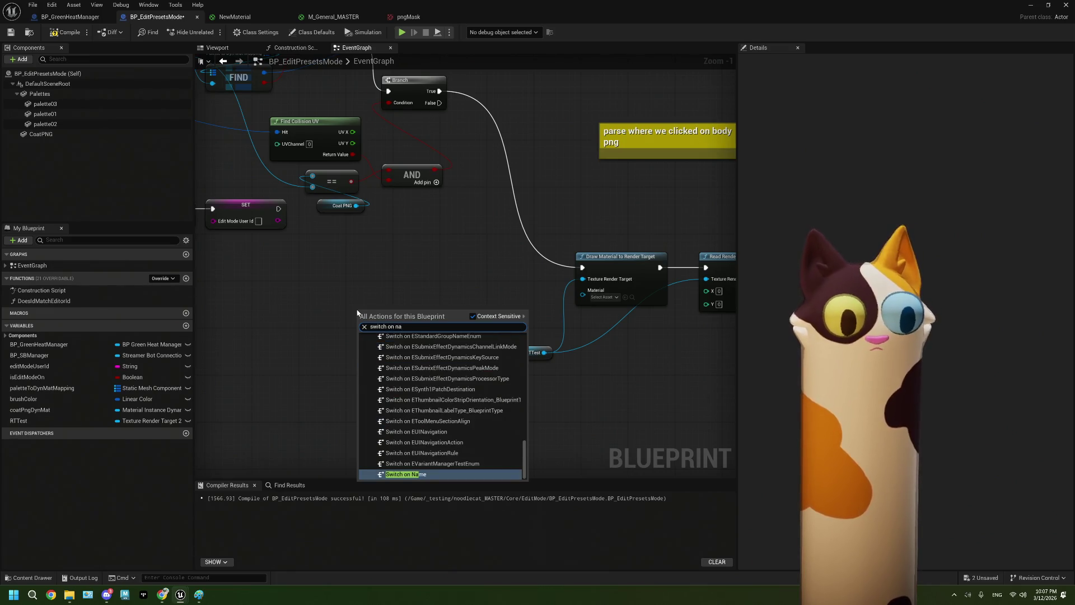
pyautogui.press('Return')
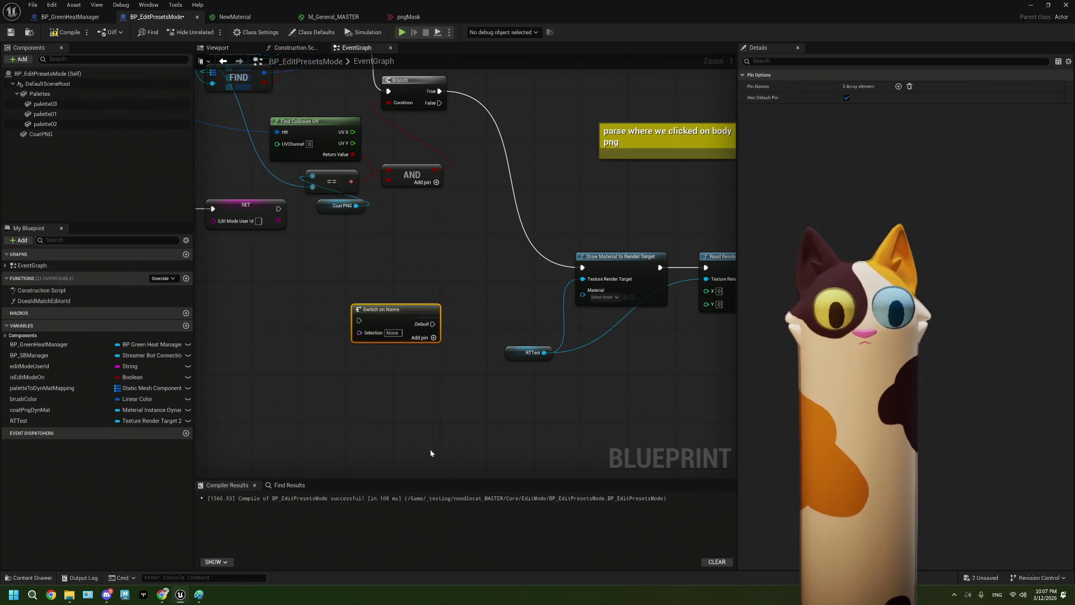
# Add a Coat Png Dyn Mat getter wired into a new Set Vector Parameter Value node
pyautogui.moveTo(387, 301); pyautogui.dragTo(426, 256)
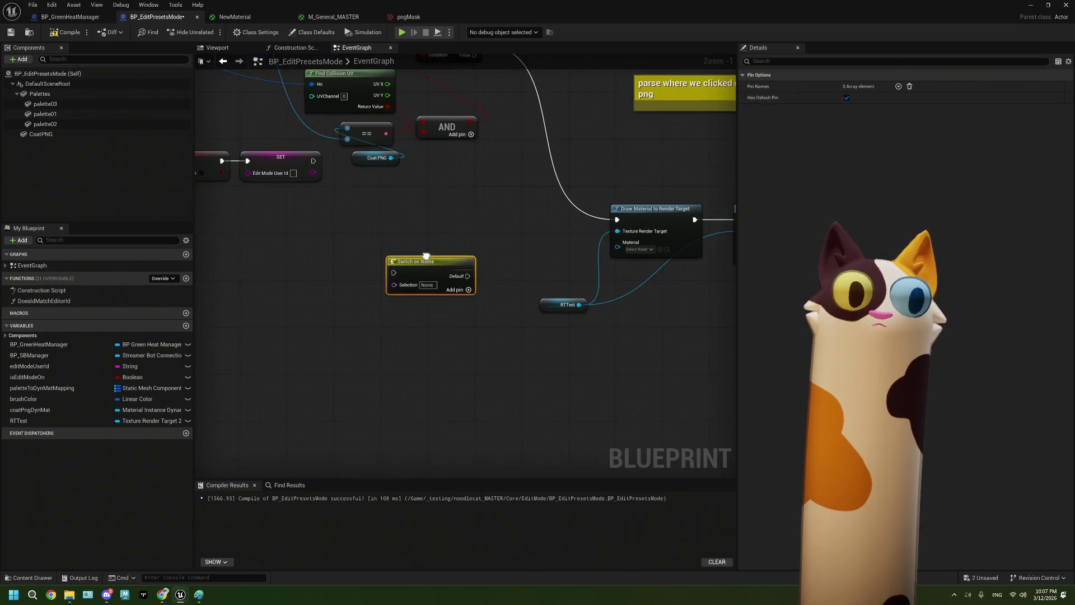
pyautogui.moveTo(38, 412)
pyautogui.mouseDown()
pyautogui.moveTo(336, 379)
pyautogui.moveTo(360, 363)
pyautogui.moveTo(482, 342)
pyautogui.mouseUp()
pyautogui.click(390, 370)
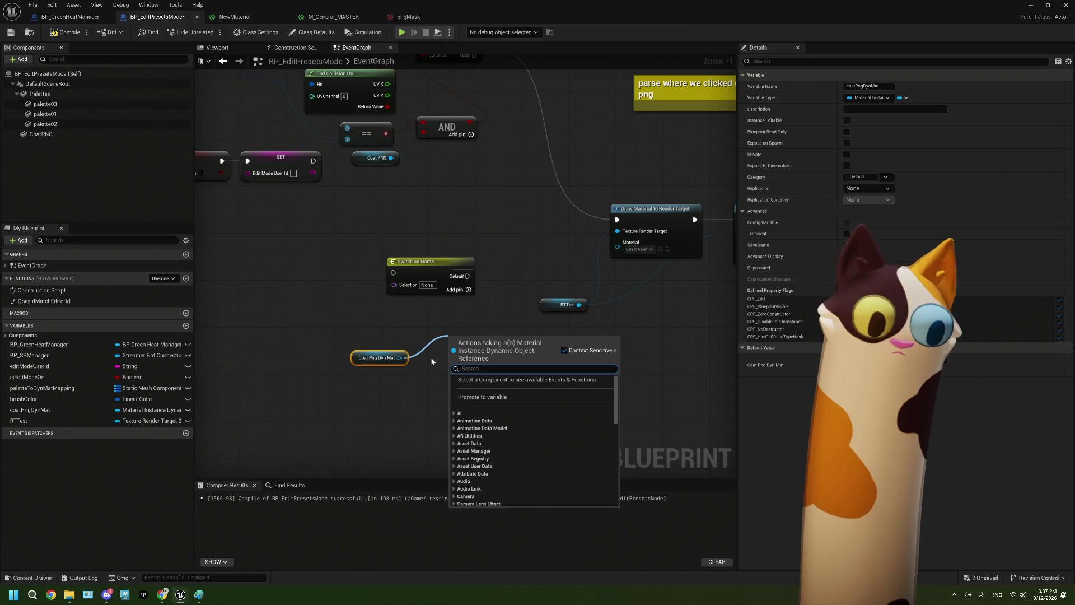
pyautogui.click(407, 370)
pyautogui.moveTo(397, 361)
pyautogui.mouseDown()
pyautogui.moveTo(338, 355)
pyautogui.moveTo(410, 358)
pyautogui.mouseUp()
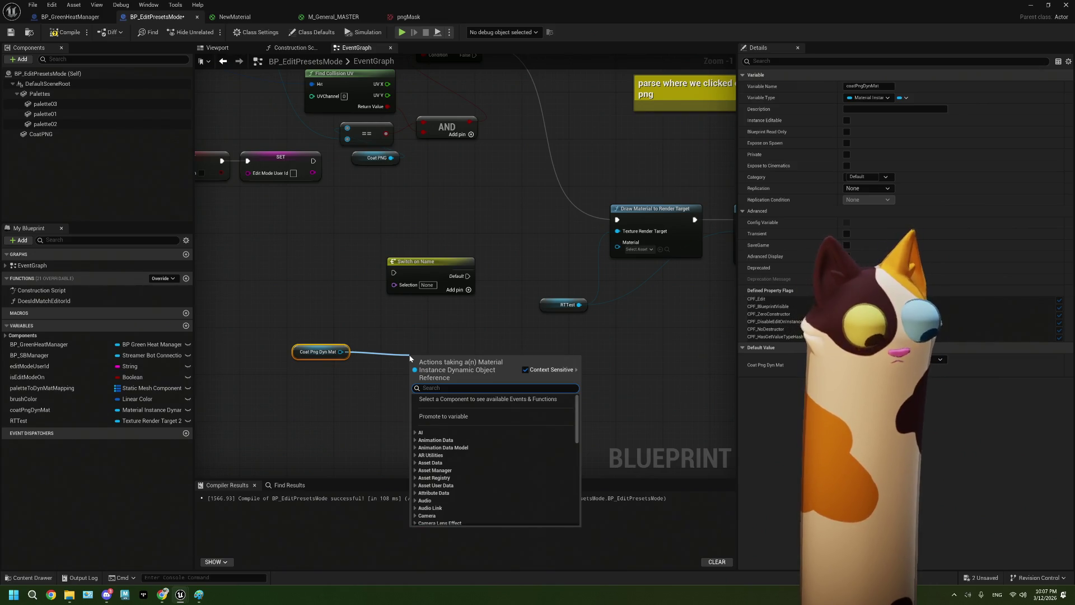
pyautogui.write('vector p')
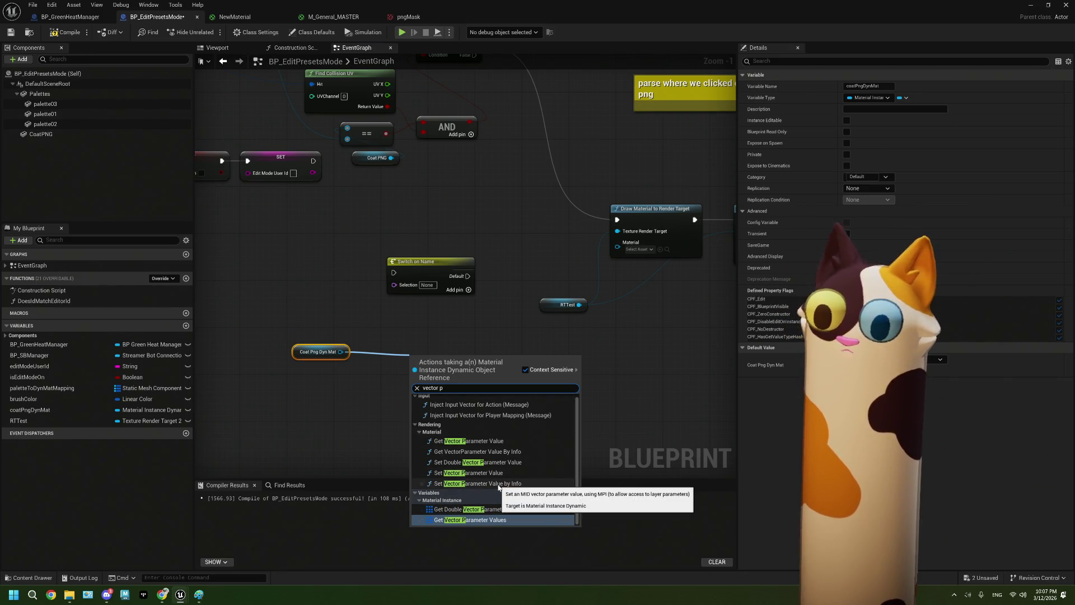
pyautogui.click(488, 473)
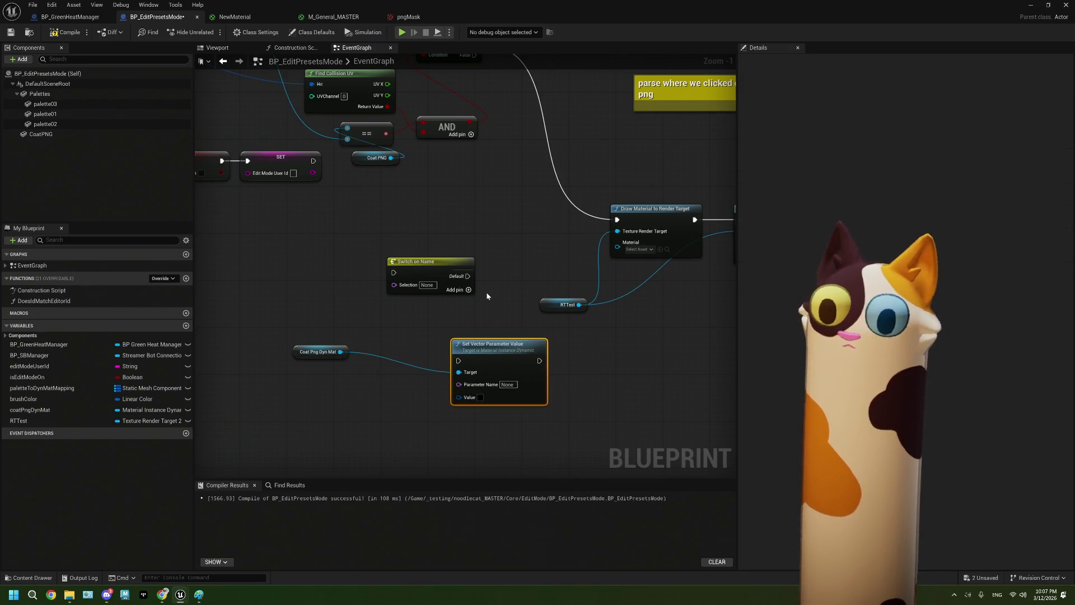
pyautogui.moveTo(500, 347); pyautogui.dragTo(500, 335)
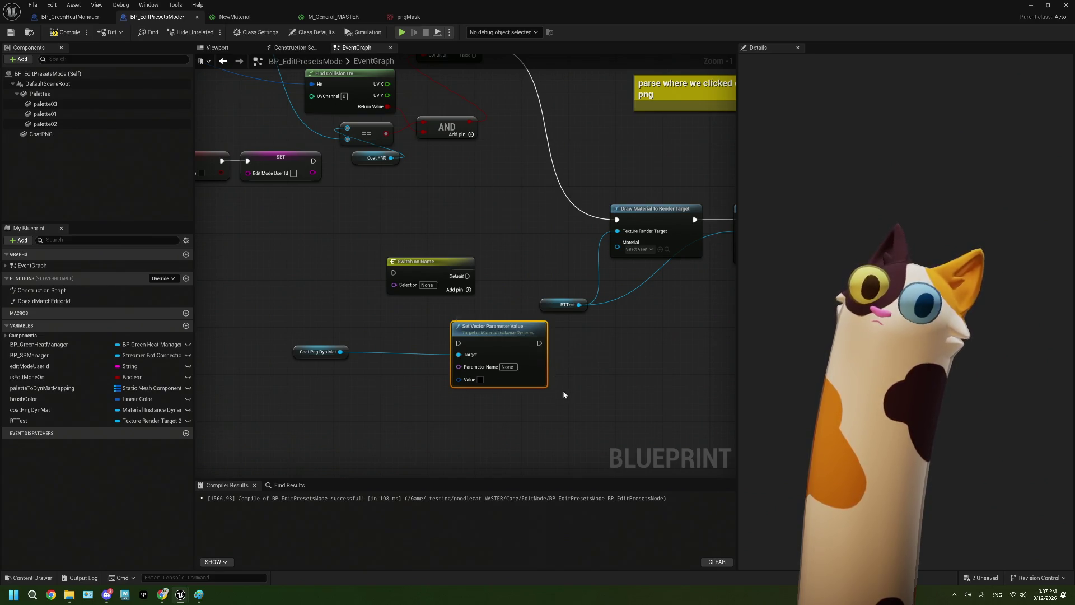
pyautogui.click(256, 20)
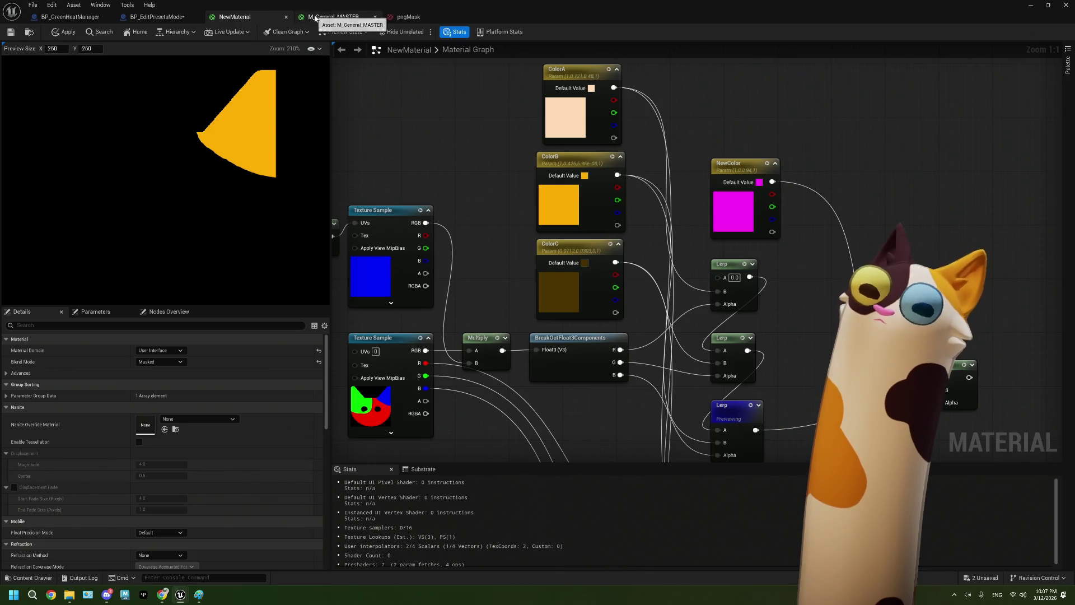
# Compare the ColorA, ColorB and ColorC parameters in NewMaterial and M_General_MASTER, then return to the blueprint
pyautogui.moveTo(491, 112); pyautogui.dragTo(578, 347)
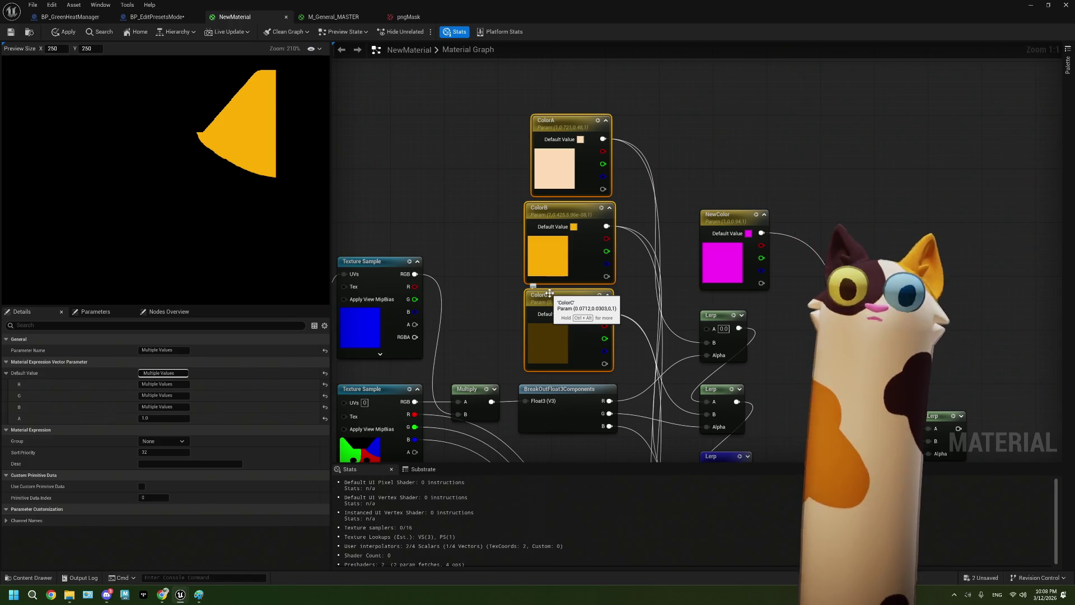
pyautogui.moveTo(476, 120); pyautogui.dragTo(544, 331)
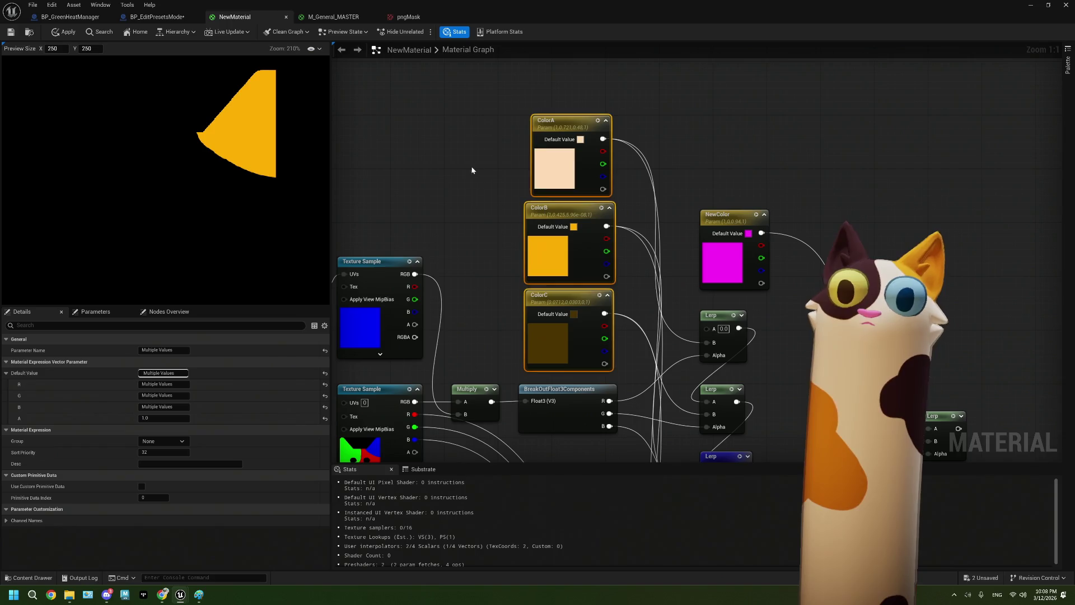
pyautogui.click(333, 16)
pyautogui.scroll(4, 564, 239)
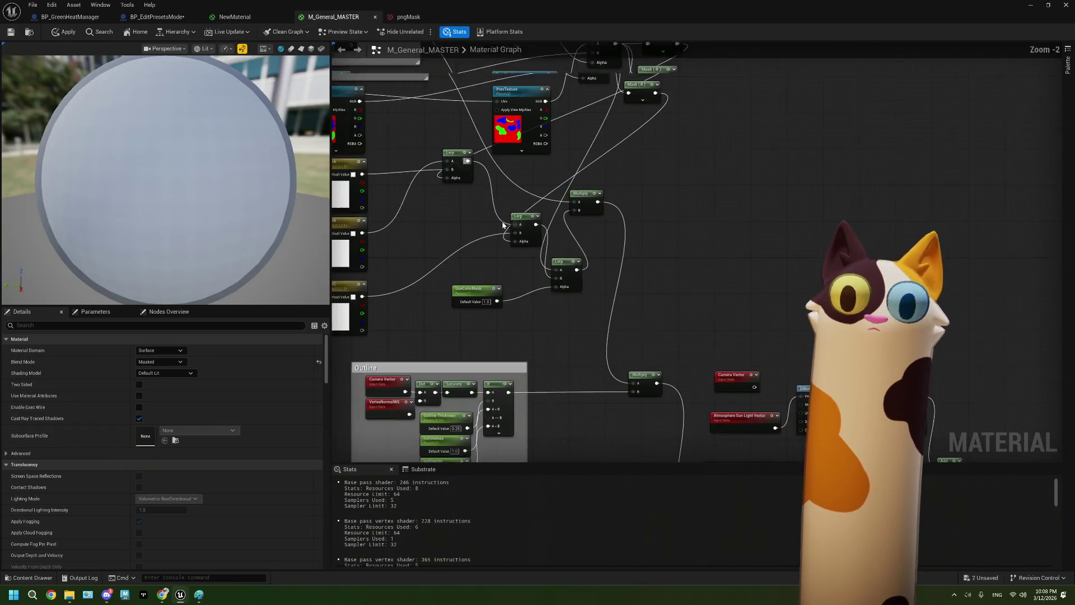
pyautogui.moveTo(504, 90); pyautogui.dragTo(554, 358)
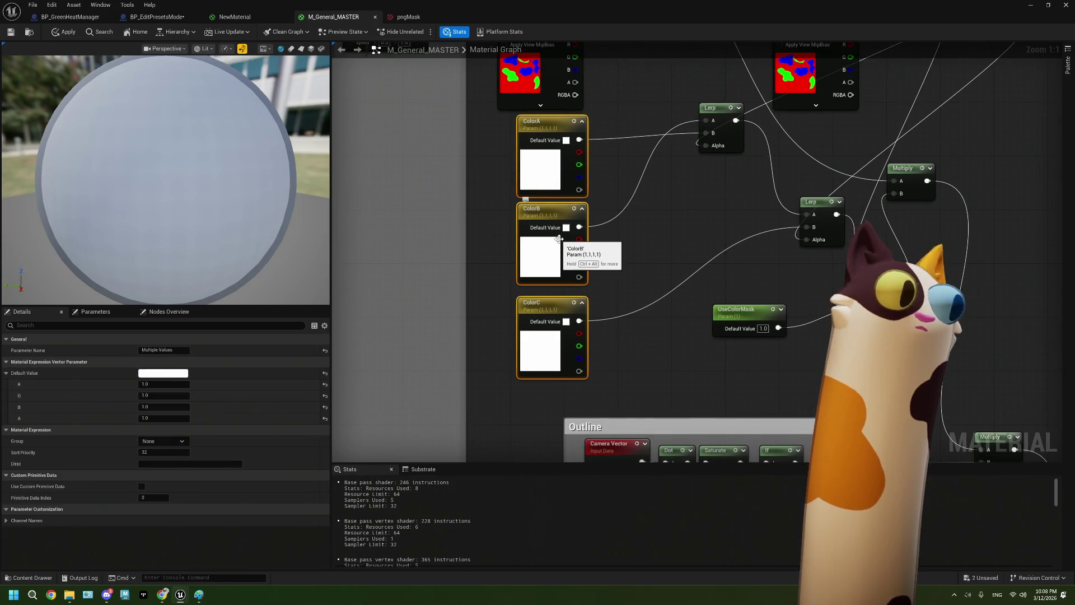
pyautogui.click(262, 17)
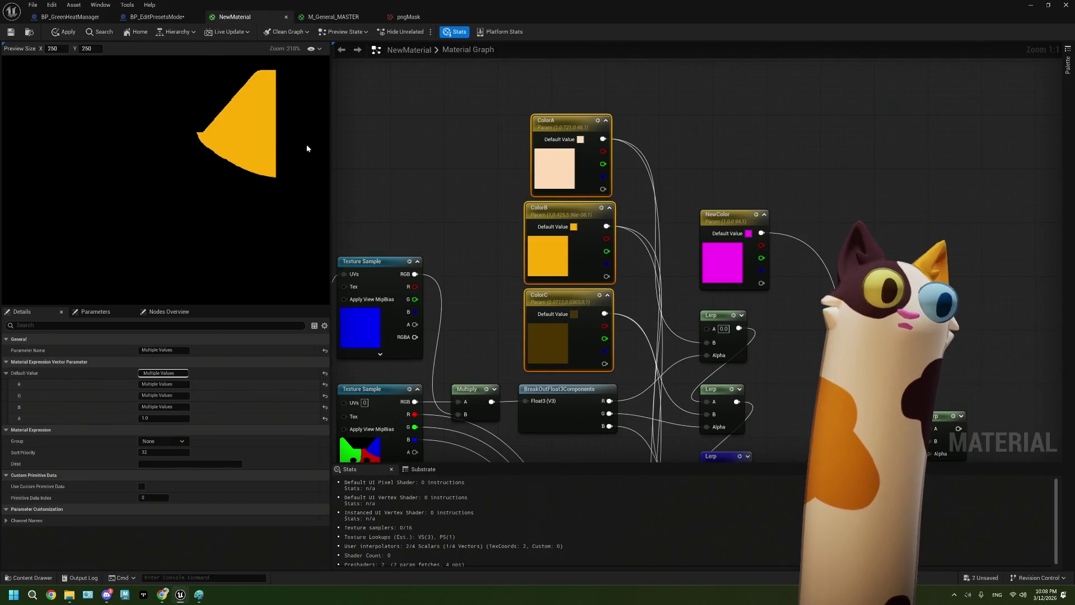
pyautogui.click(158, 17)
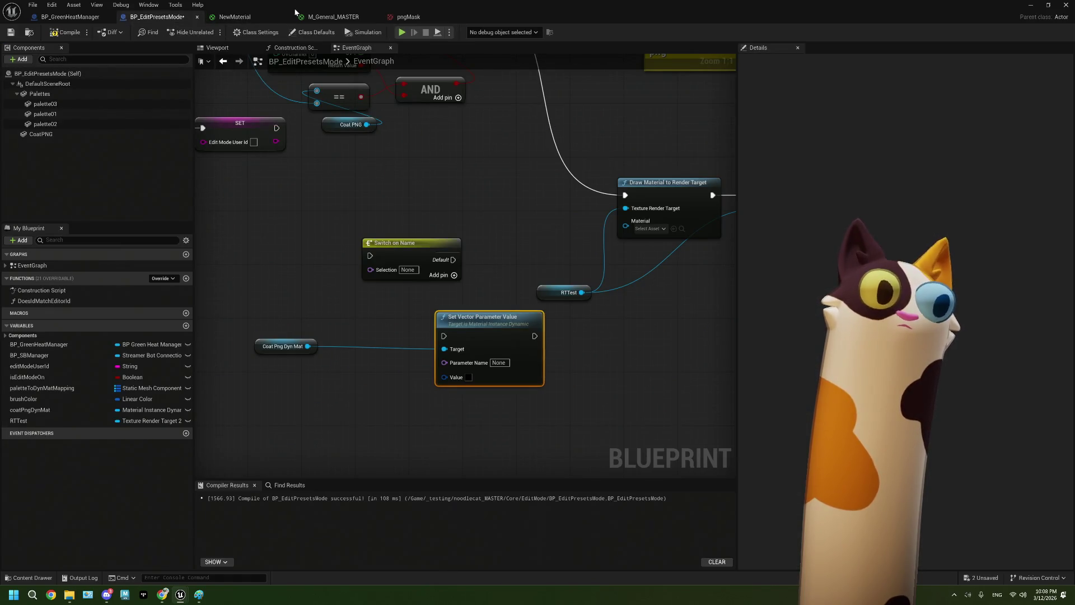
# Delete the magenta NewColor parameter node from the NewMaterial graph
pyautogui.click(264, 17)
pyautogui.scroll(-2, 512, 335)
pyautogui.scroll(1, 513, 290)
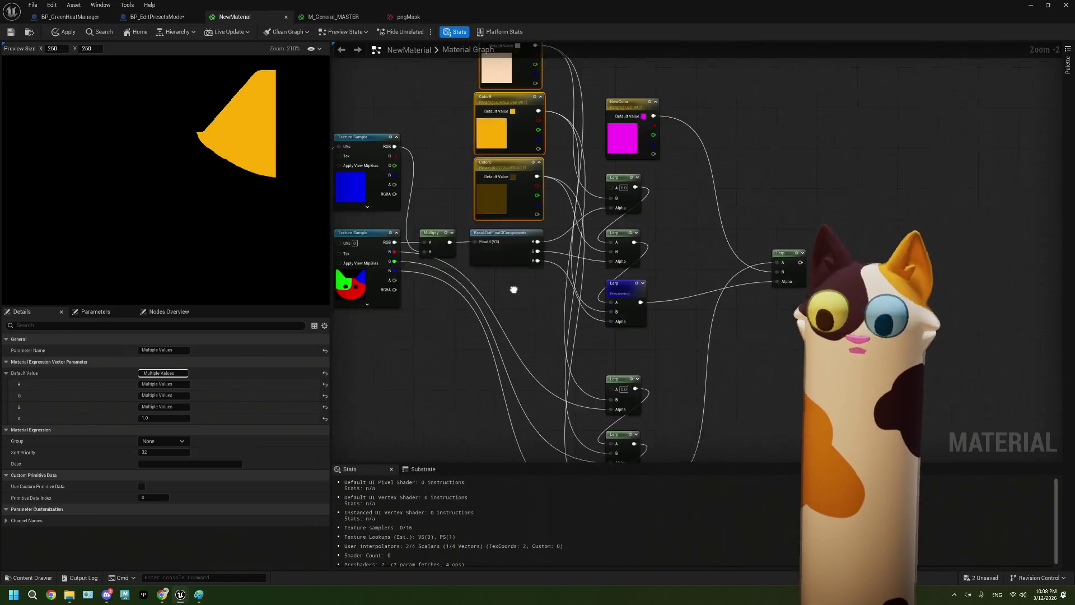
pyautogui.moveTo(514, 289)
pyautogui.mouseDown()
pyautogui.moveTo(542, 305)
pyautogui.moveTo(583, 283)
pyautogui.moveTo(496, 220)
pyautogui.mouseUp()
pyautogui.scroll(1, 591, 243)
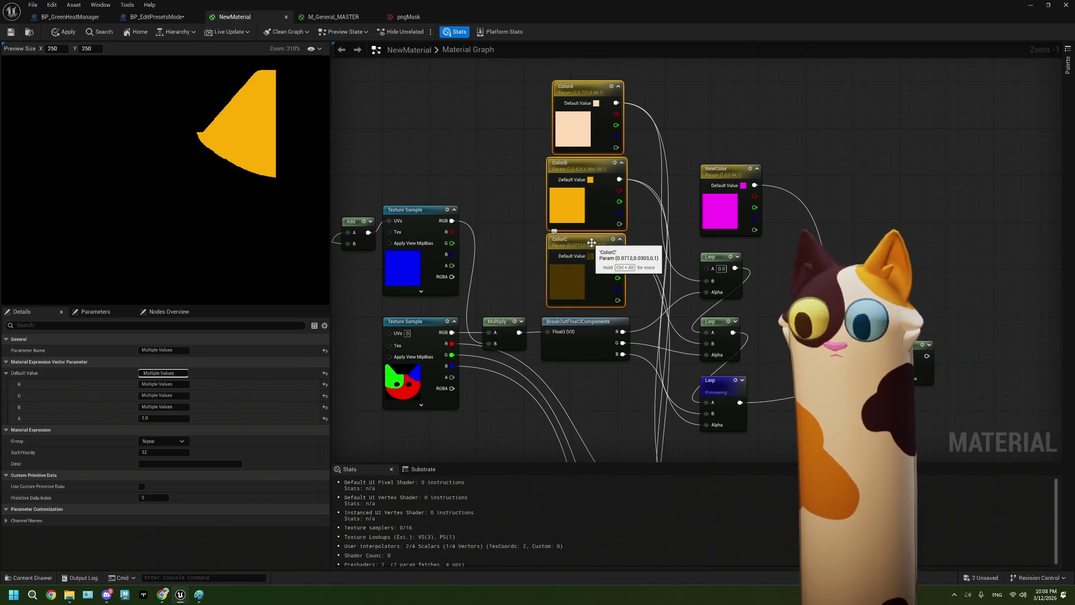
pyautogui.click(726, 210)
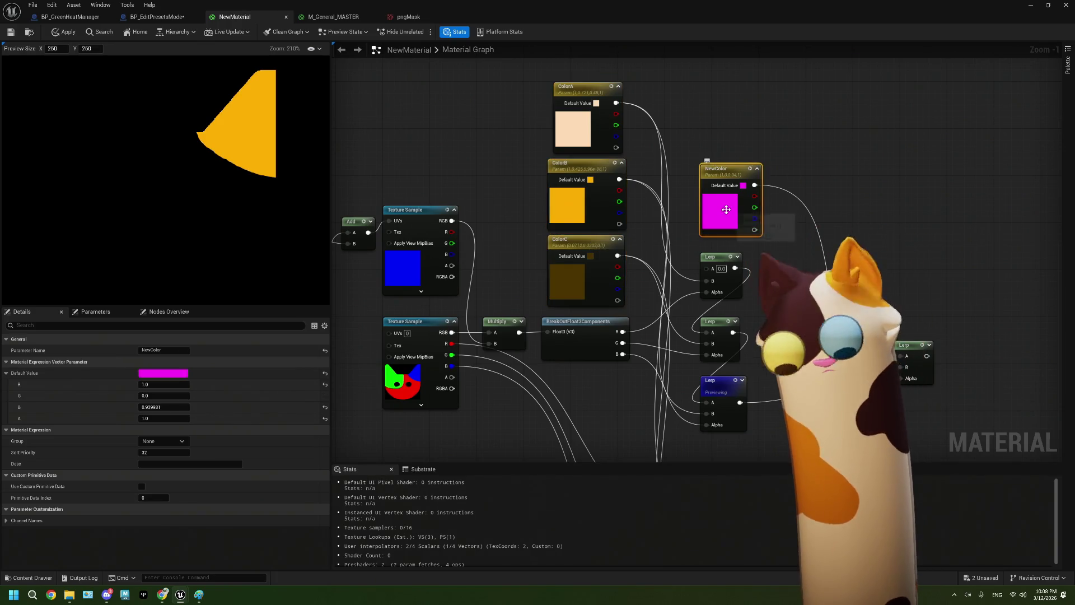
pyautogui.press('Delete')
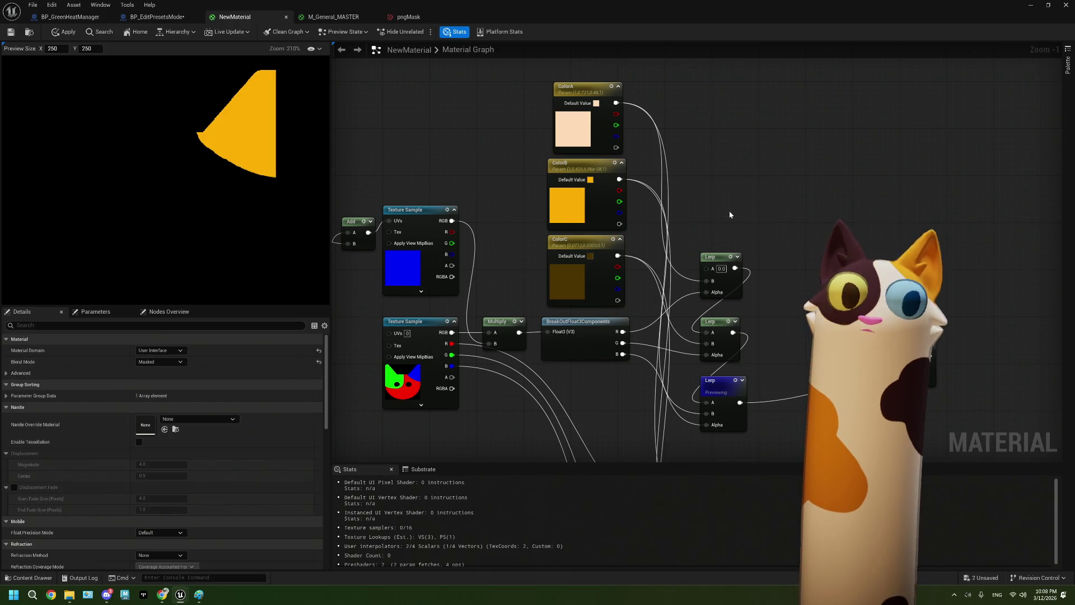
# Preview the final Lerp node so the full recoloured cat face shows
pyautogui.moveTo(780, 228); pyautogui.dragTo(782, 200)
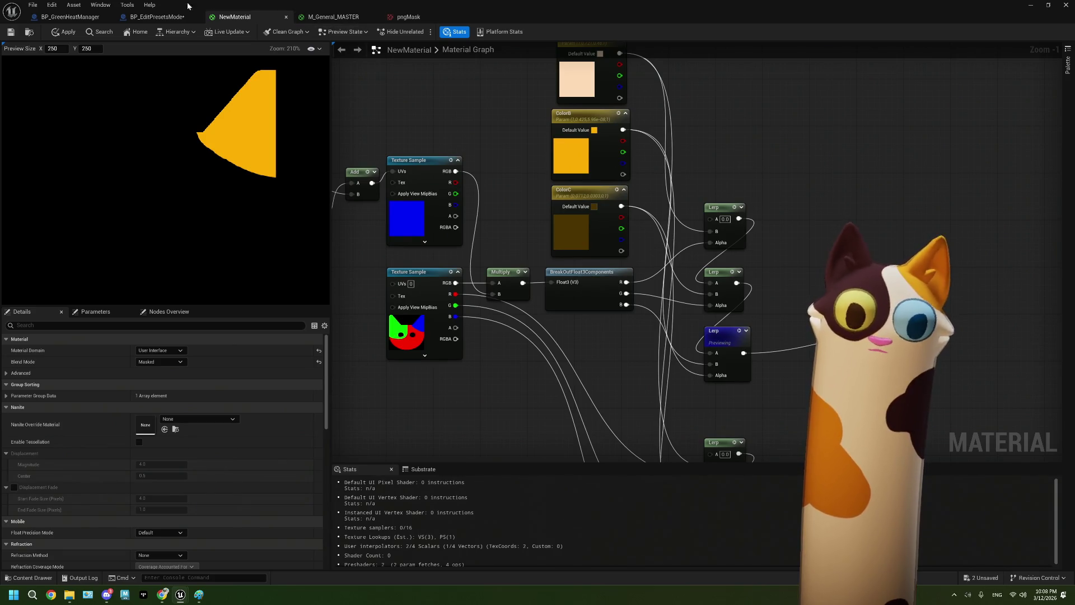
pyautogui.moveTo(553, 263); pyautogui.dragTo(646, 273)
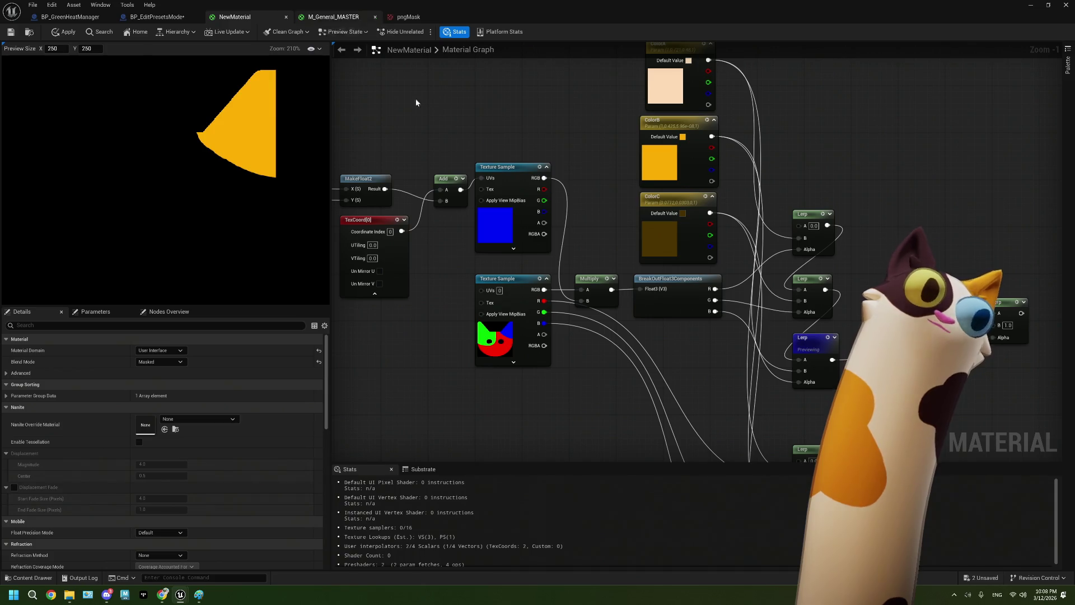
pyautogui.moveTo(656, 255); pyautogui.dragTo(562, 224)
pyautogui.scroll(-2, 700, 302)
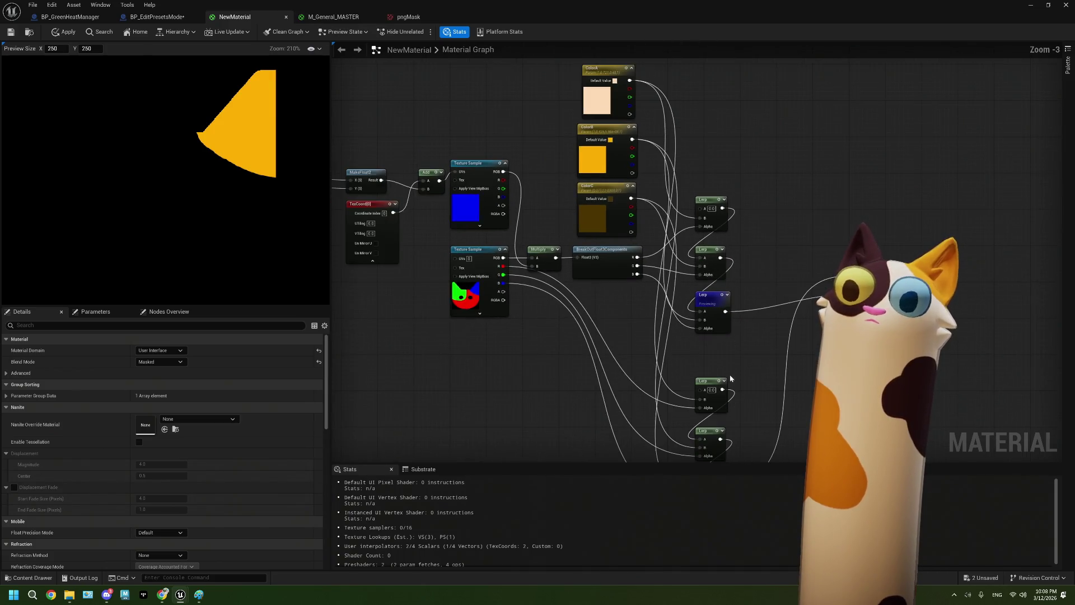
pyautogui.moveTo(739, 455); pyautogui.dragTo(669, 339)
pyautogui.click(654, 374)
pyautogui.press('space')
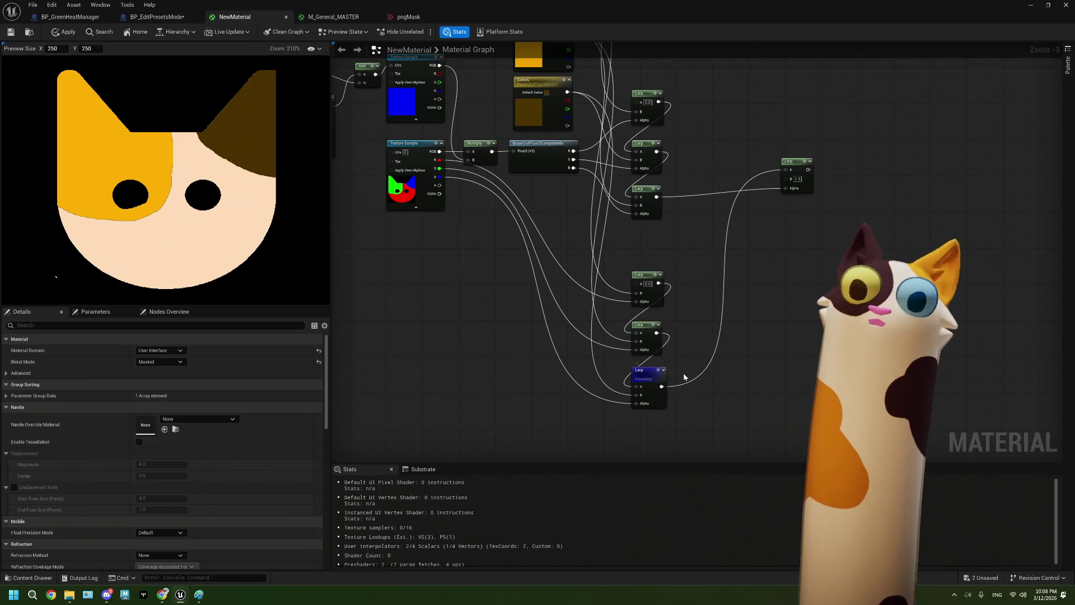
# Box-select the three lower Lerp nodes and move them up in the graph
pyautogui.moveTo(680, 355)
pyautogui.mouseDown()
pyautogui.moveTo(663, 433)
pyautogui.moveTo(682, 346)
pyautogui.moveTo(666, 351)
pyautogui.mouseUp()
pyautogui.moveTo(562, 239); pyautogui.dragTo(680, 420)
pyautogui.moveTo(652, 376); pyautogui.dragTo(651, 335)
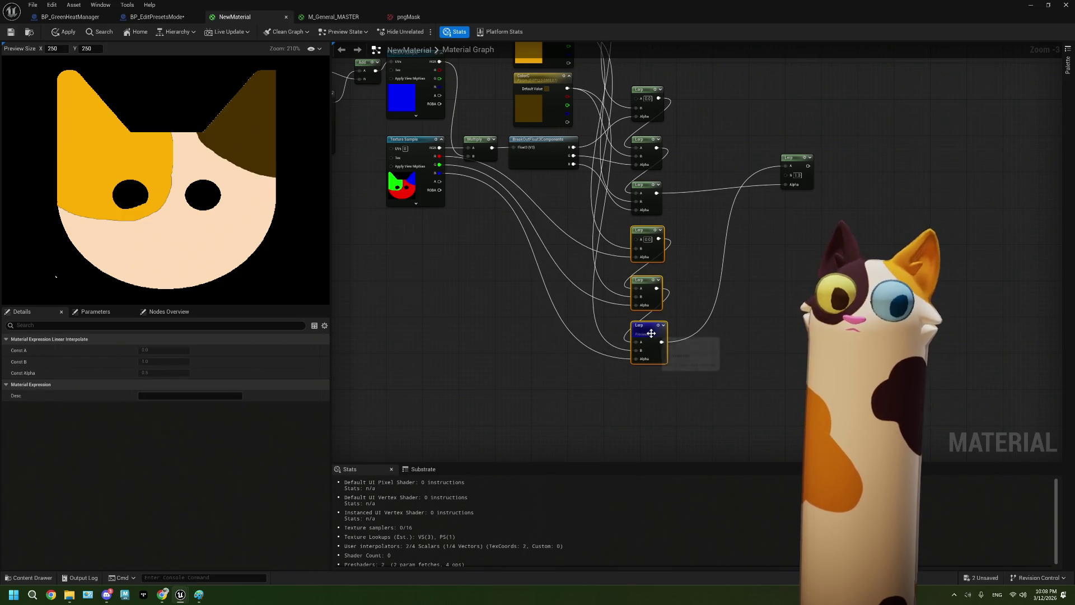
pyautogui.scroll(1, 446, 173)
pyautogui.scroll(2, 446, 174)
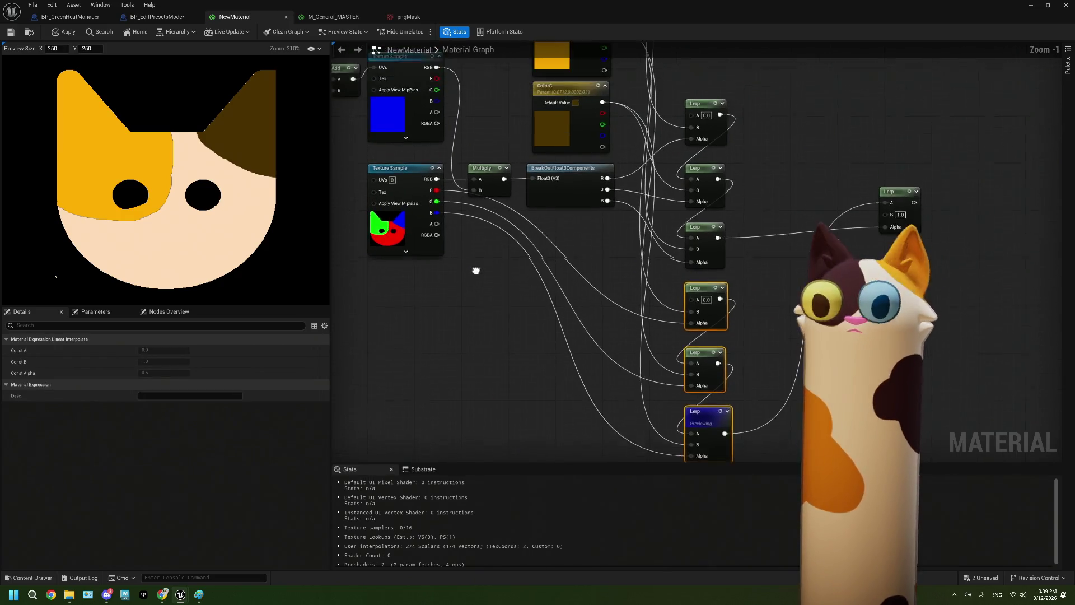
pyautogui.doubleClick(552, 143)
pyautogui.moveTo(624, 227)
pyautogui.mouseDown()
pyautogui.moveTo(563, 193)
pyautogui.moveTo(567, 226)
pyautogui.mouseUp()
pyautogui.click(636, 230)
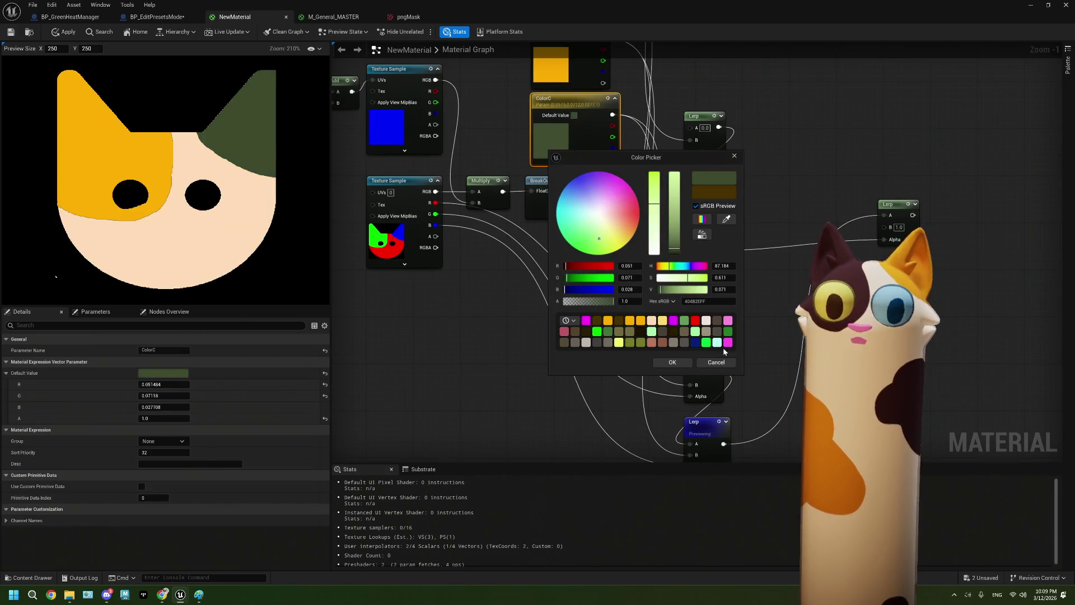
pyautogui.click(672, 362)
pyautogui.moveTo(552, 66); pyautogui.dragTo(573, 163)
pyautogui.click(573, 166)
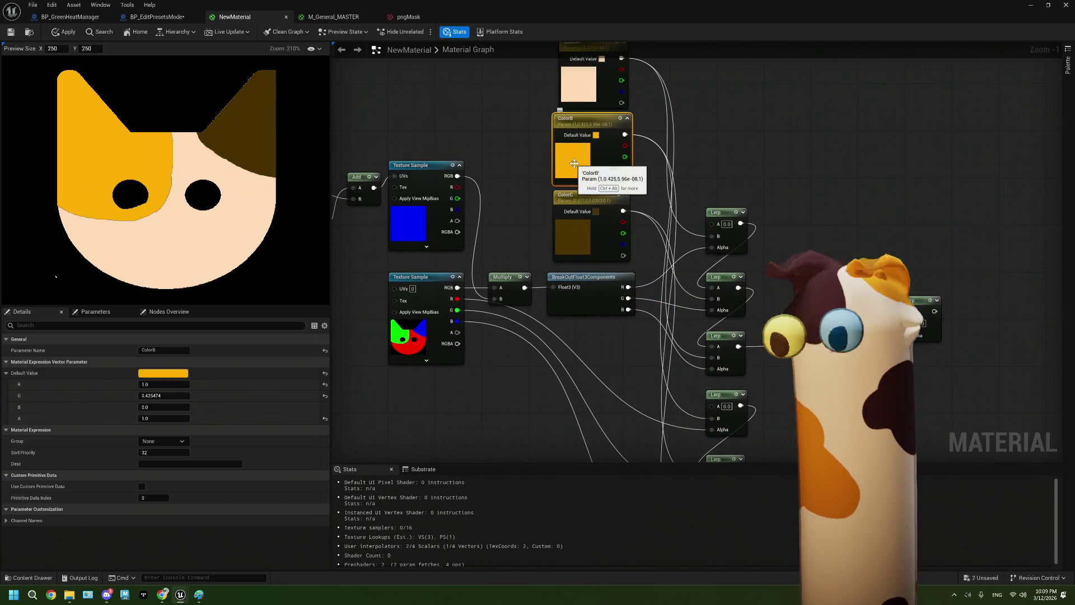
pyautogui.moveTo(582, 79); pyautogui.dragTo(653, 384)
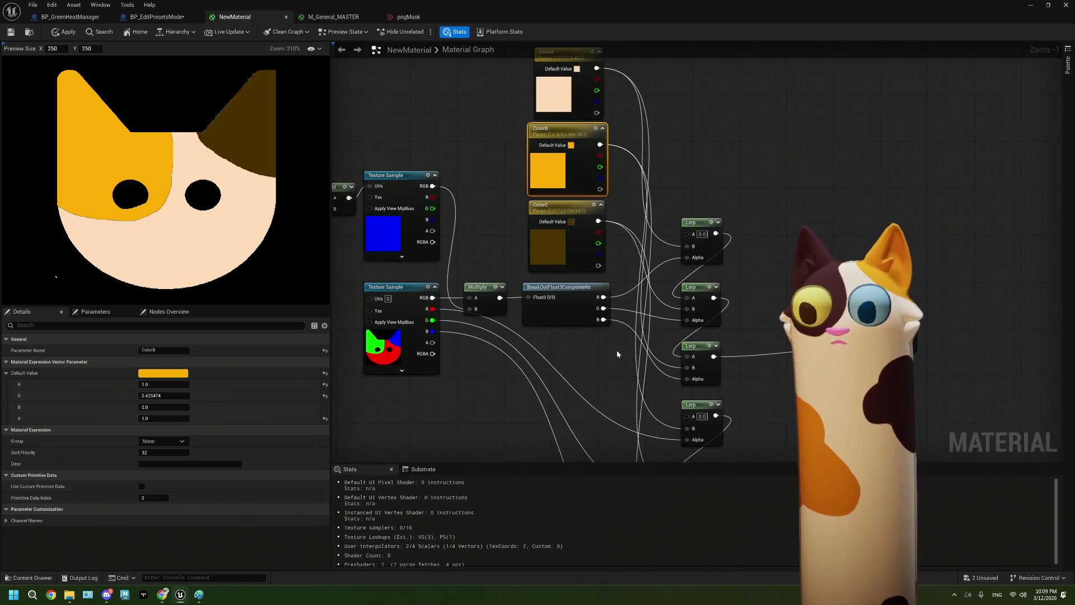
pyautogui.moveTo(516, 344)
pyautogui.mouseDown()
pyautogui.moveTo(692, 338)
pyautogui.moveTo(591, 317)
pyautogui.moveTo(638, 379)
pyautogui.mouseUp()
pyautogui.click(496, 278)
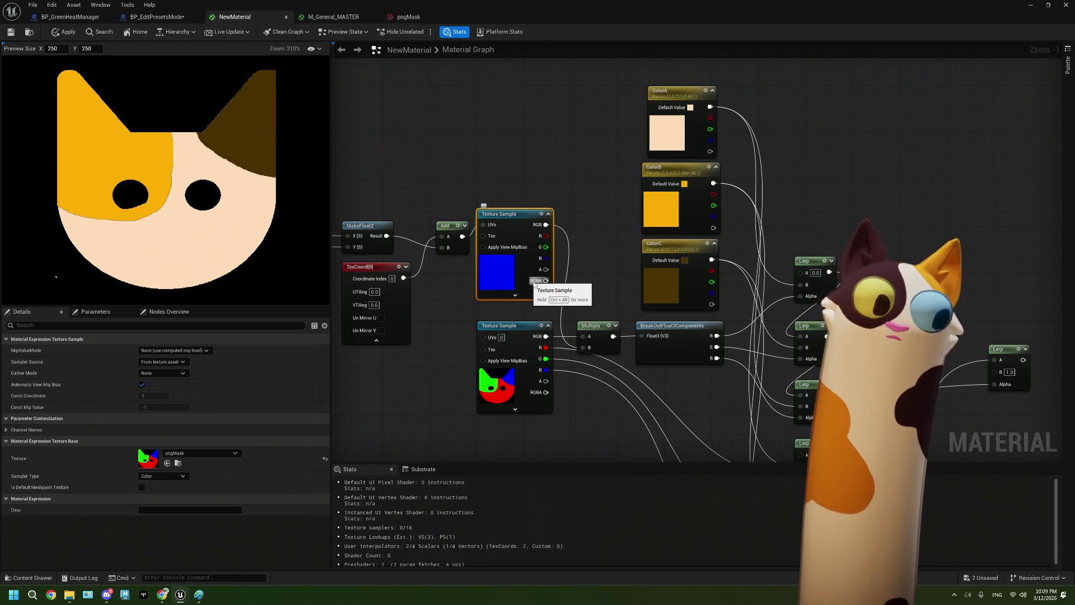
pyautogui.moveTo(559, 268); pyautogui.dragTo(541, 283)
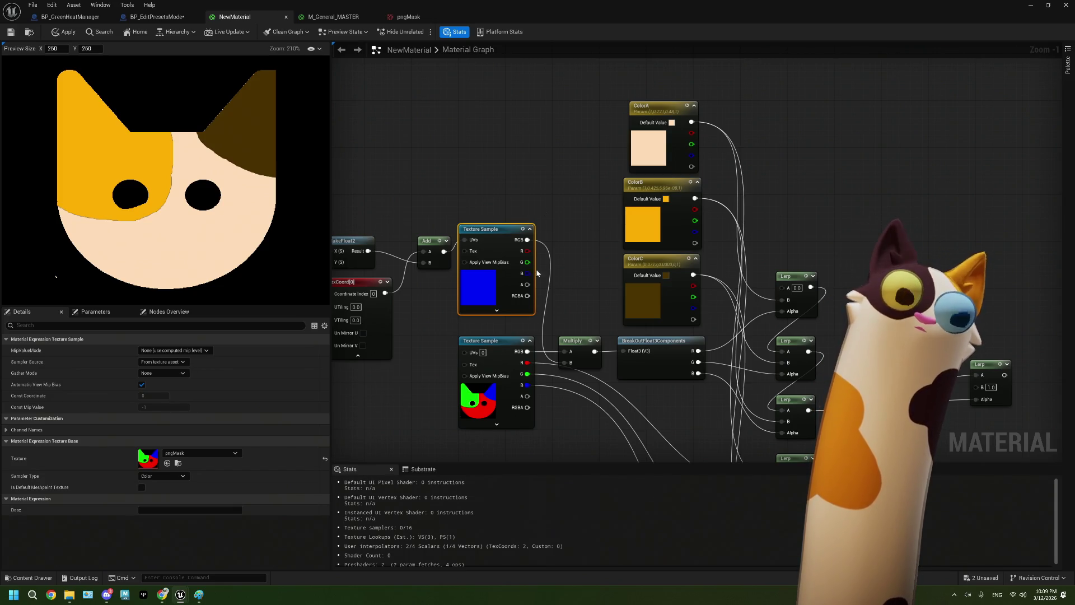
pyautogui.scroll(-3, 637, 218)
pyautogui.moveTo(741, 233)
pyautogui.mouseDown()
pyautogui.moveTo(672, 276)
pyautogui.moveTo(628, 278)
pyautogui.mouseUp()
pyautogui.scroll(5, 544, 264)
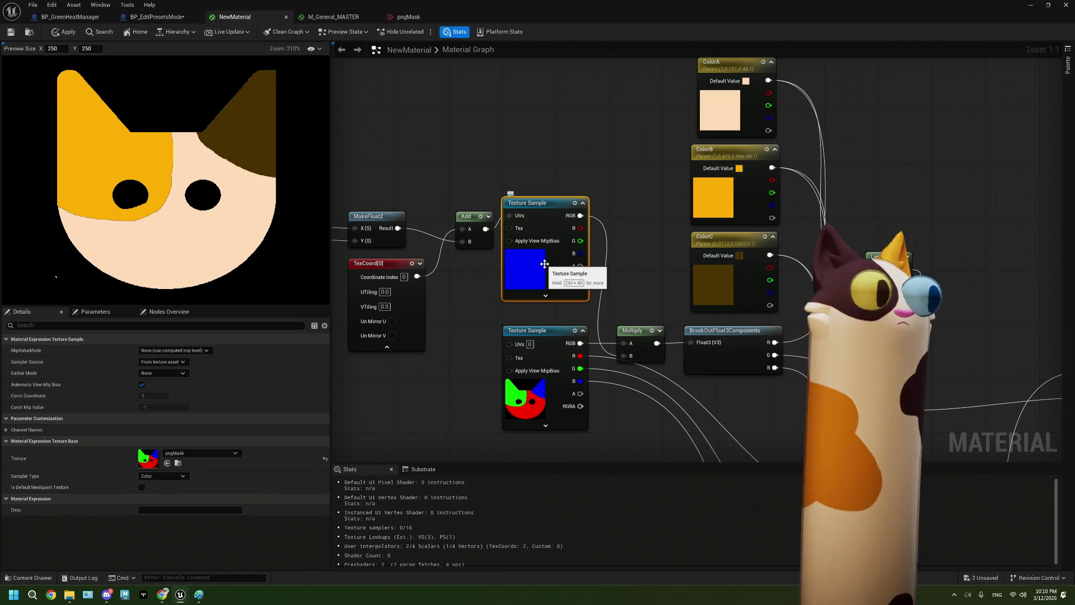
pyautogui.click(606, 214)
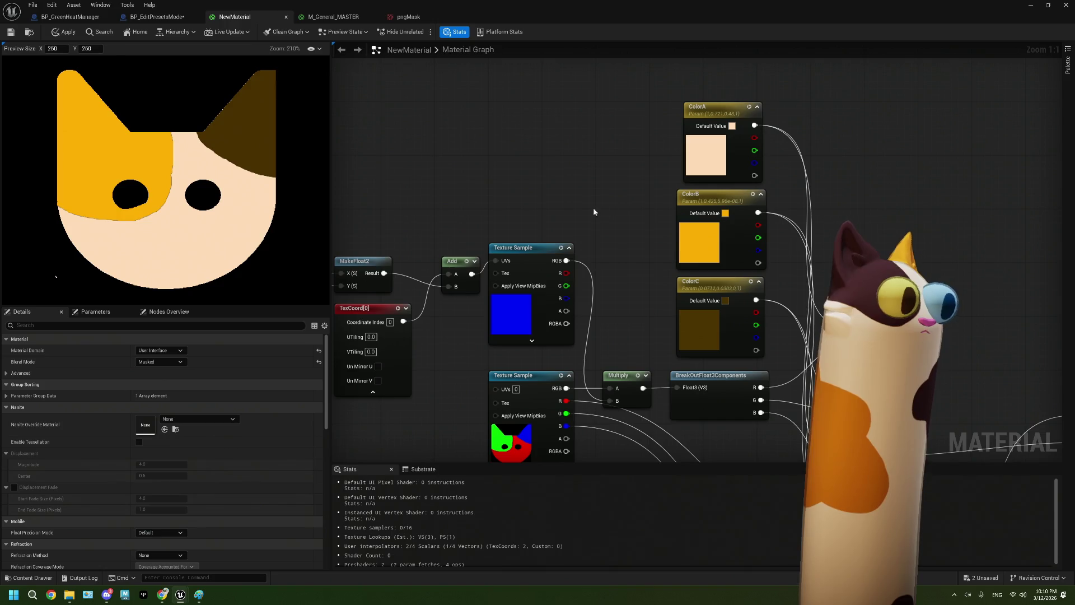
pyautogui.moveTo(595, 212); pyautogui.dragTo(553, 225)
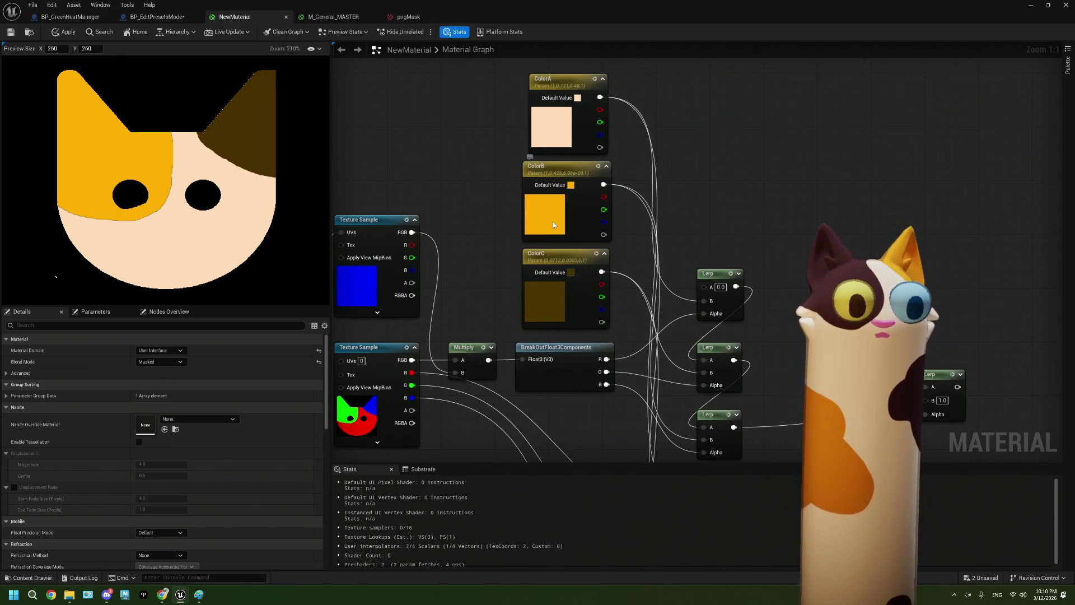
pyautogui.doubleClick(546, 302)
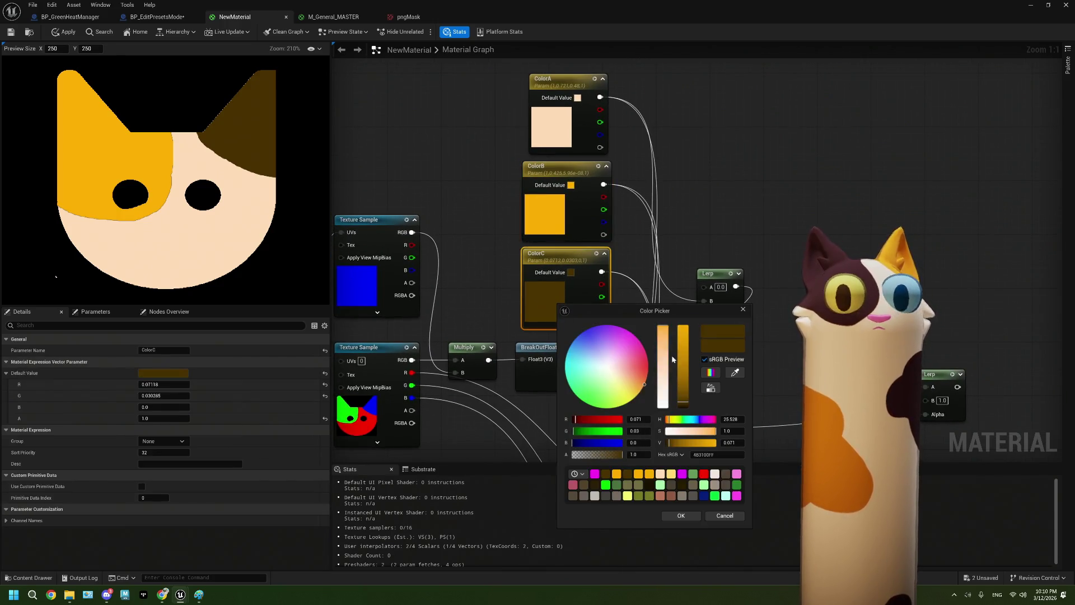
pyautogui.click(631, 337)
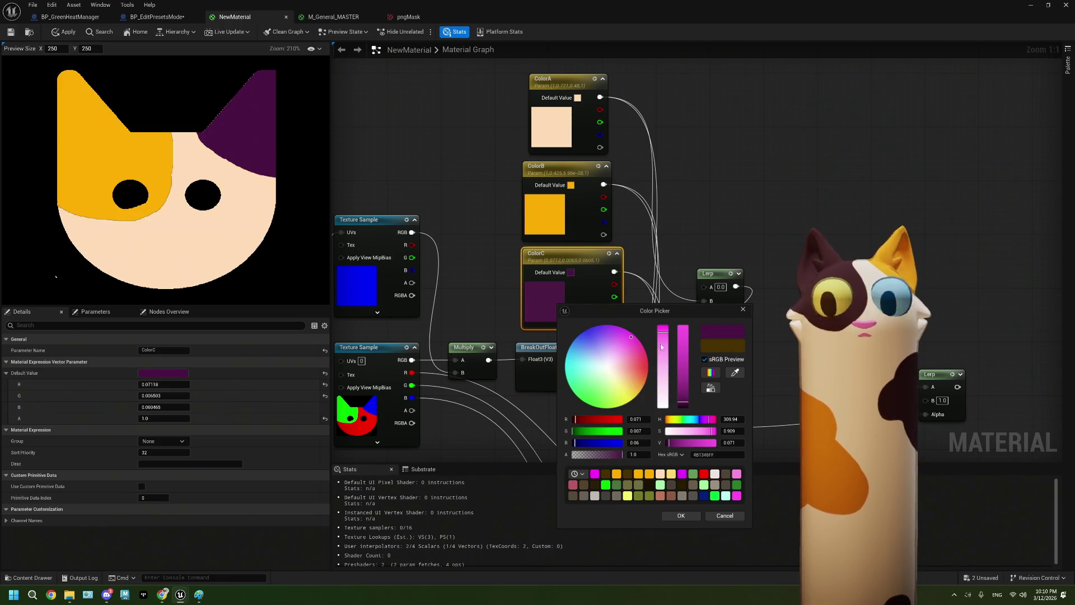
pyautogui.click(684, 330)
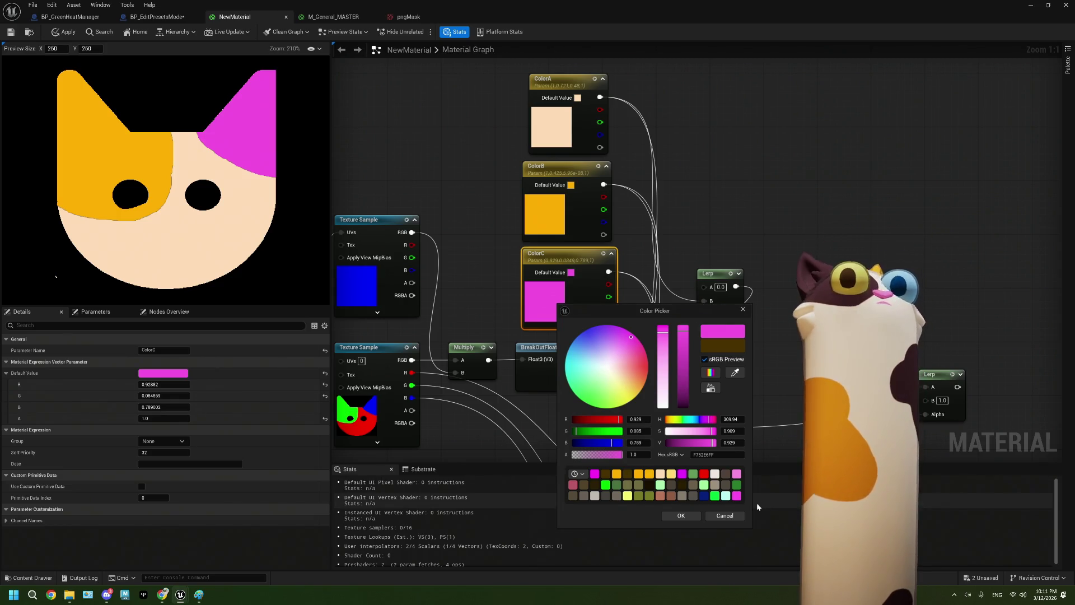
pyautogui.click(735, 516)
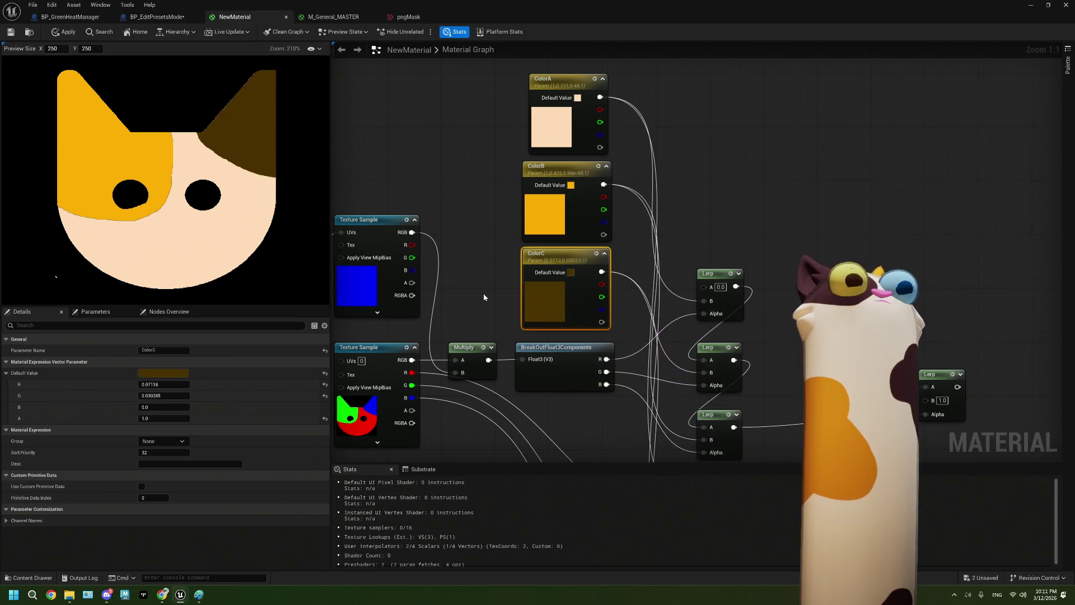
pyautogui.moveTo(482, 293); pyautogui.dragTo(593, 292)
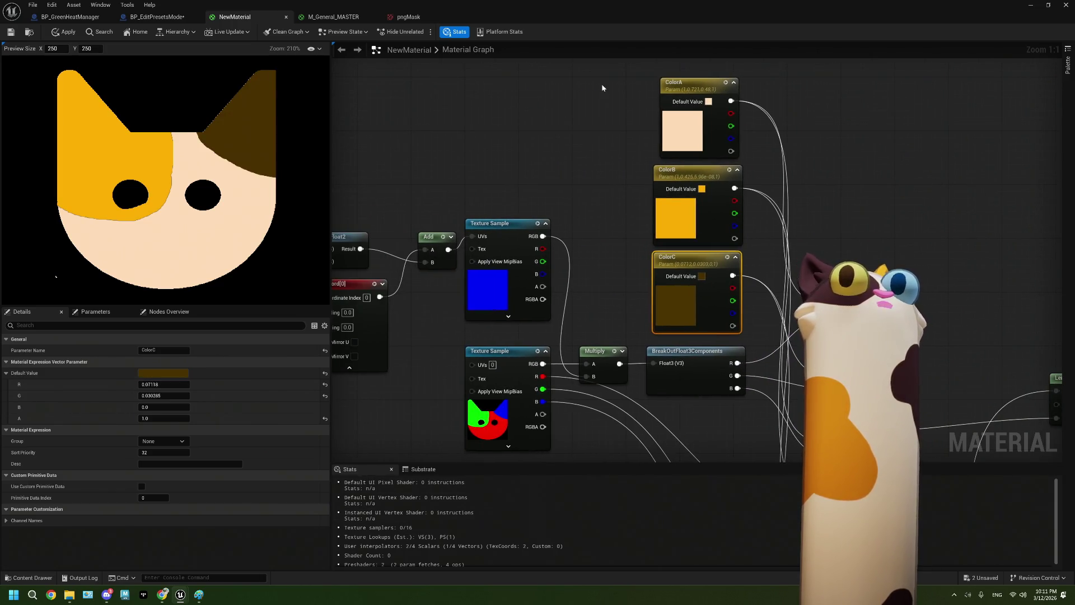
pyautogui.moveTo(601, 88); pyautogui.dragTo(753, 336)
pyautogui.click(686, 82)
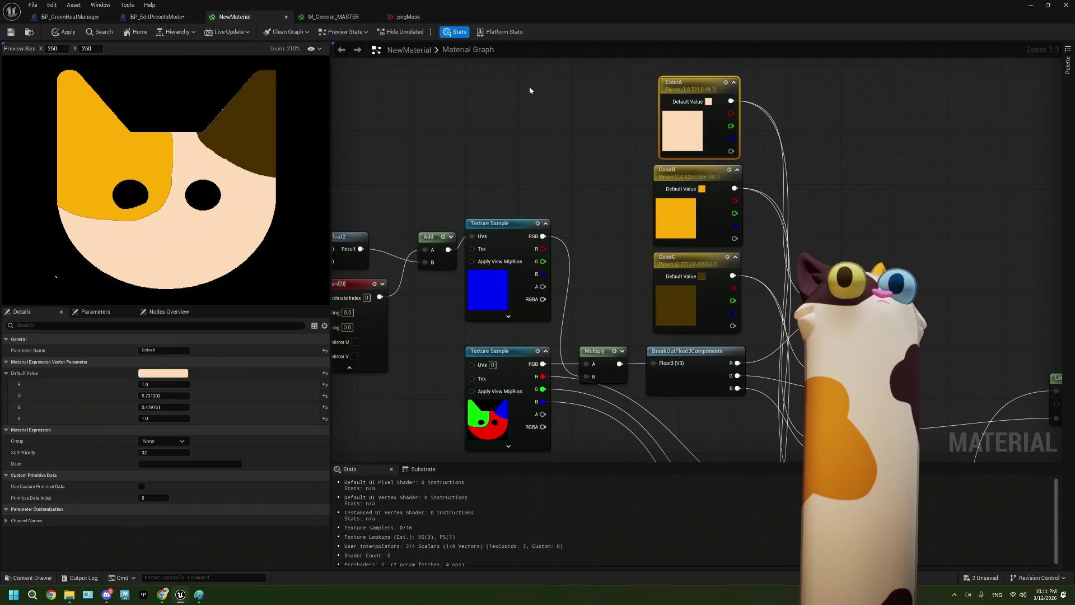
pyautogui.moveTo(588, 162); pyautogui.dragTo(745, 247)
pyautogui.click(699, 322)
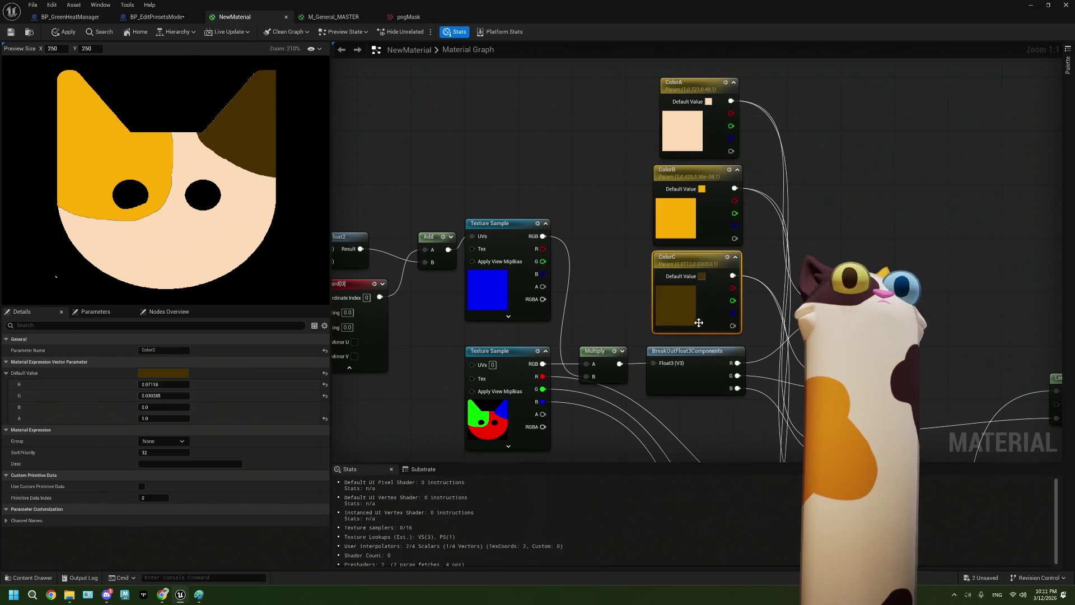
pyautogui.moveTo(698, 322); pyautogui.dragTo(694, 312)
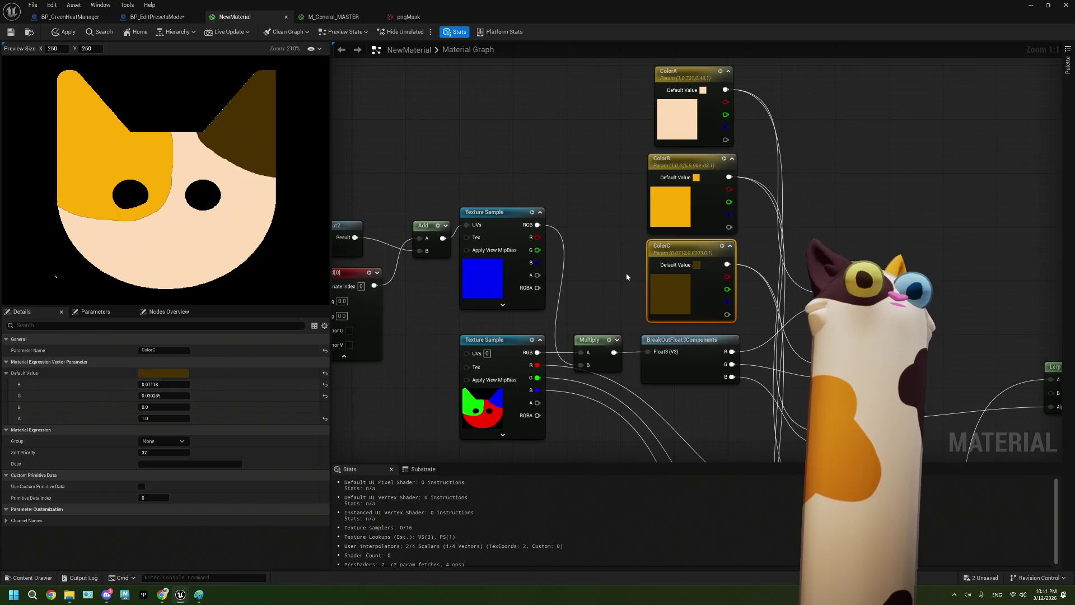
pyautogui.moveTo(626, 274); pyautogui.dragTo(619, 263)
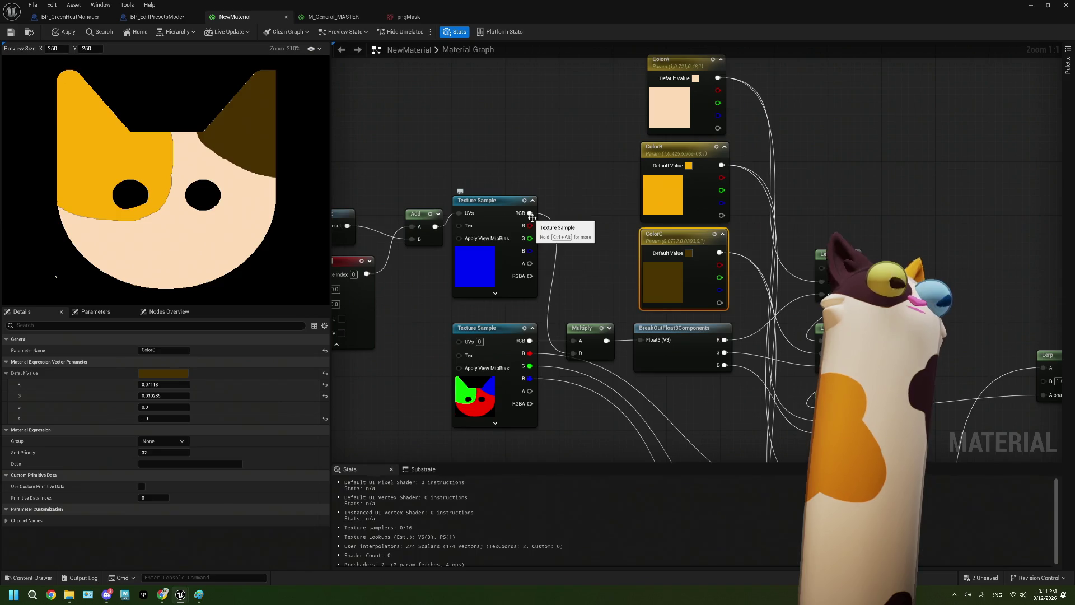
pyautogui.moveTo(532, 218)
pyautogui.mouseDown()
pyautogui.moveTo(639, 236)
pyautogui.moveTo(704, 232)
pyautogui.mouseUp()
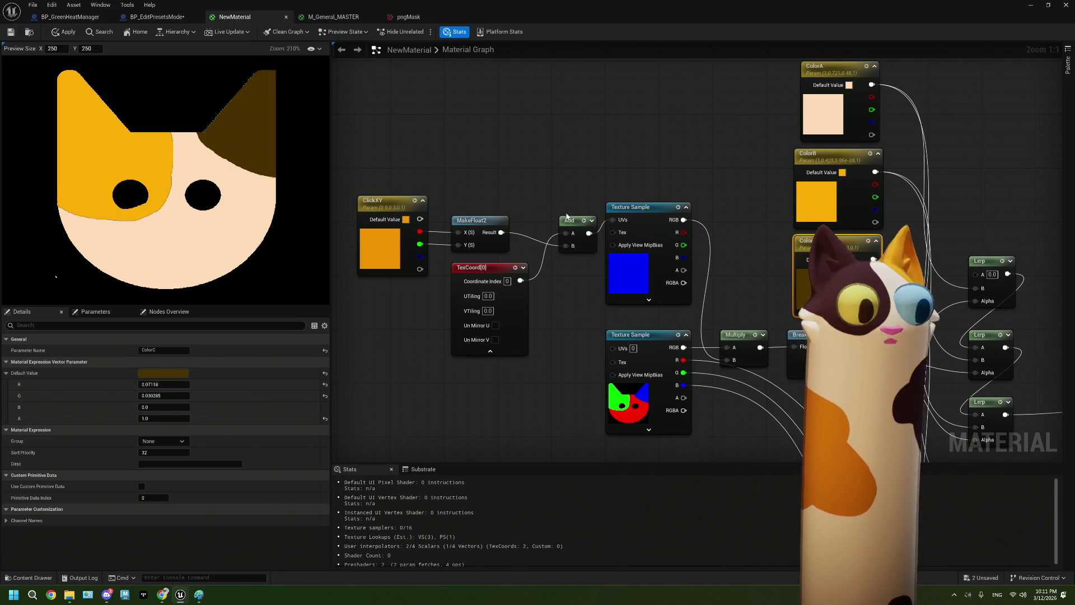
pyautogui.click(92, 17)
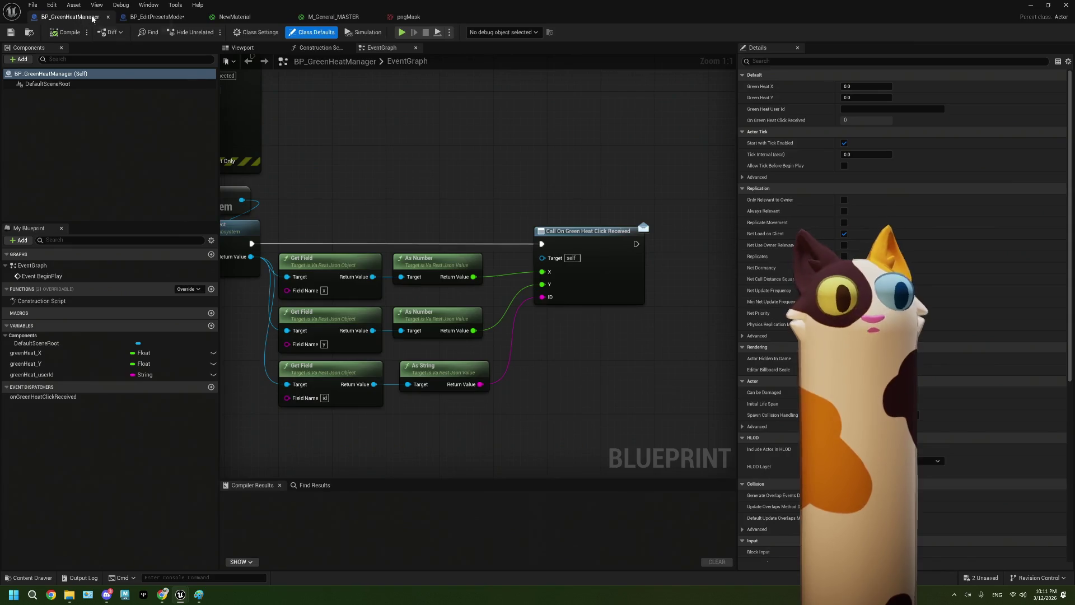
pyautogui.click(148, 5)
pyautogui.click(157, 17)
pyautogui.moveTo(354, 233)
pyautogui.mouseDown()
pyautogui.moveTo(352, 252)
pyautogui.moveTo(415, 325)
pyautogui.moveTo(400, 212)
pyautogui.mouseUp()
pyautogui.click(402, 201)
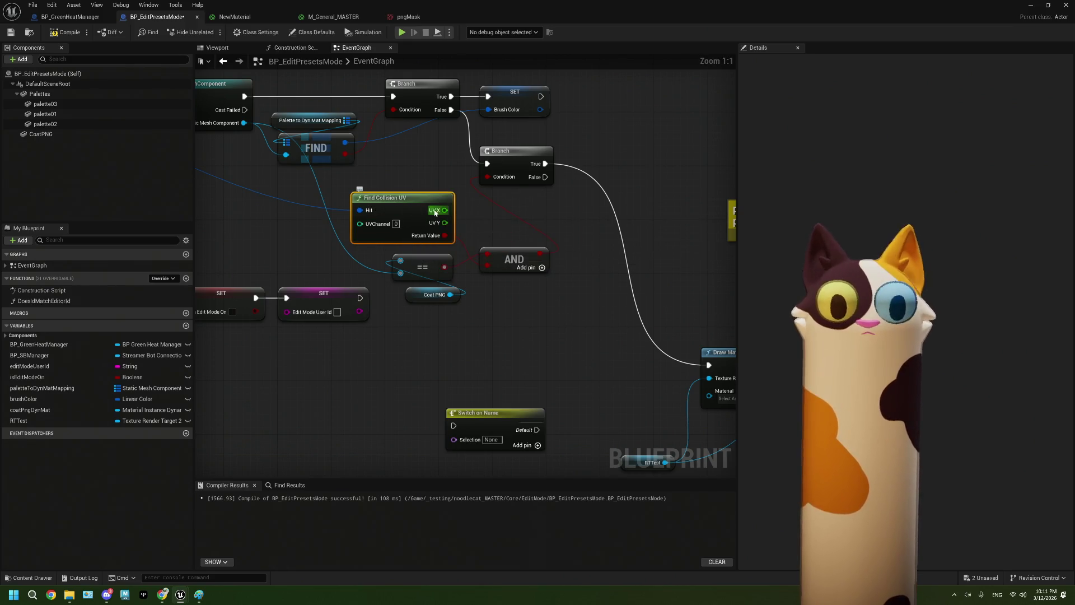
pyautogui.moveTo(364, 177); pyautogui.dragTo(432, 274)
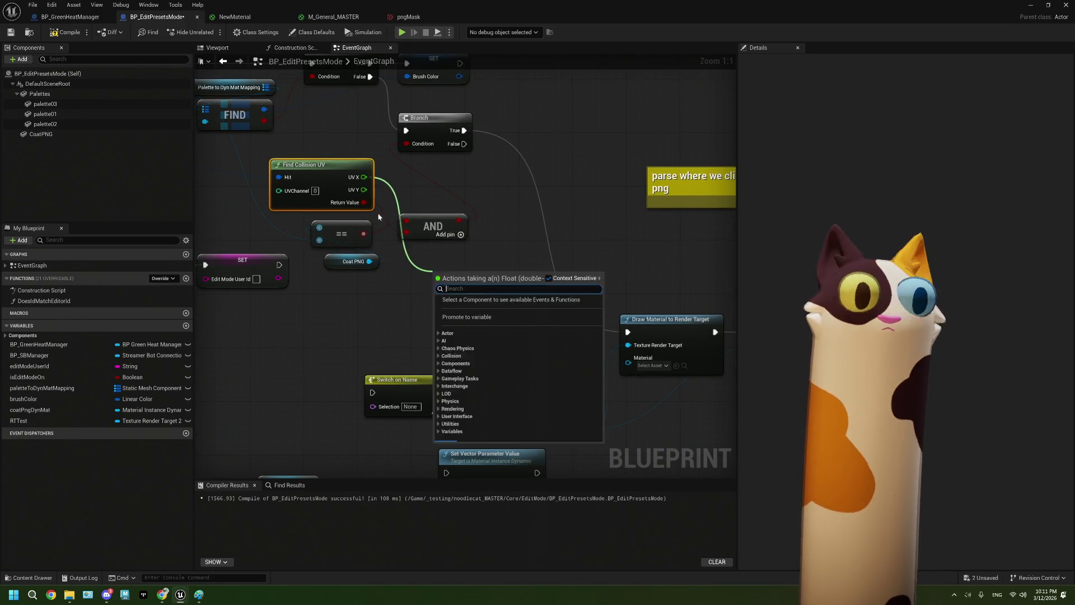
pyautogui.click(380, 213)
pyautogui.moveTo(322, 166); pyautogui.dragTo(322, 172)
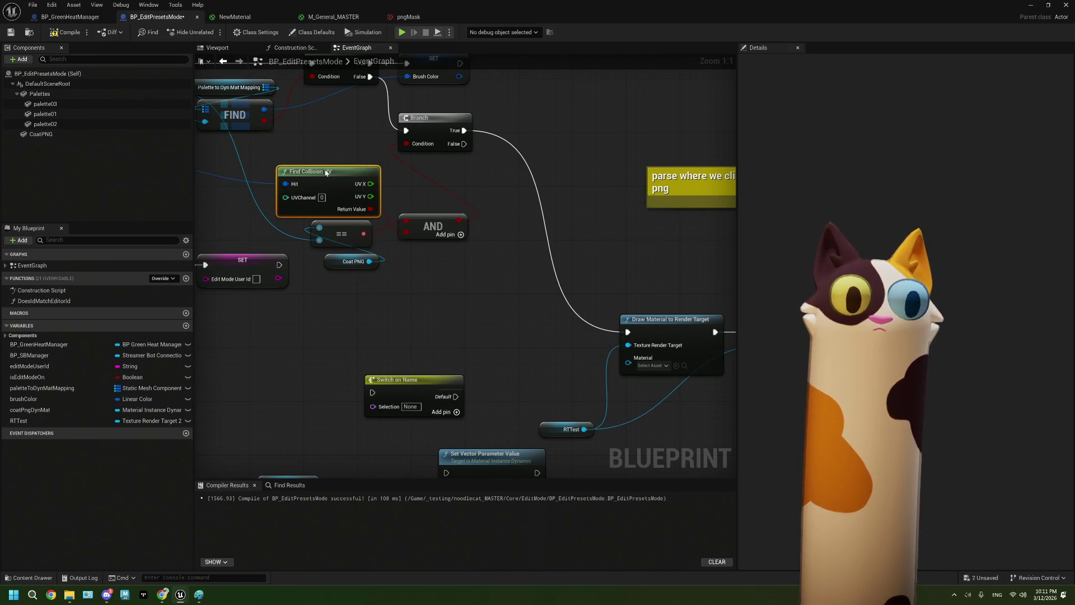
pyautogui.click(455, 288)
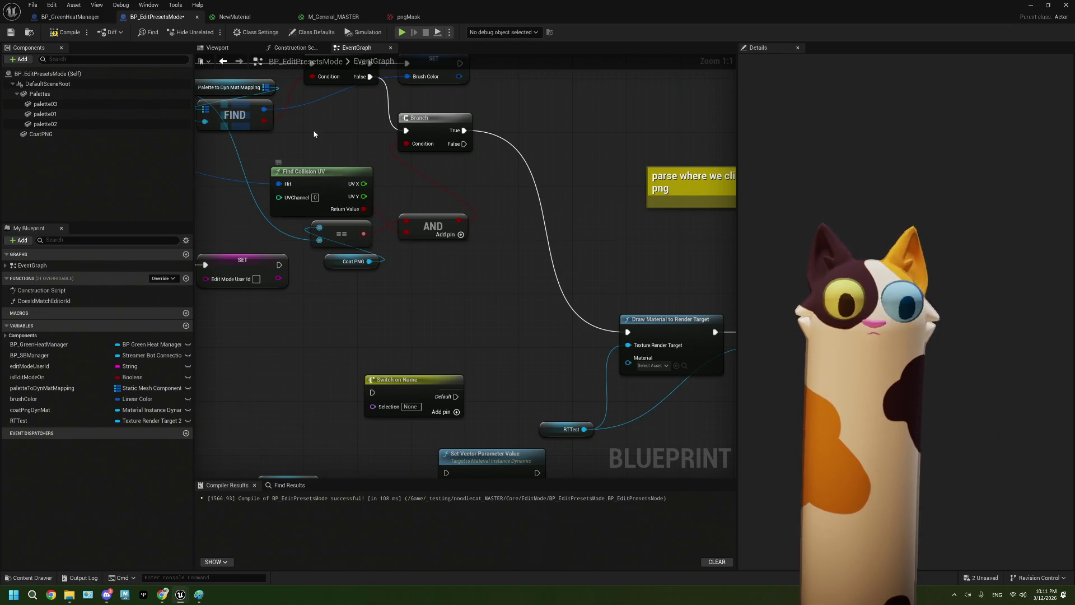
pyautogui.hotkey('ctrl', 'Tab')
pyautogui.click(417, 252)
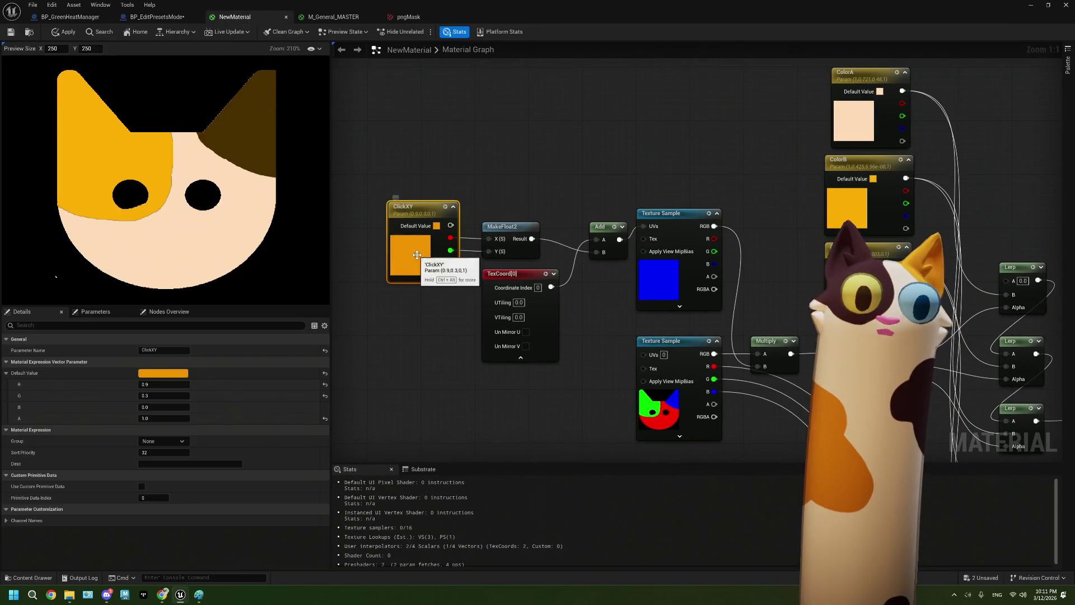
# Place a new Scalar Parameter node in the empty space below the texture samples
pyautogui.click(469, 263)
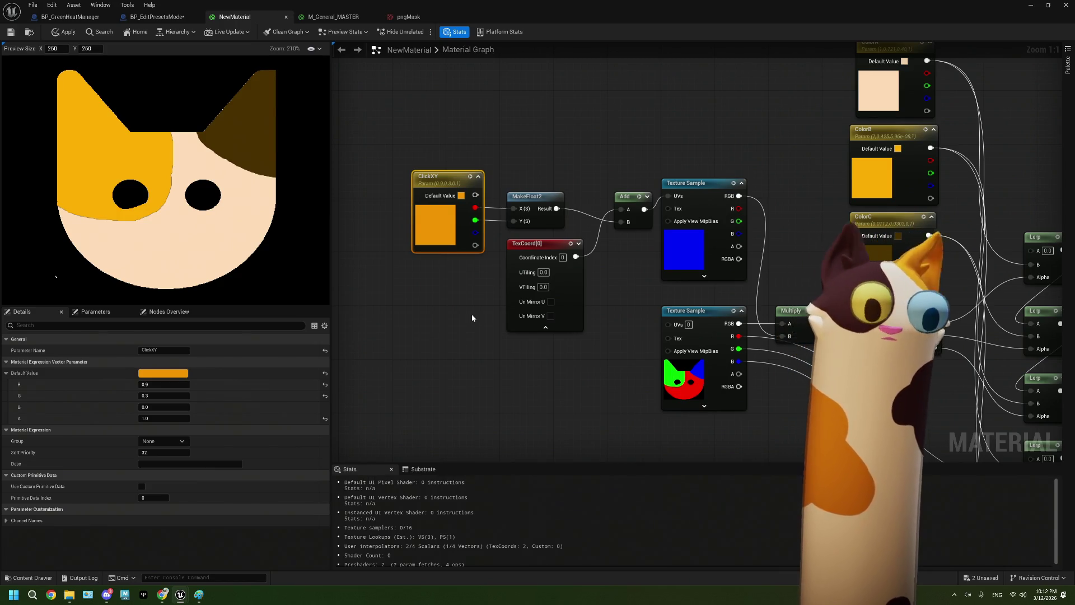
pyautogui.moveTo(590, 388)
pyautogui.mouseDown()
pyautogui.moveTo(472, 358)
pyautogui.moveTo(482, 339)
pyautogui.mouseUp()
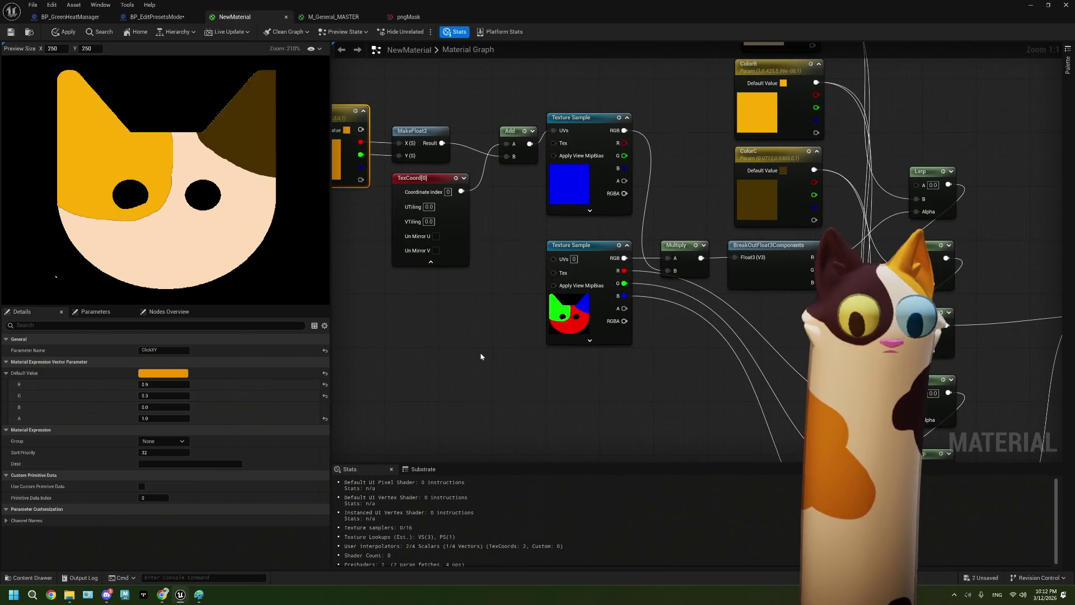
pyautogui.click(503, 384)
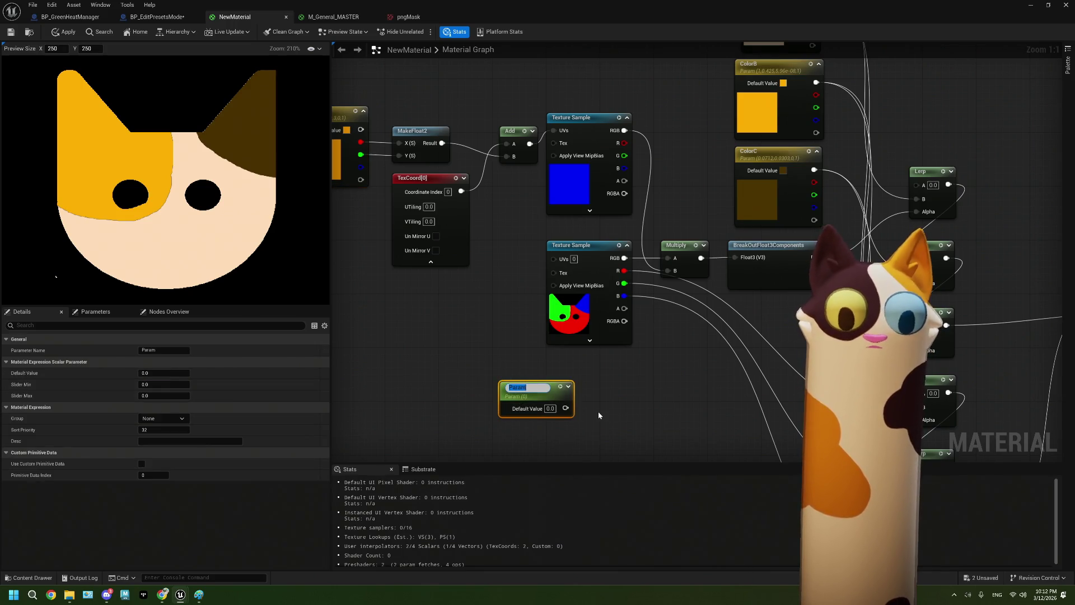
# Keep the default name Param, then delete that new scalar parameter node
pyautogui.click(598, 415)
pyautogui.click(533, 390)
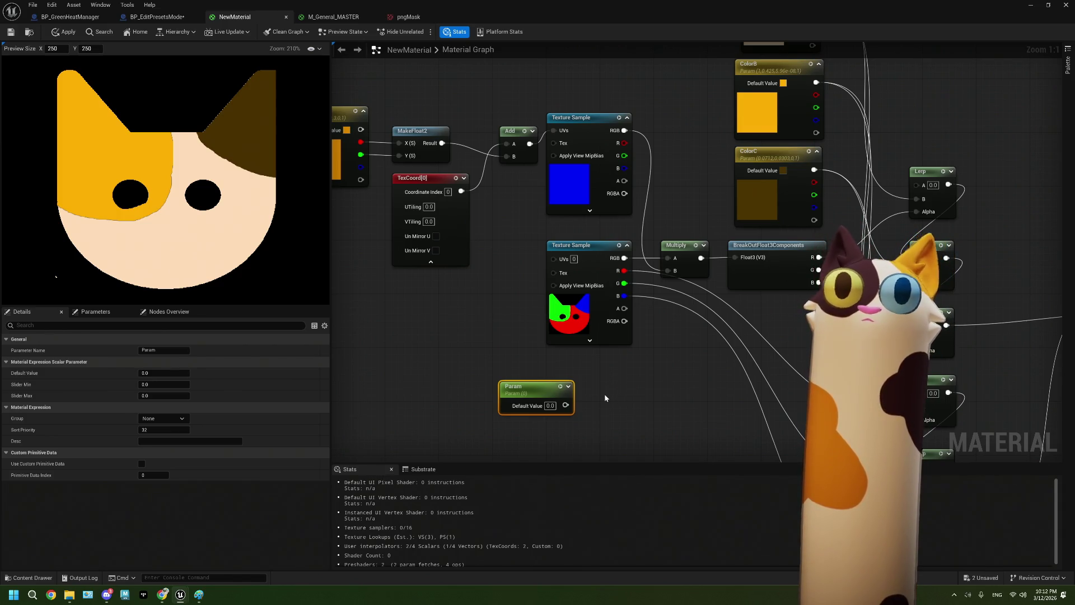
pyautogui.press('Delete')
pyautogui.moveTo(586, 363); pyautogui.dragTo(560, 374)
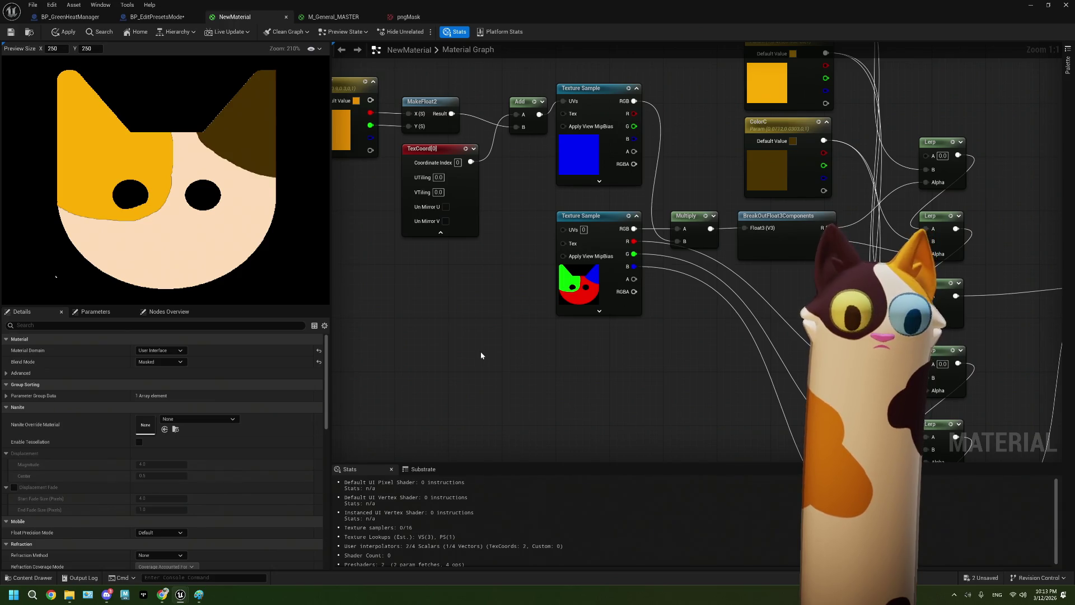
pyautogui.moveTo(472, 366); pyautogui.dragTo(478, 380)
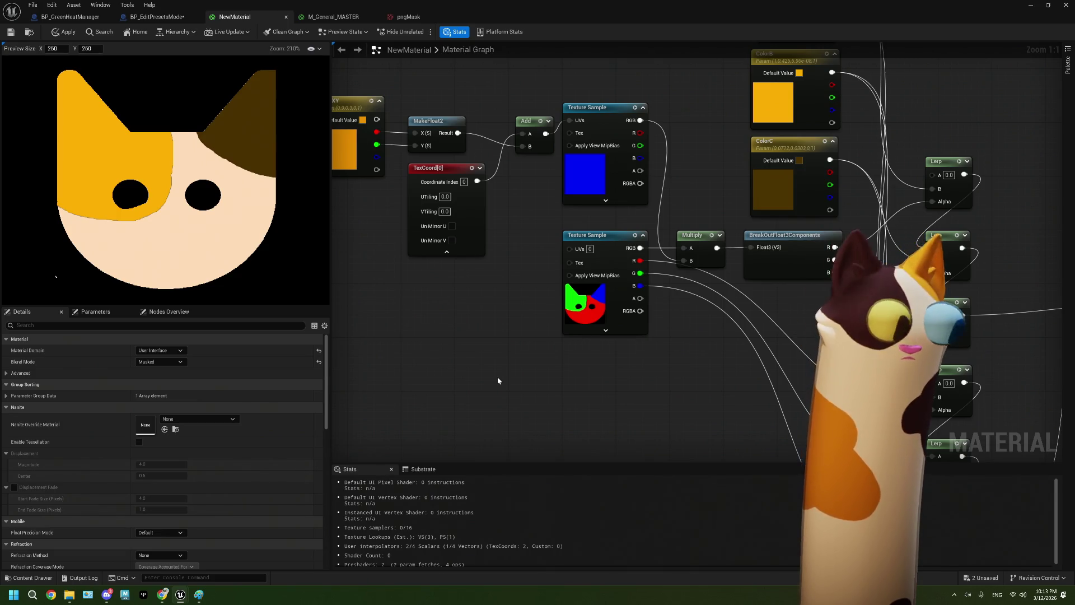
pyautogui.moveTo(497, 376); pyautogui.dragTo(465, 291)
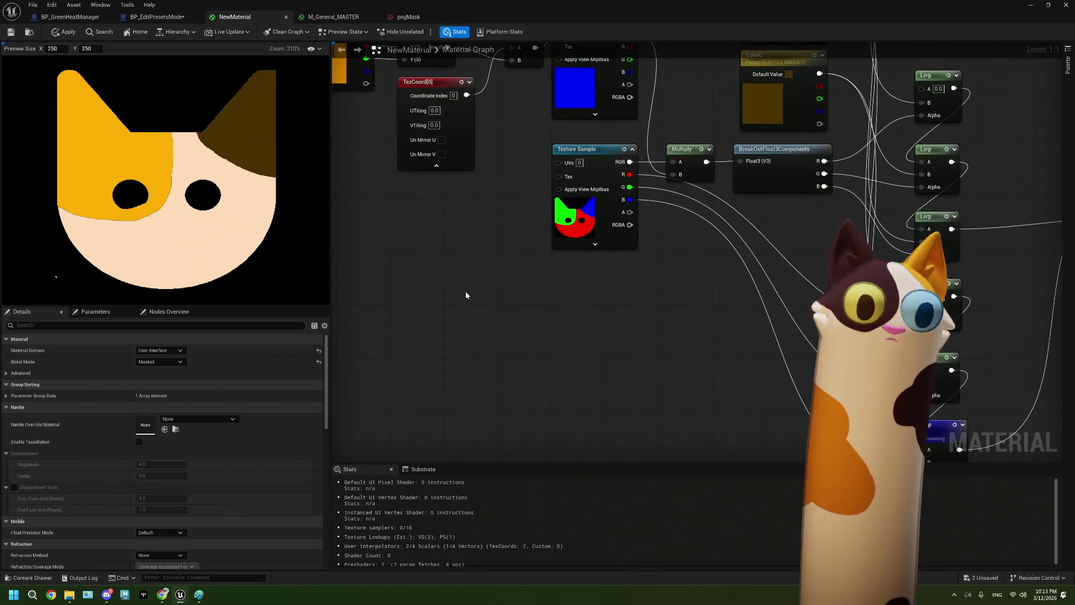
pyautogui.click(157, 16)
pyautogui.moveTo(344, 337)
pyautogui.mouseDown()
pyautogui.moveTo(328, 315)
pyautogui.moveTo(426, 267)
pyautogui.mouseUp()
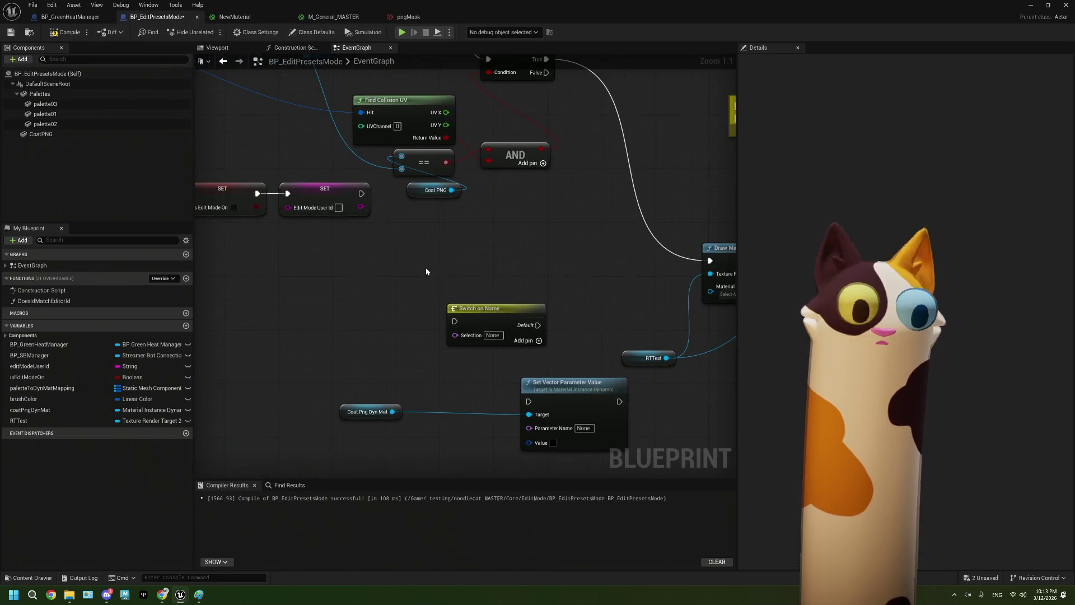
pyautogui.rightClick(347, 301)
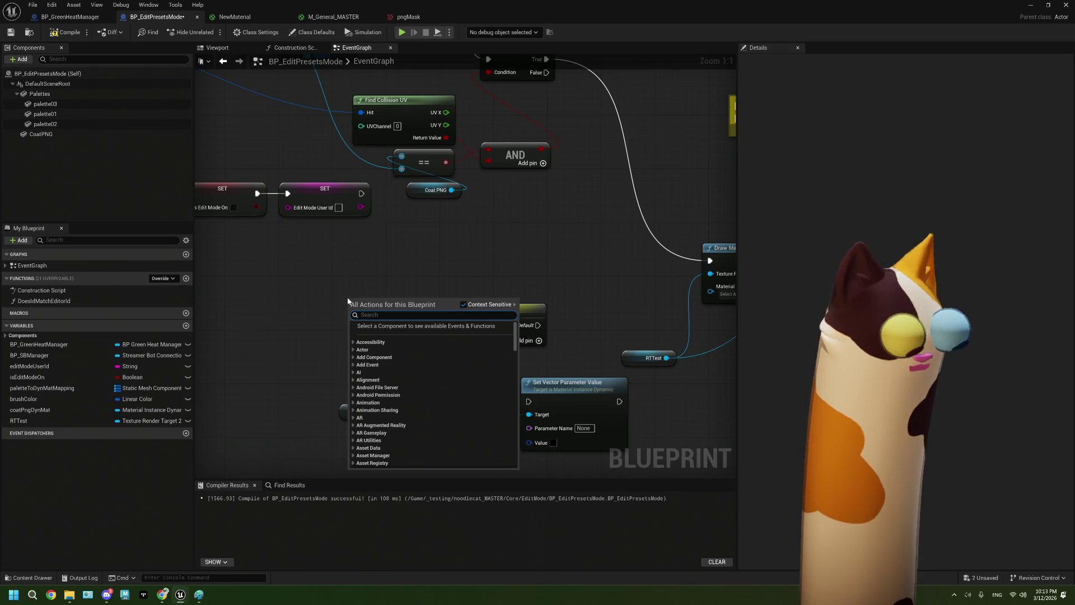
pyautogui.write('SWITCH')
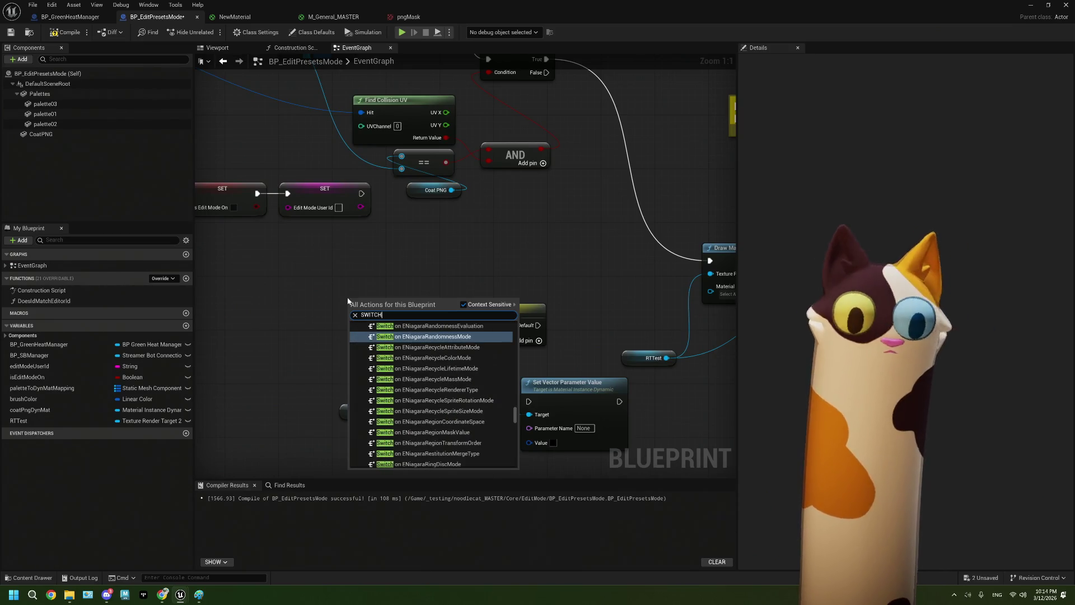
pyautogui.write(' On lin')
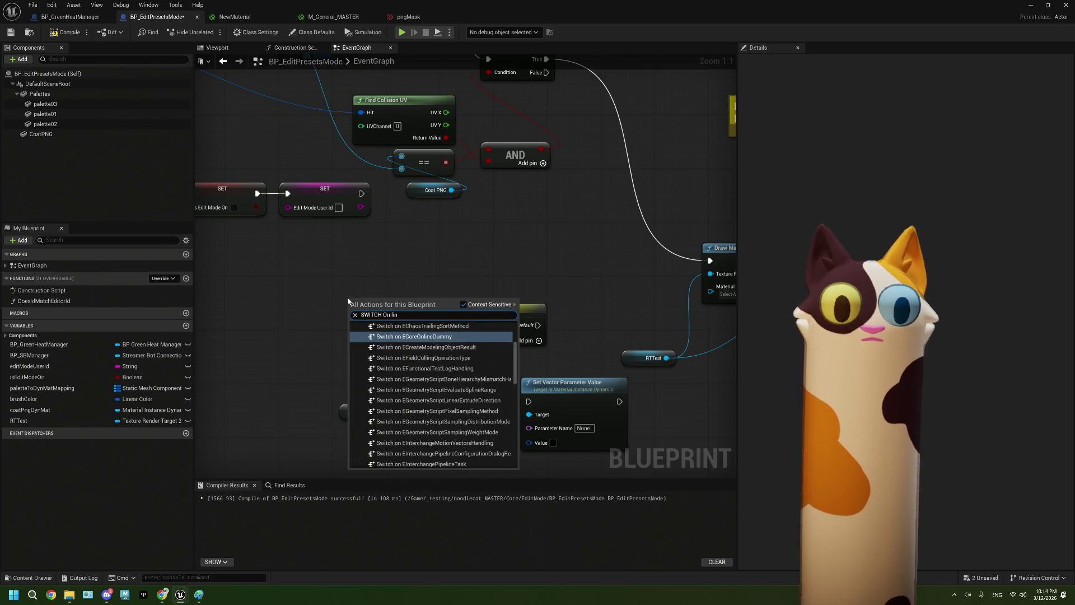
pyautogui.write('ear')
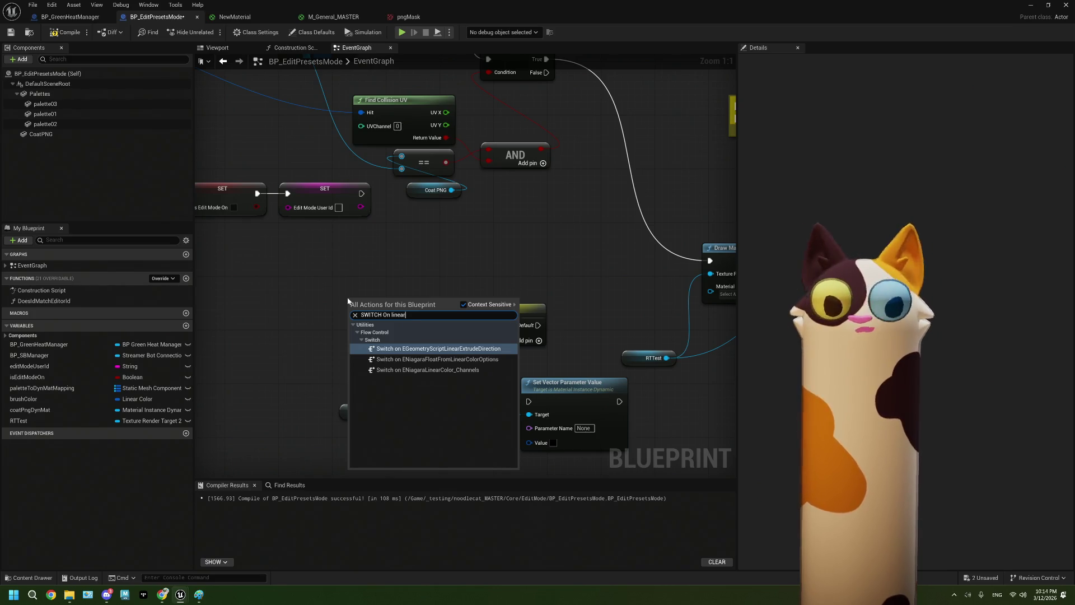
pyautogui.press('BackSpace')
pyautogui.press('BackSpace')
pyautogui.press('BackSpace')
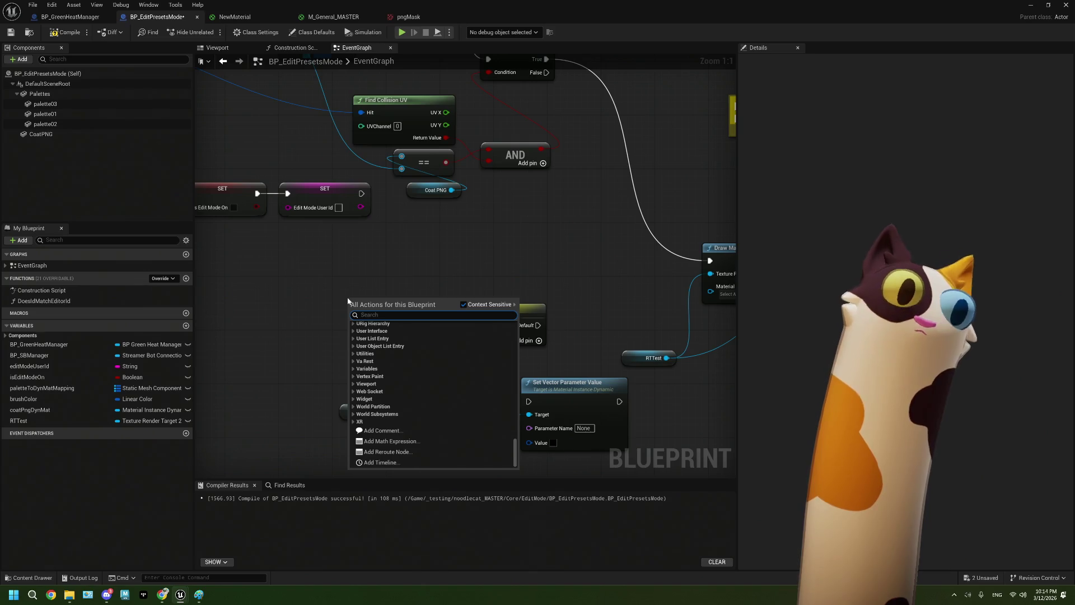
pyautogui.click(234, 17)
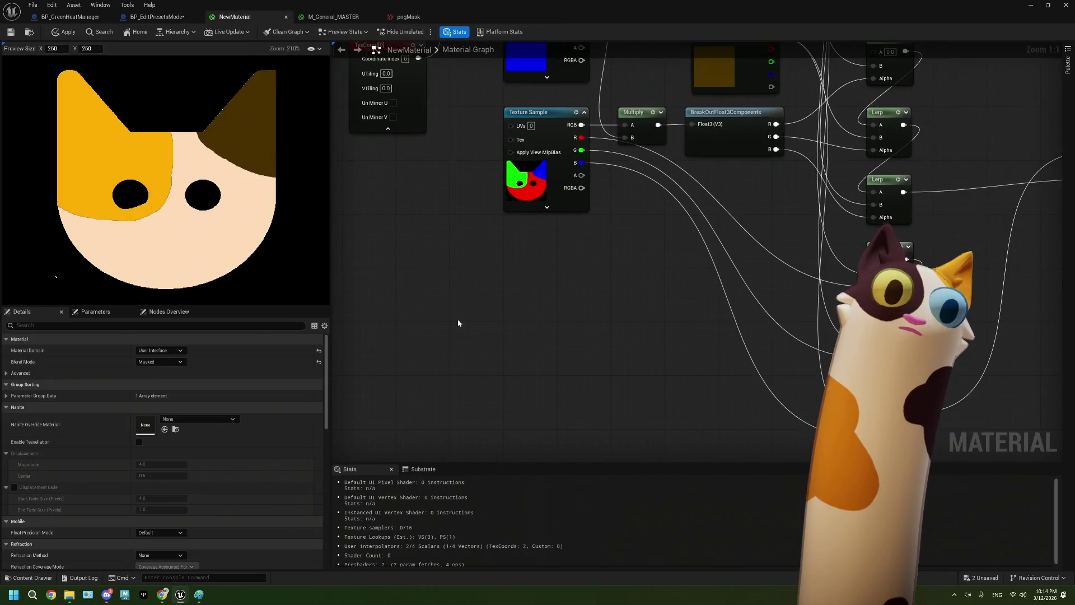
# Remove a stray function call and add an If node via the 'if' search below the Texture Sample
pyautogui.click(497, 290)
pyautogui.press('Delete')
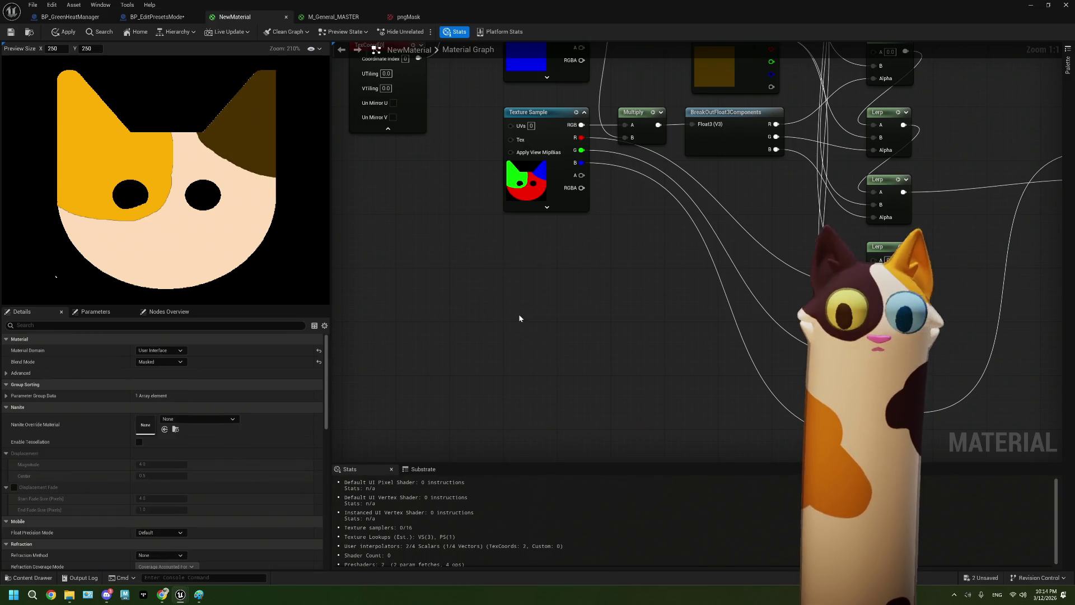
pyautogui.rightClick(519, 316)
pyautogui.write('if')
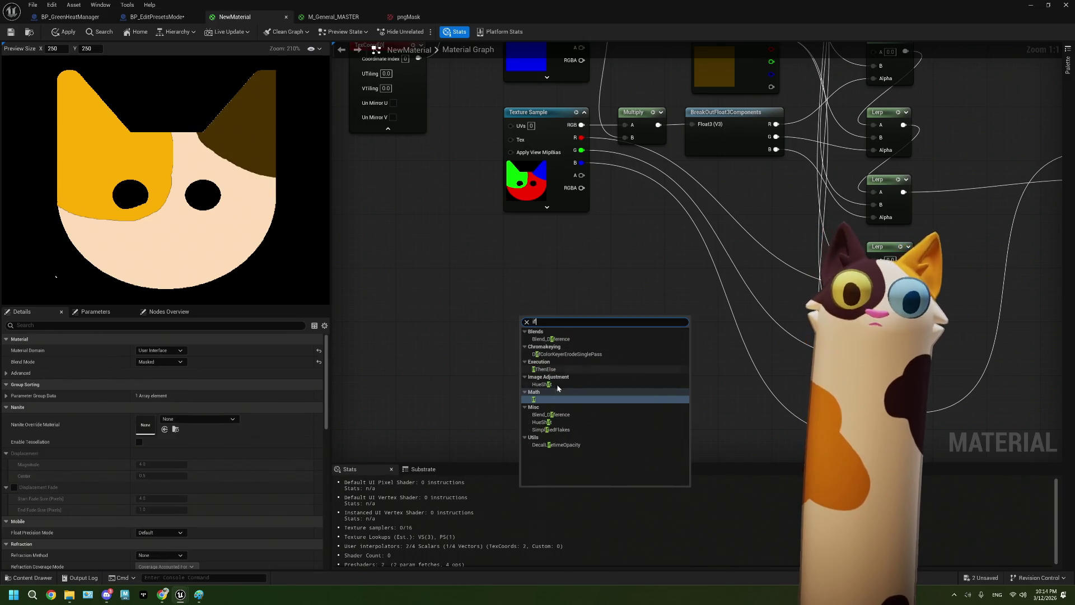
pyautogui.click(556, 401)
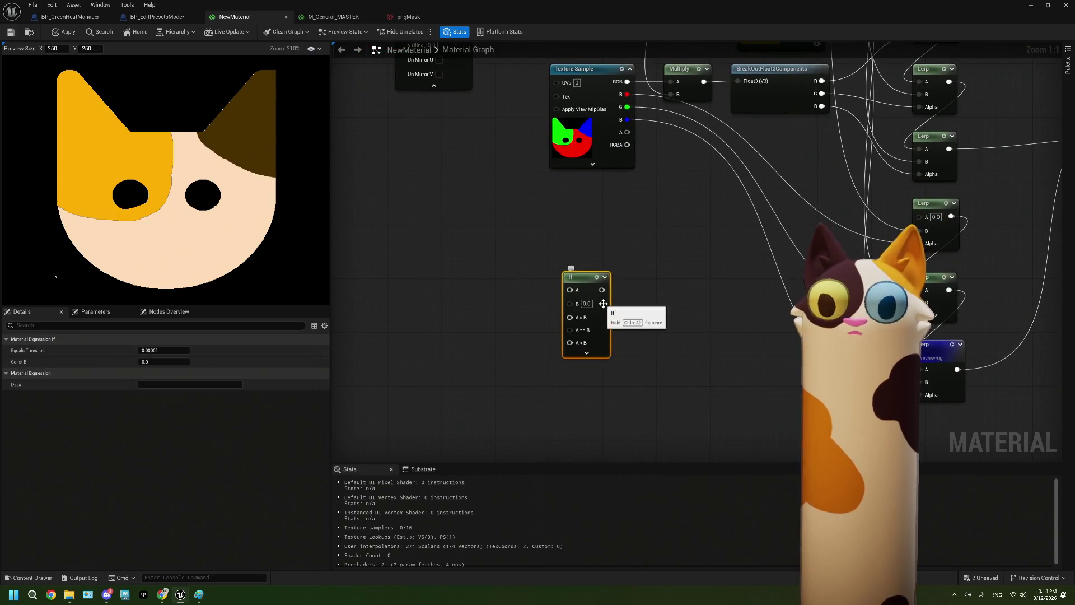
pyautogui.moveTo(615, 343); pyautogui.dragTo(588, 325)
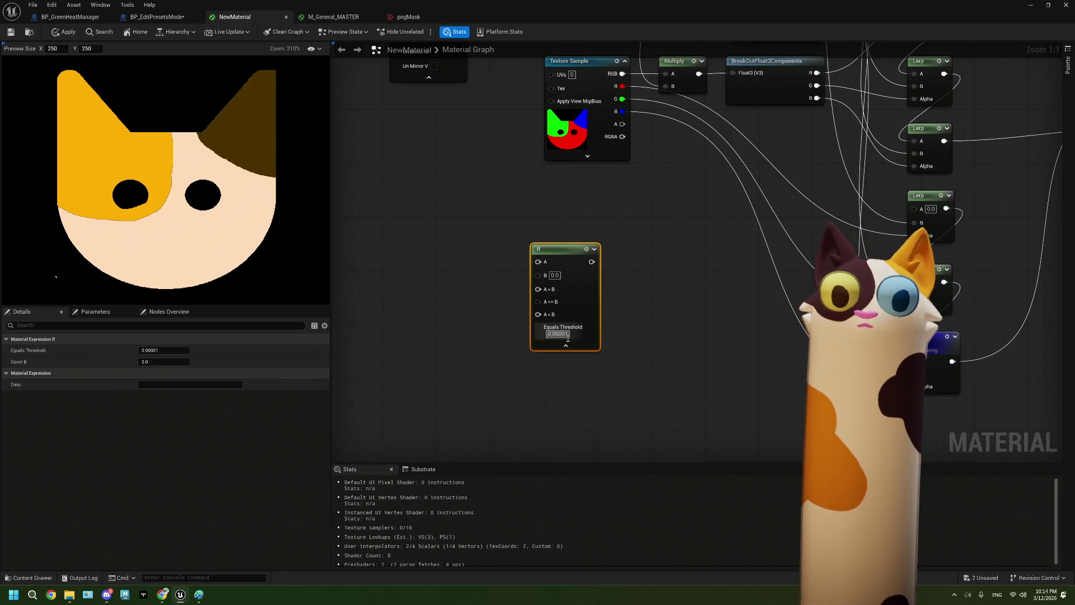
pyautogui.moveTo(577, 279); pyautogui.dragTo(577, 259)
# Try a temporary 'sss' scalar parameter off the If output, then delete it
pyautogui.moveTo(622, 230)
pyautogui.mouseDown()
pyautogui.moveTo(815, 234)
pyautogui.moveTo(666, 309)
pyautogui.moveTo(599, 311)
pyautogui.moveTo(734, 325)
pyautogui.moveTo(671, 222)
pyautogui.mouseUp()
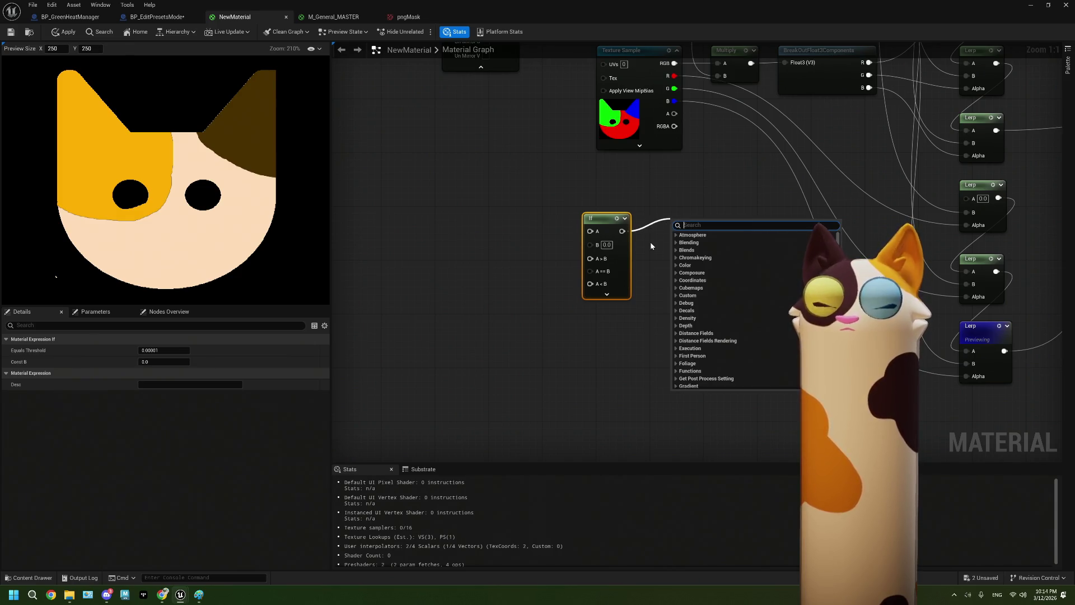
pyautogui.click(646, 305)
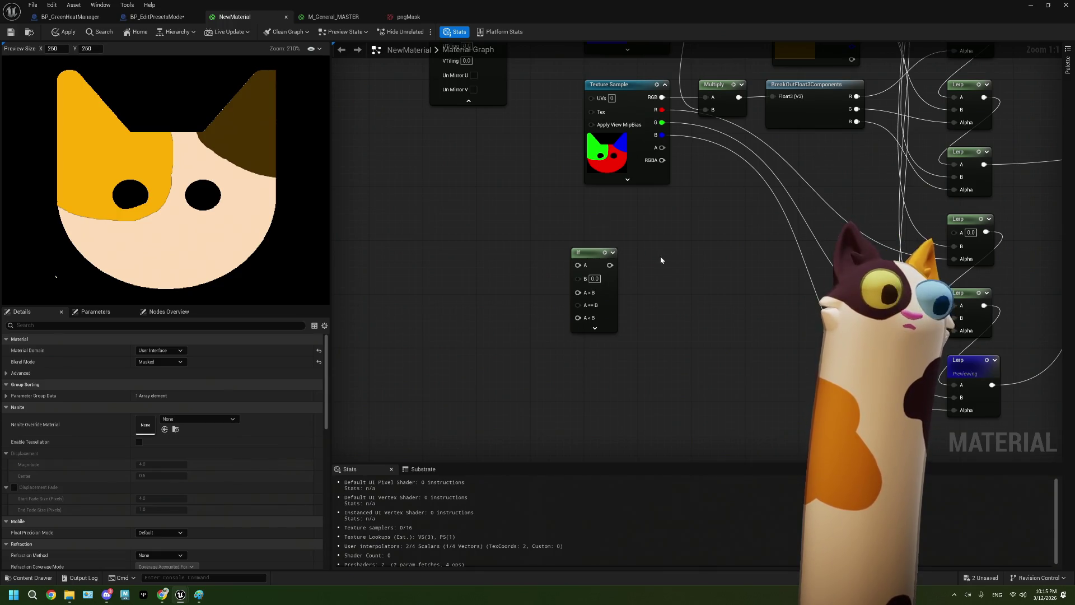
pyautogui.click(660, 256)
pyautogui.write('sss')
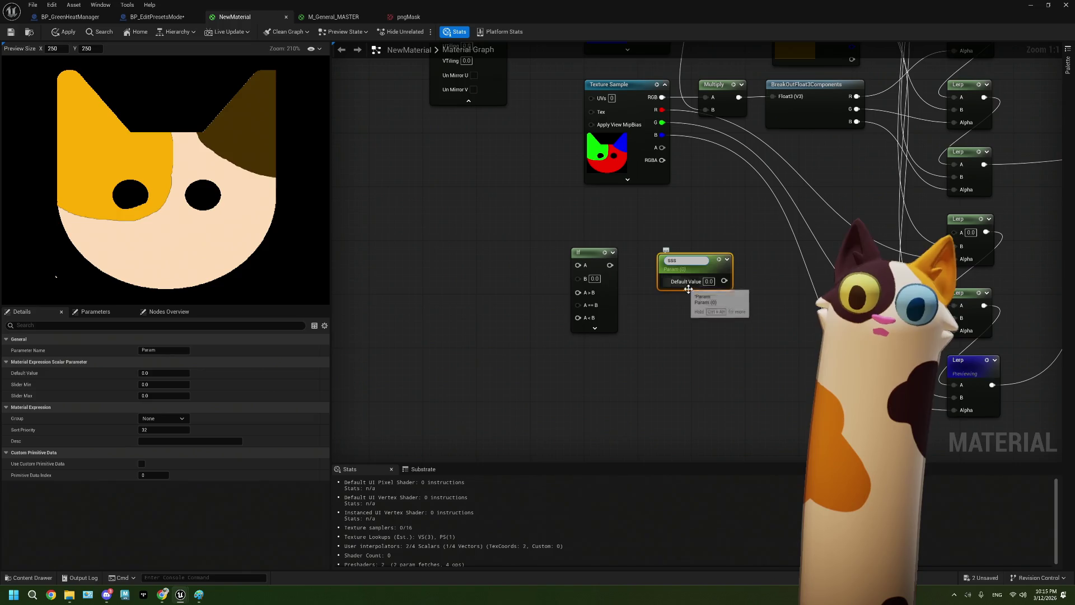
pyautogui.moveTo(684, 279); pyautogui.dragTo(676, 280)
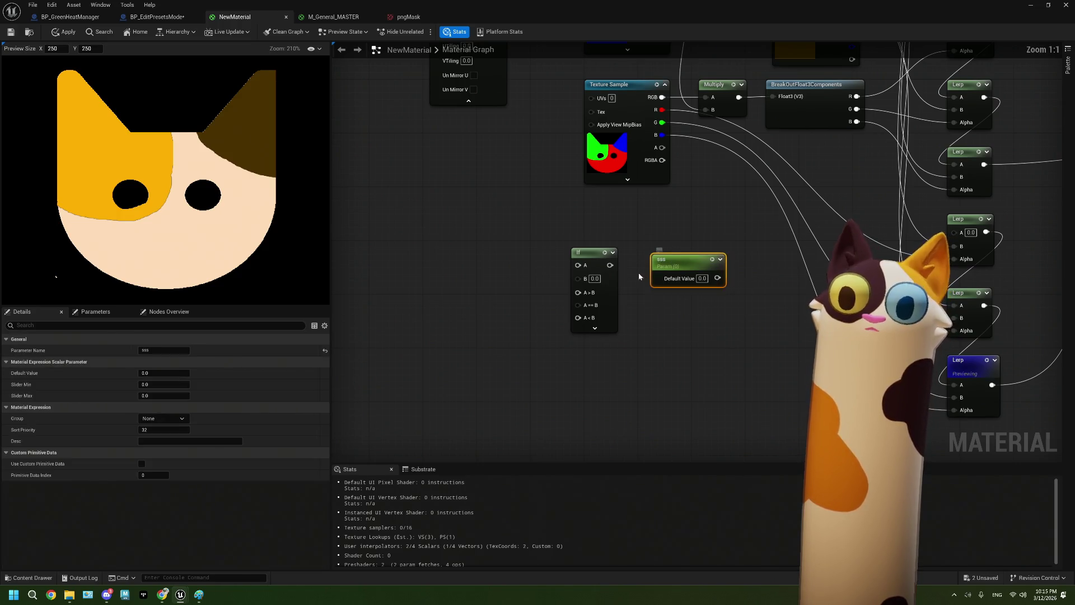
pyautogui.moveTo(612, 267)
pyautogui.mouseDown()
pyautogui.moveTo(689, 281)
pyautogui.moveTo(659, 280)
pyautogui.mouseUp()
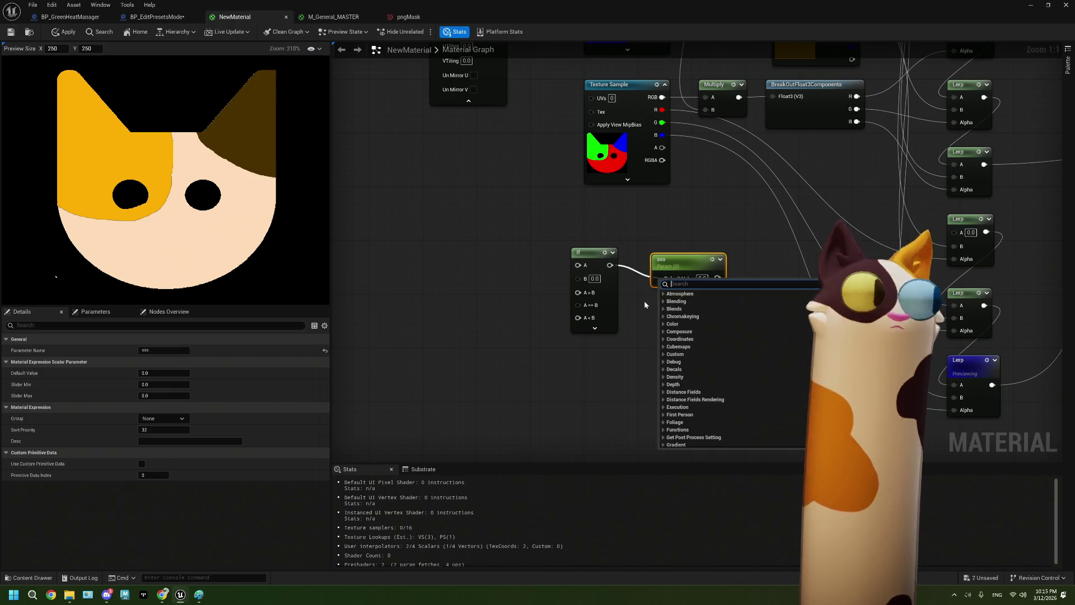
pyautogui.click(645, 305)
pyautogui.click(661, 258)
pyautogui.press('Delete')
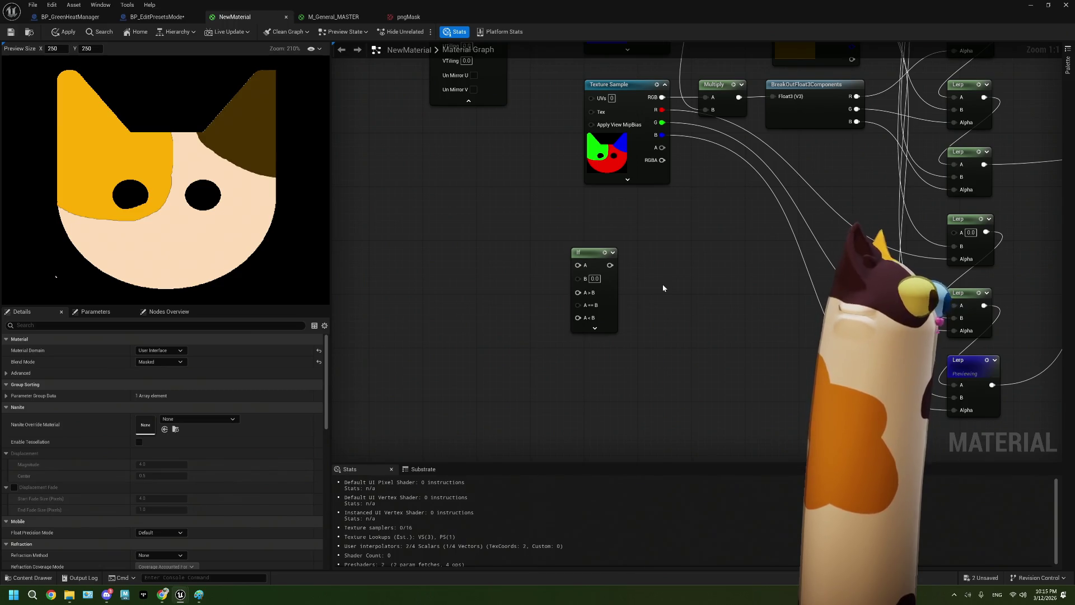
pyautogui.moveTo(663, 285)
pyautogui.mouseDown()
pyautogui.moveTo(589, 335)
pyautogui.moveTo(547, 516)
pyautogui.mouseUp()
pyautogui.scroll(-1, 541, 447)
pyautogui.moveTo(609, 123); pyautogui.dragTo(669, 290)
pyautogui.moveTo(586, 110); pyautogui.dragTo(663, 286)
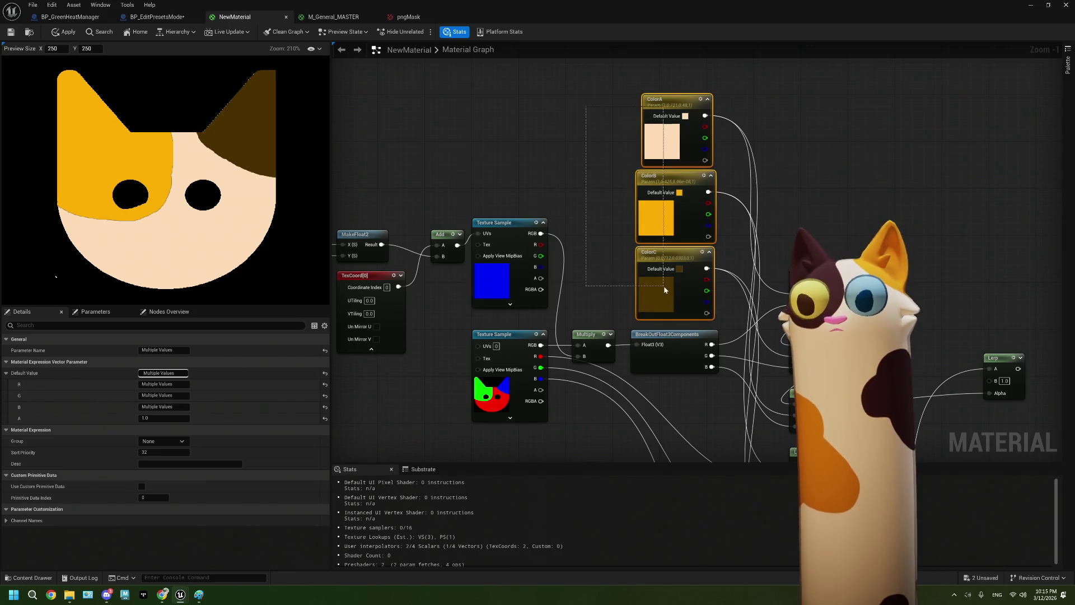
pyautogui.moveTo(599, 105)
pyautogui.mouseDown()
pyautogui.moveTo(657, 280)
pyautogui.moveTo(699, 186)
pyautogui.mouseUp()
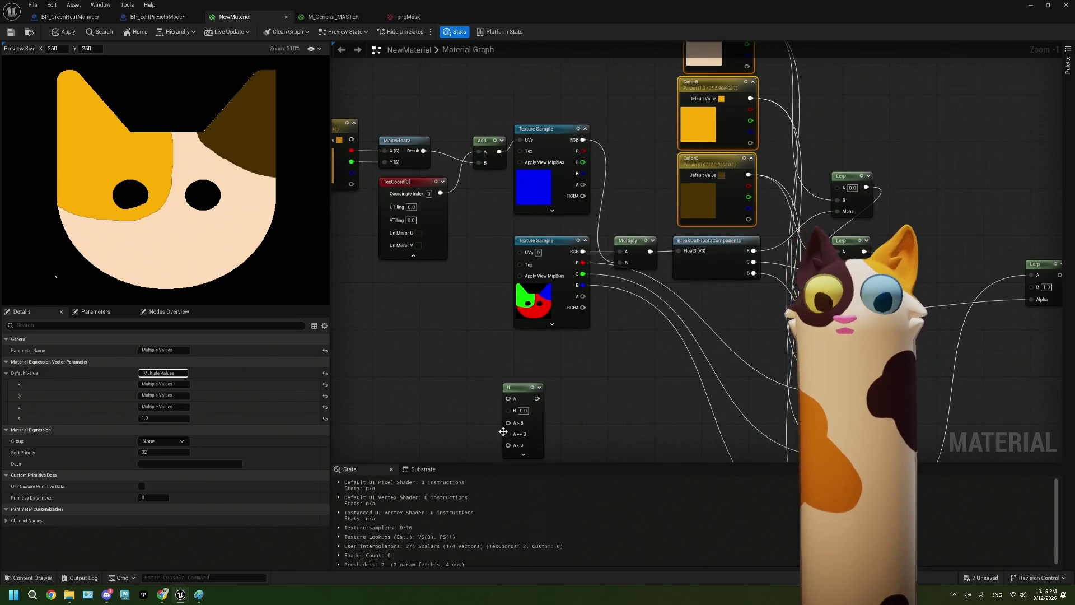
pyautogui.click(540, 432)
pyautogui.click(576, 379)
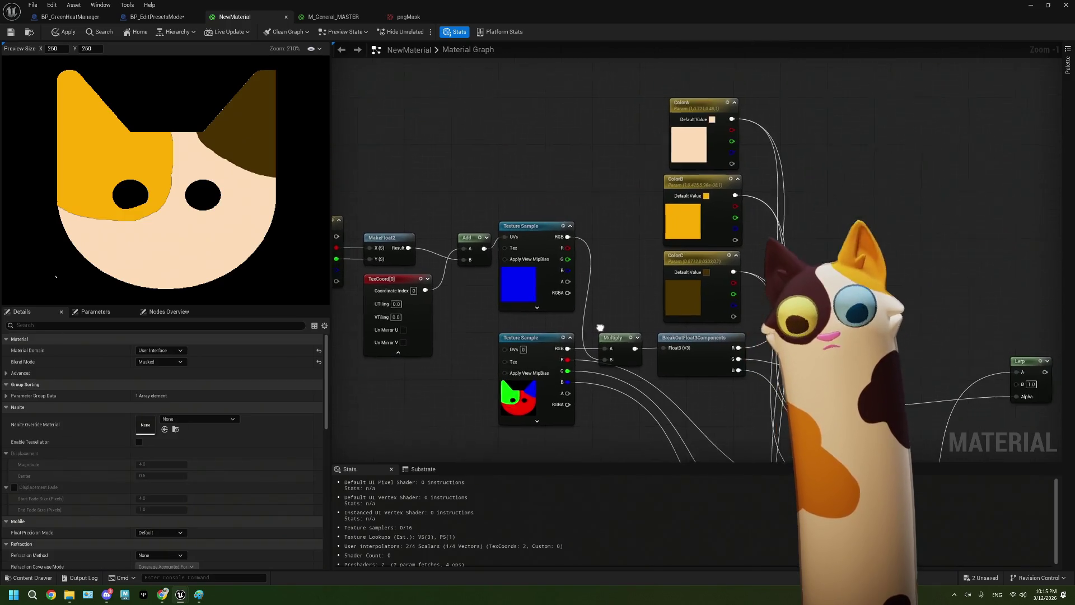
pyautogui.moveTo(576, 379); pyautogui.dragTo(591, 314)
pyautogui.moveTo(601, 249); pyautogui.dragTo(596, 233)
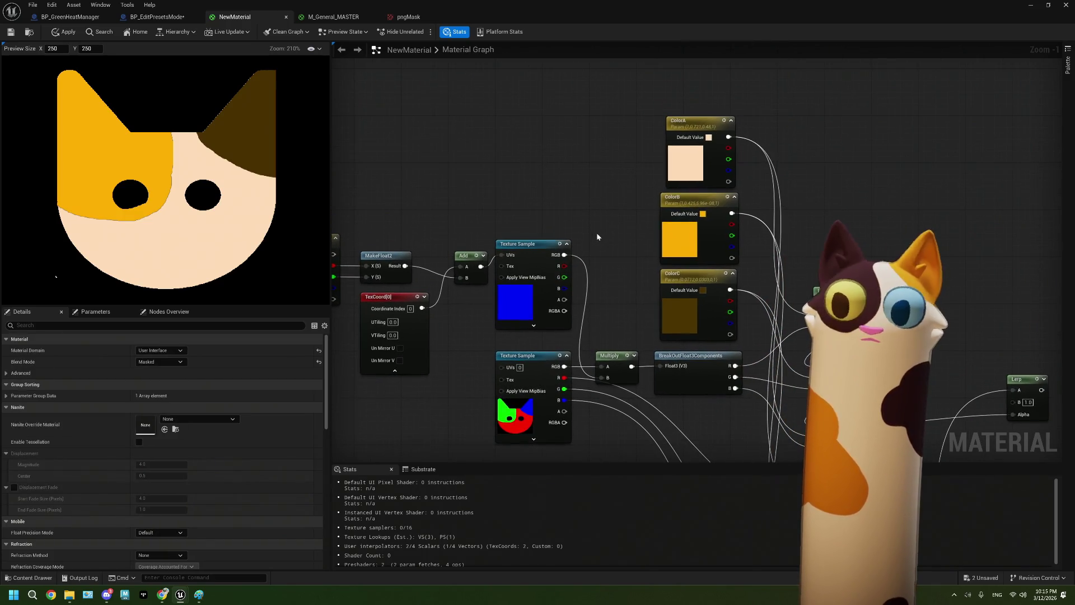
pyautogui.moveTo(577, 227); pyautogui.dragTo(624, 190)
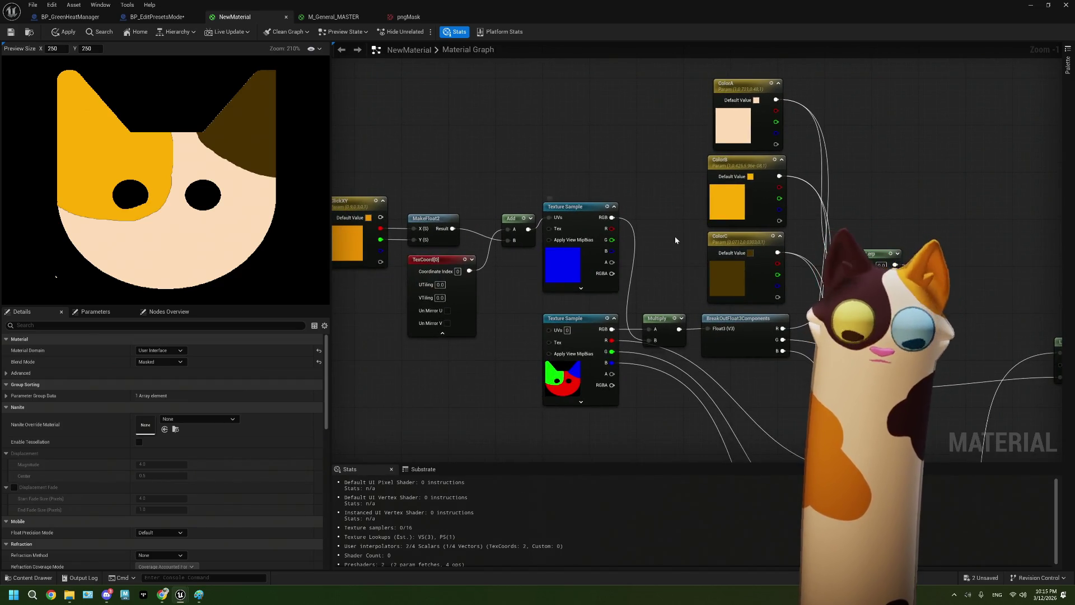
pyautogui.click(592, 259)
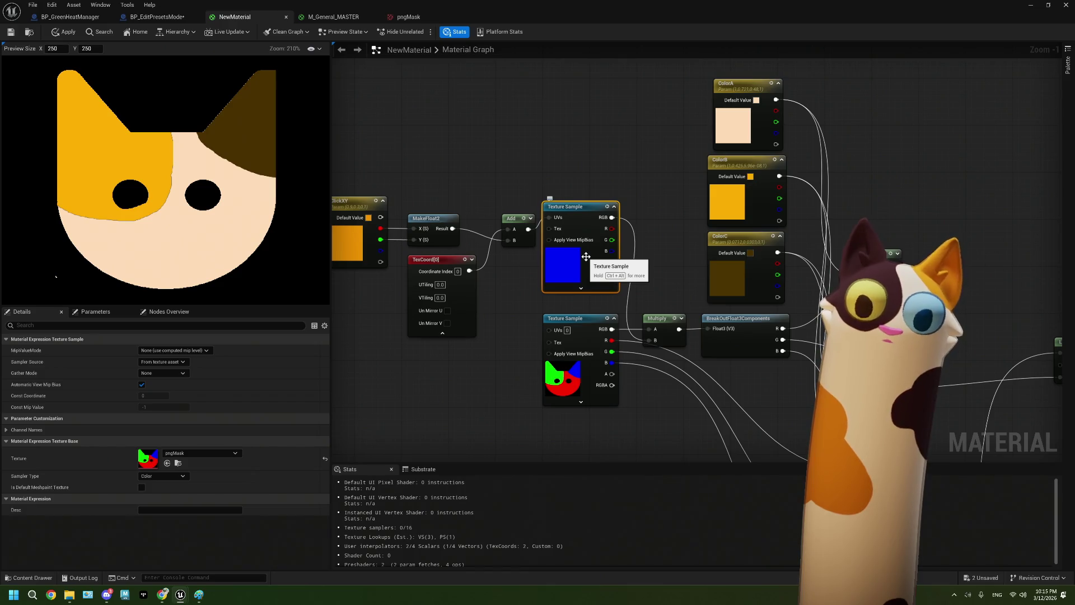
pyautogui.moveTo(569, 112); pyautogui.dragTo(575, 152)
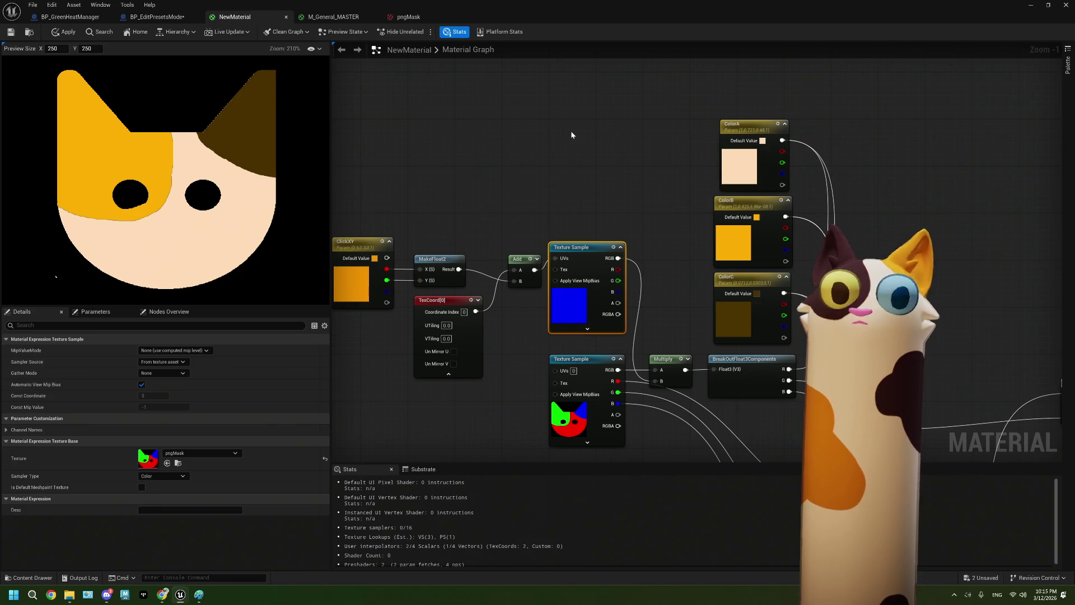
pyautogui.click(513, 196)
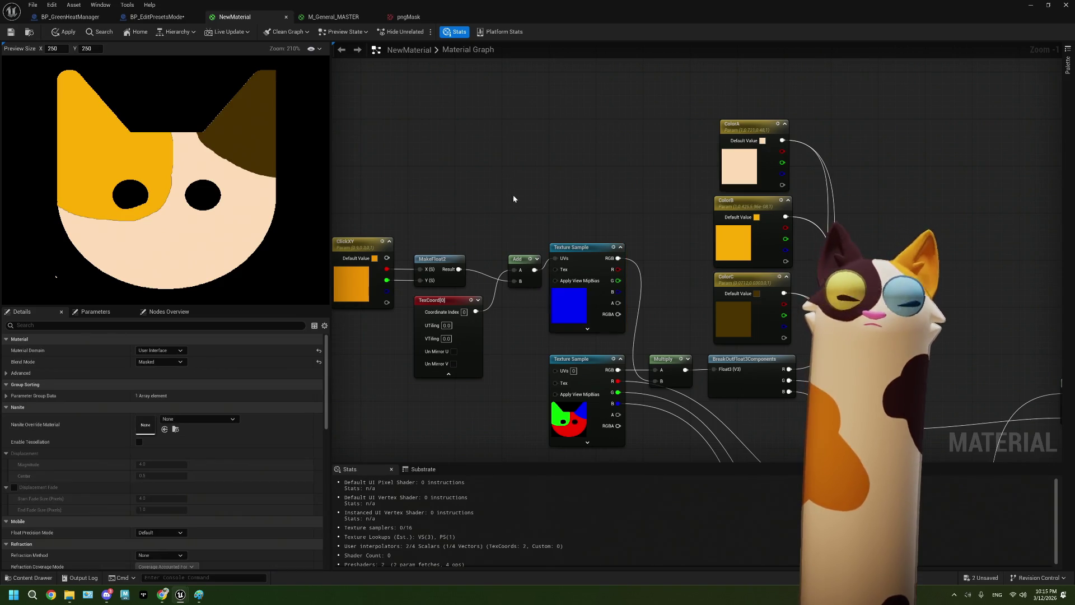
pyautogui.click(761, 219)
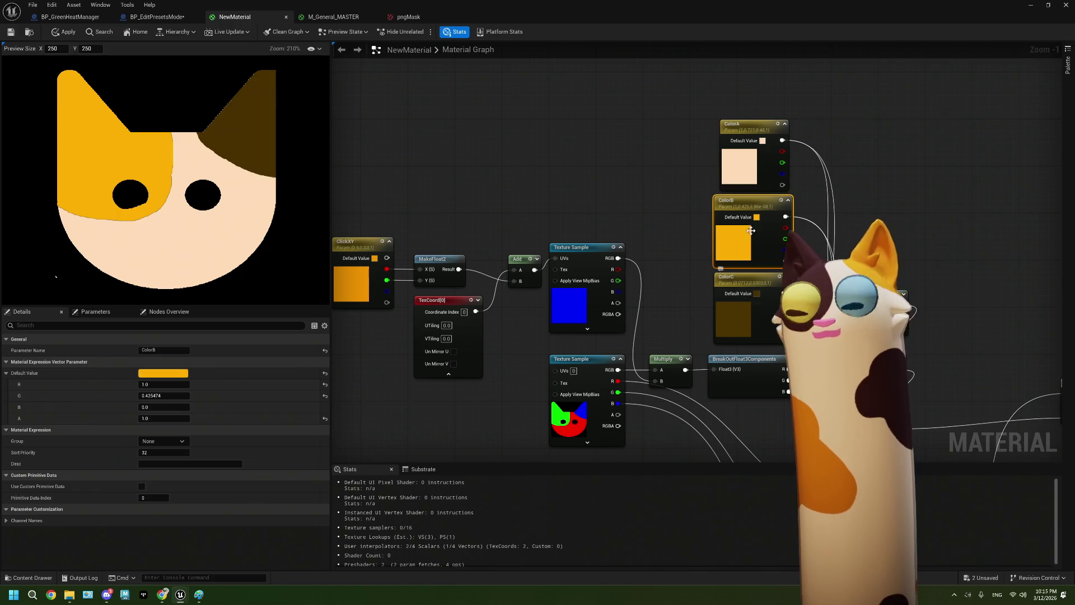
pyautogui.moveTo(751, 292); pyautogui.dragTo(751, 287)
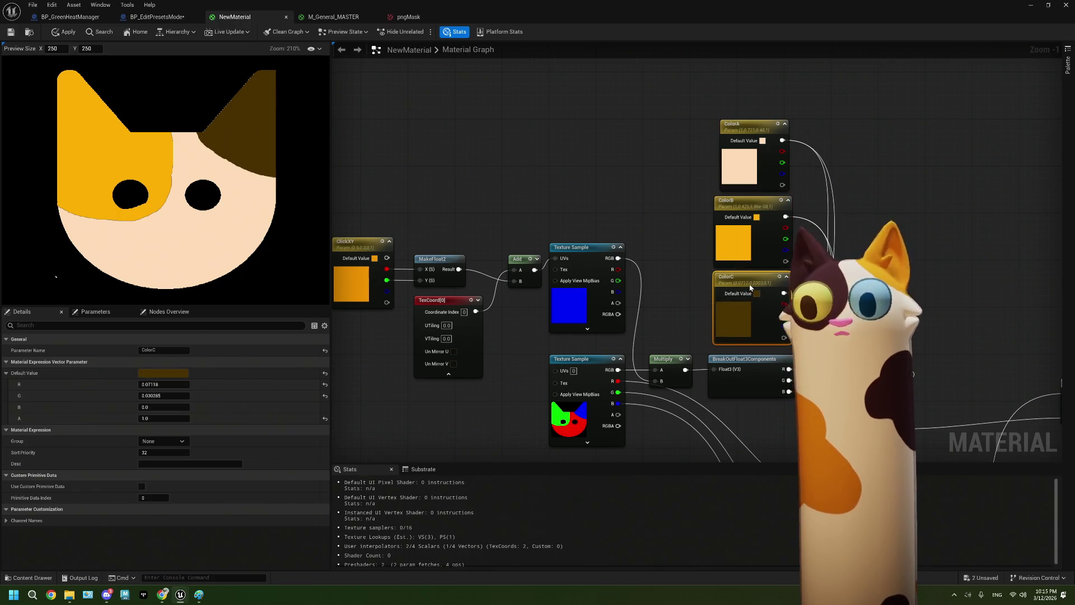
pyautogui.click(589, 261)
pyautogui.moveTo(614, 215); pyautogui.dragTo(616, 181)
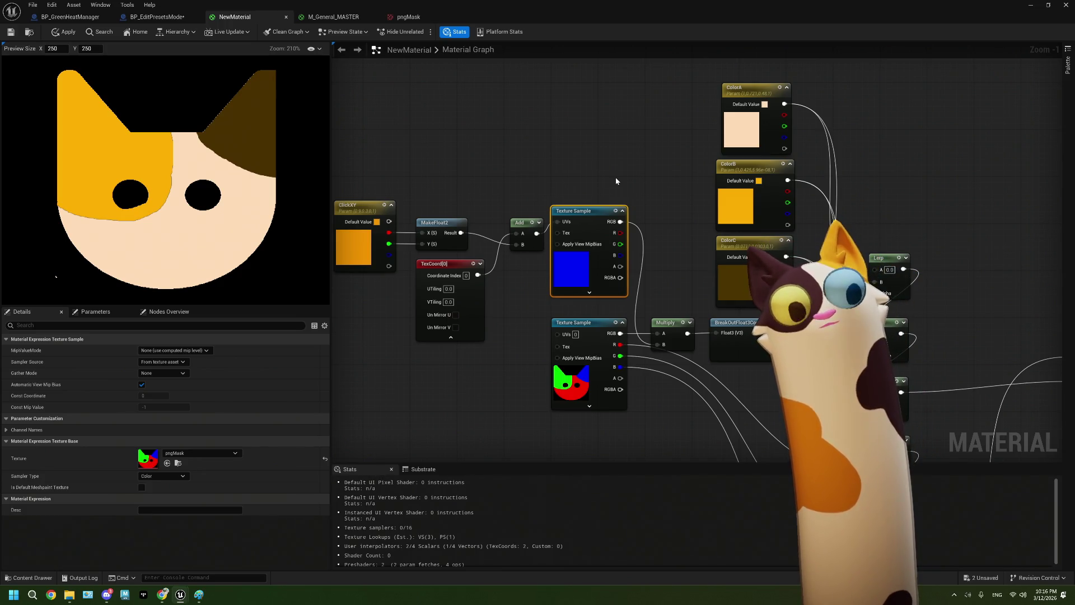
# In BP_EditPresetsMode, move the Switch on Name node further left
pyautogui.click(170, 18)
pyautogui.click(445, 239)
pyautogui.moveTo(445, 239); pyautogui.dragTo(439, 232)
pyautogui.moveTo(457, 291)
pyautogui.mouseDown()
pyautogui.moveTo(484, 312)
pyautogui.moveTo(510, 311)
pyautogui.mouseUp()
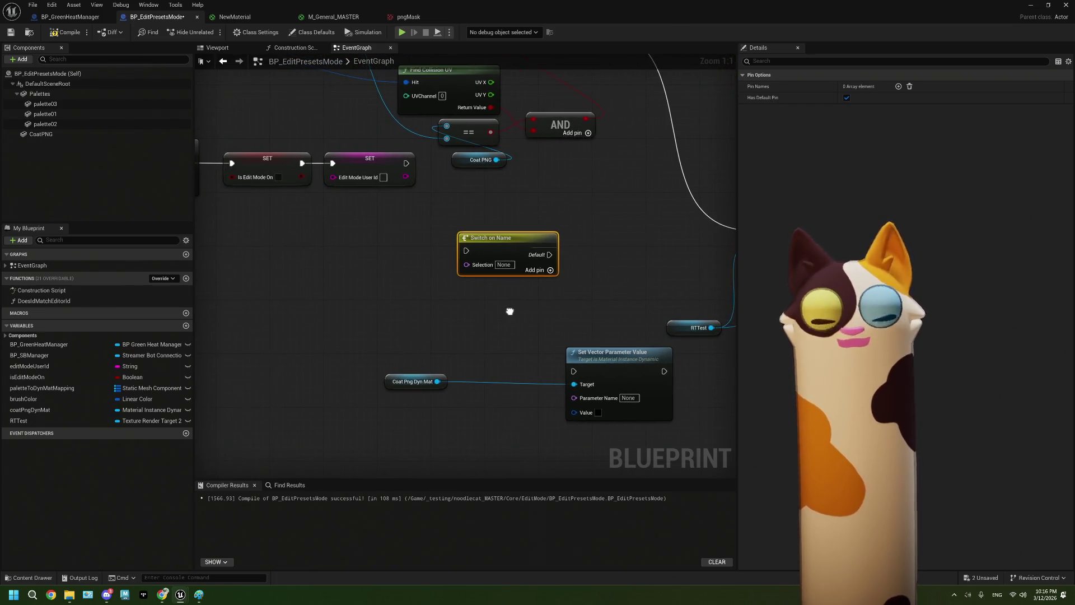
pyautogui.moveTo(491, 247); pyautogui.dragTo(389, 254)
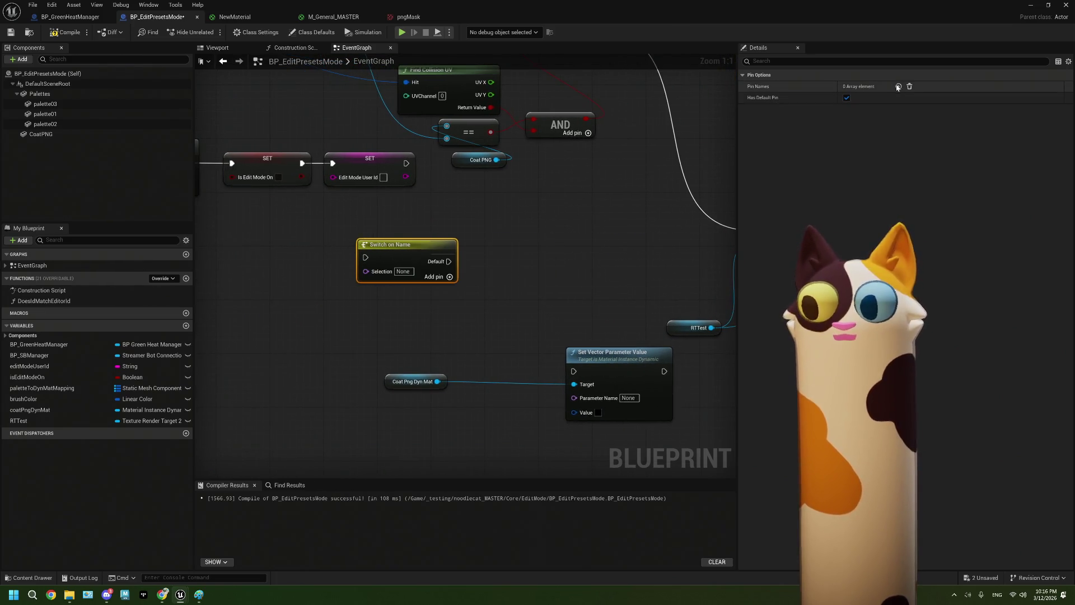
# Add Switch on Name pins named ColorA and ColorB in the Details panel
pyautogui.click(898, 86)
pyautogui.click(899, 87)
pyautogui.click(898, 86)
pyautogui.click(857, 98)
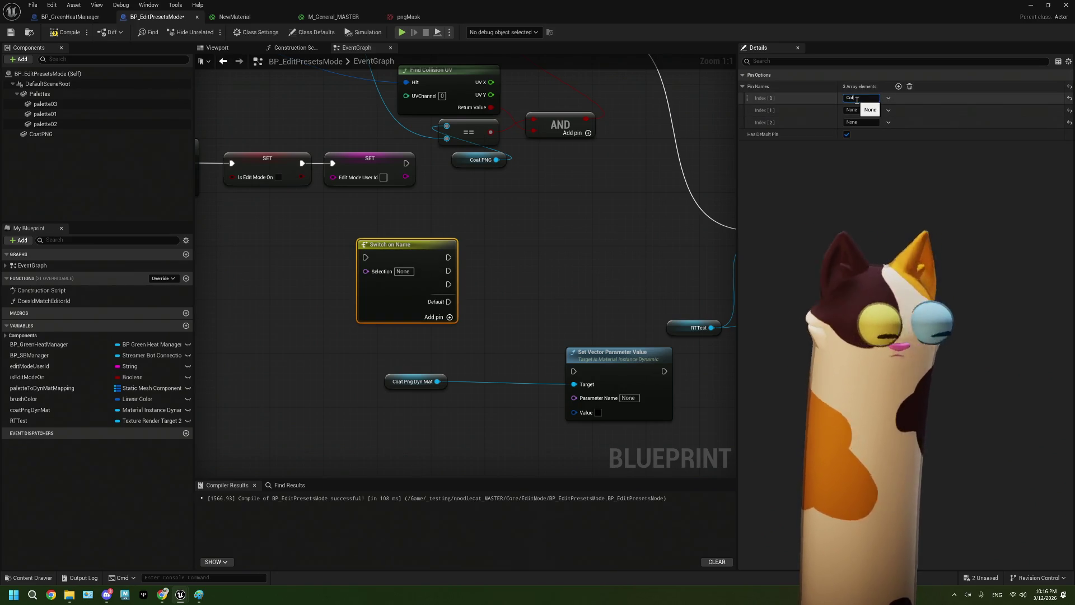
pyautogui.write('A')
pyautogui.click(859, 111)
pyautogui.write('Color')
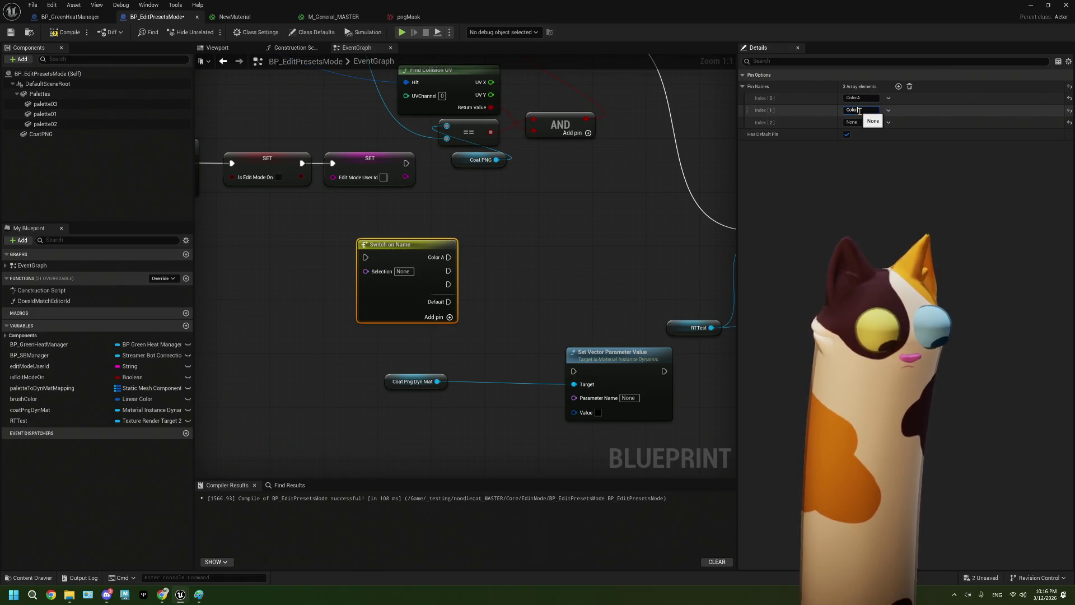
pyautogui.write('B')
pyautogui.click(852, 122)
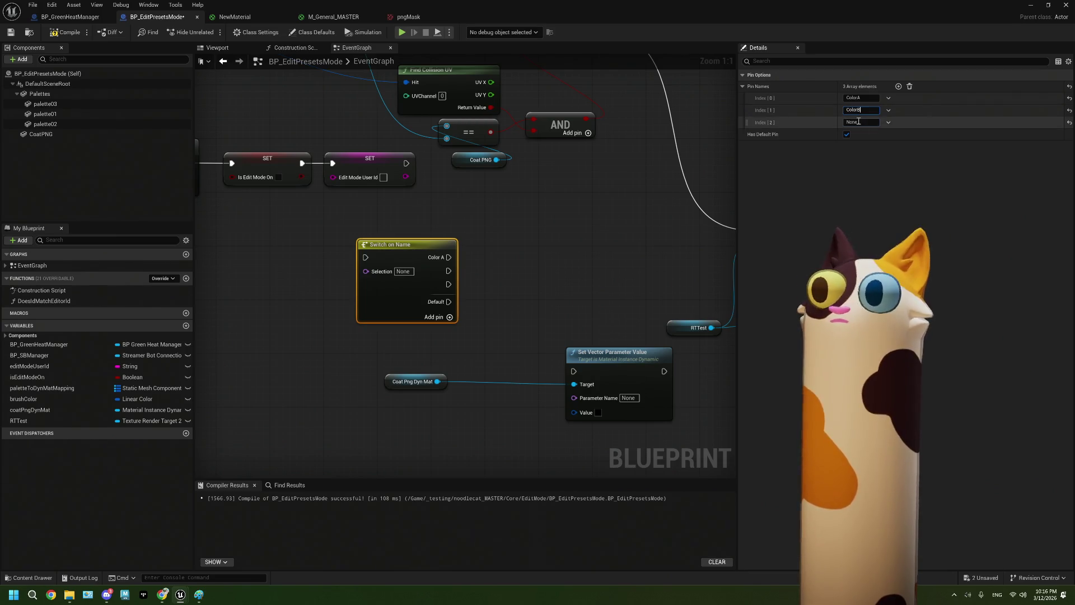
pyautogui.press('Return')
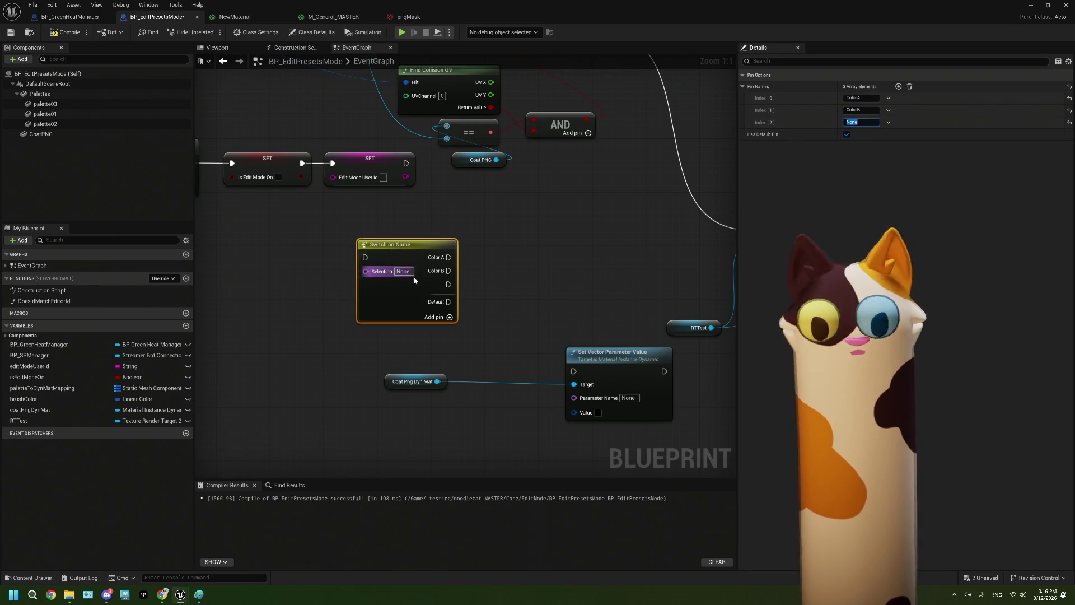
# Delete the Switch on Name node
pyautogui.press('Delete')
pyautogui.scroll(-3, 445, 278)
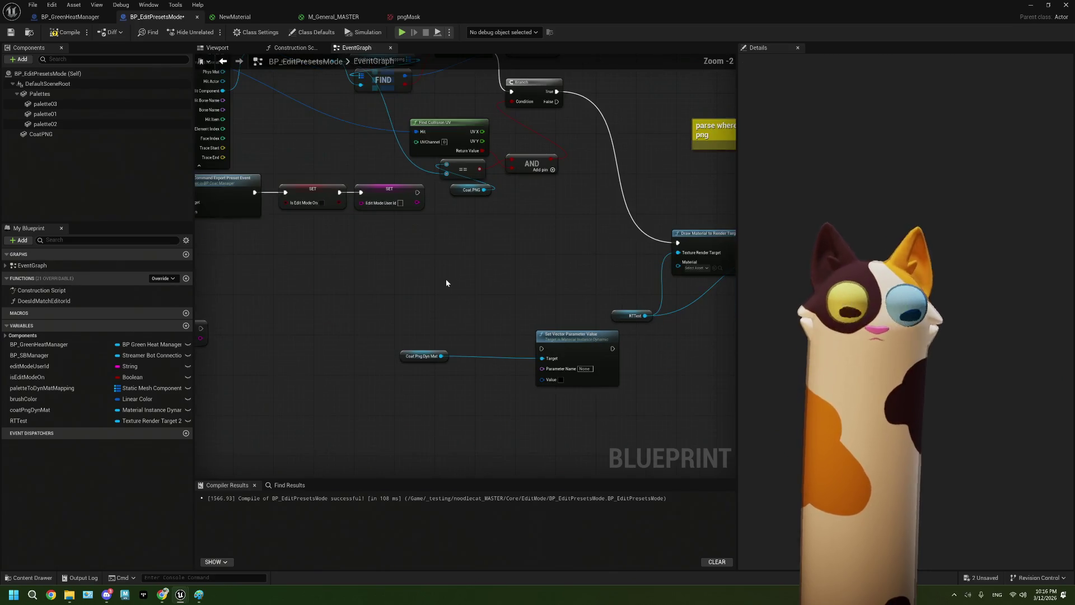
pyautogui.scroll(4, 493, 325)
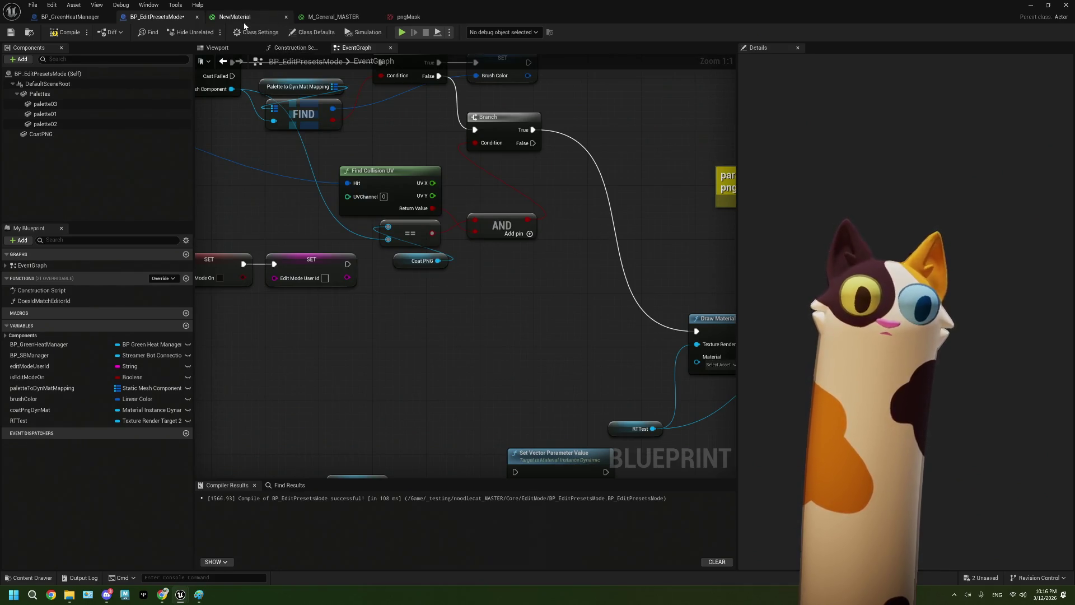
pyautogui.click(244, 18)
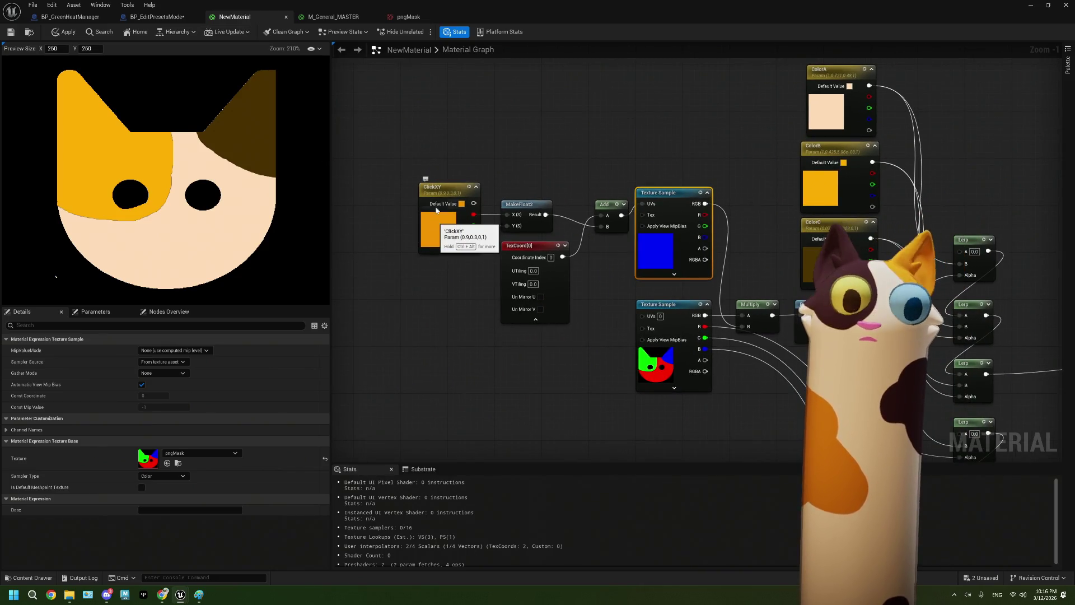
pyautogui.moveTo(408, 180)
pyautogui.mouseDown()
pyautogui.moveTo(532, 236)
pyautogui.moveTo(678, 278)
pyautogui.mouseUp()
pyautogui.moveTo(540, 231)
pyautogui.mouseDown()
pyautogui.moveTo(423, 184)
pyautogui.moveTo(380, 178)
pyautogui.moveTo(463, 195)
pyautogui.moveTo(611, 287)
pyautogui.mouseUp()
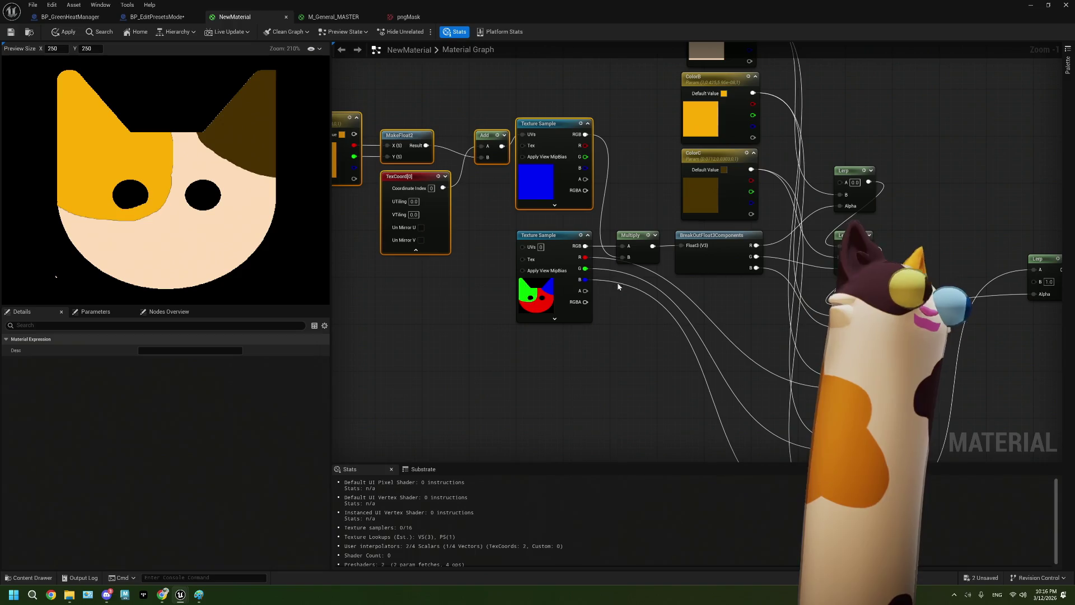
pyautogui.moveTo(467, 255); pyautogui.dragTo(569, 310)
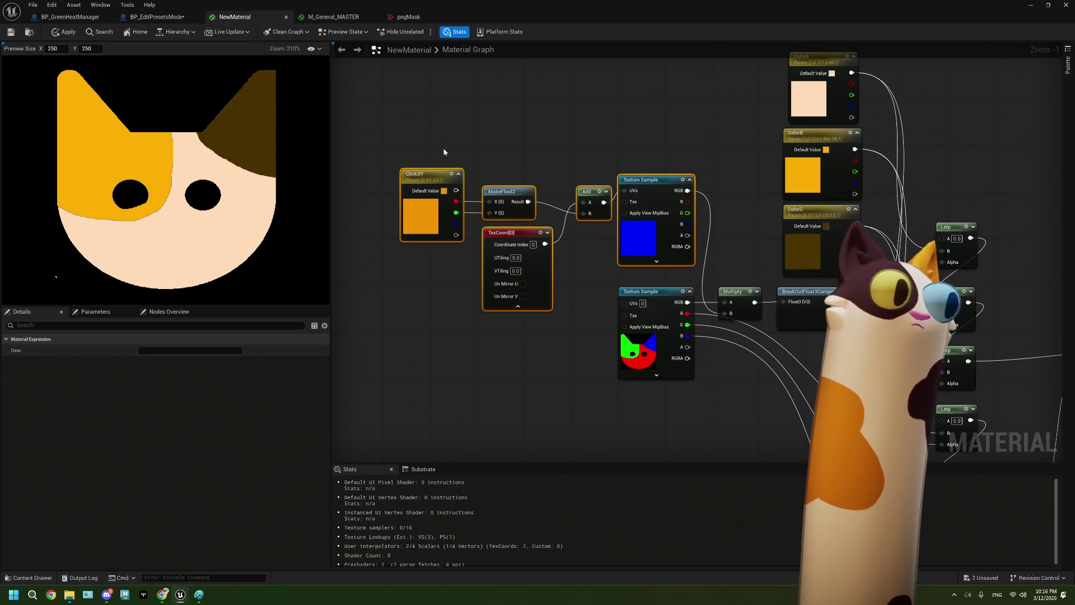
pyautogui.click(157, 17)
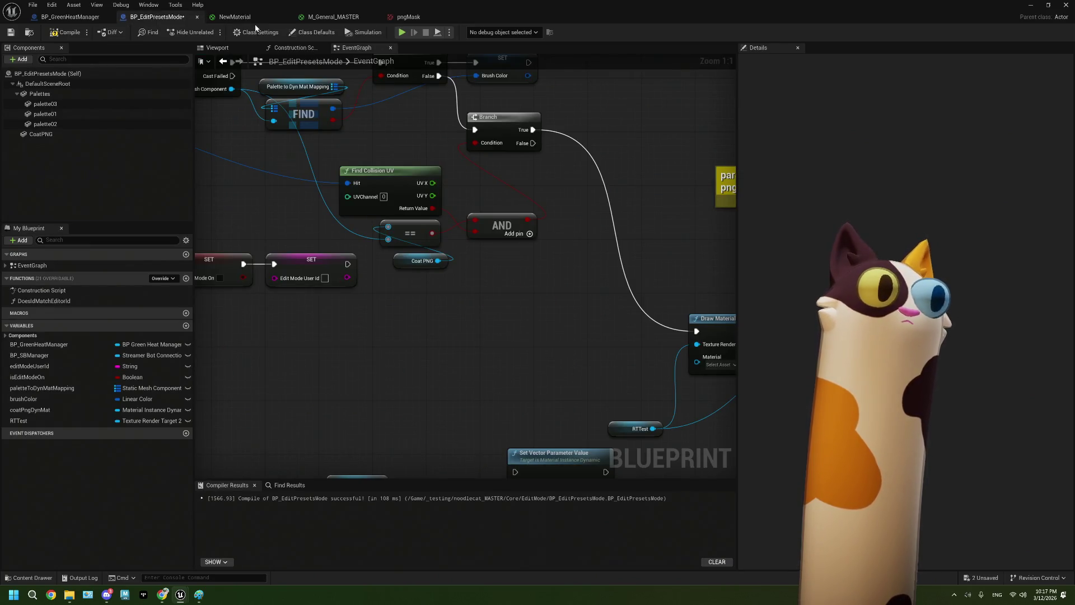
pyautogui.click(235, 17)
pyautogui.click(154, 17)
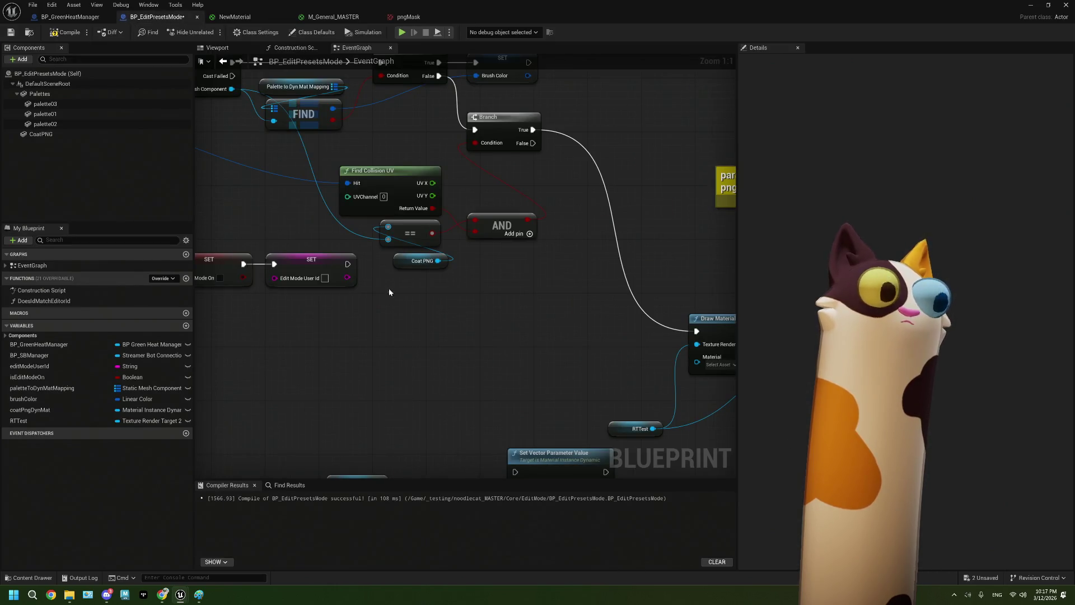
pyautogui.scroll(-5, 380, 249)
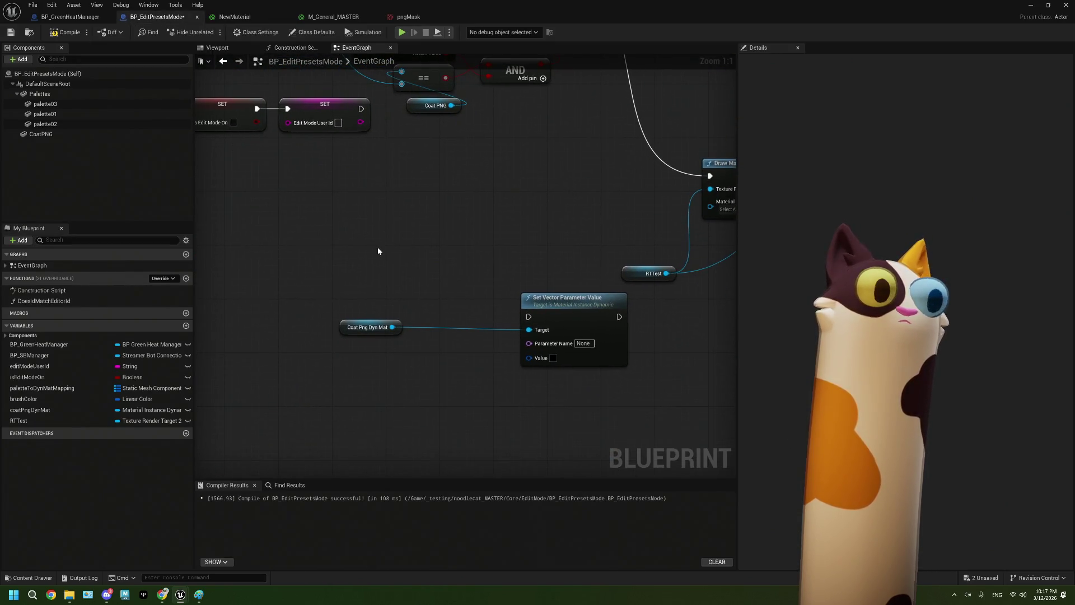
pyautogui.moveTo(377, 195); pyautogui.dragTo(394, 320)
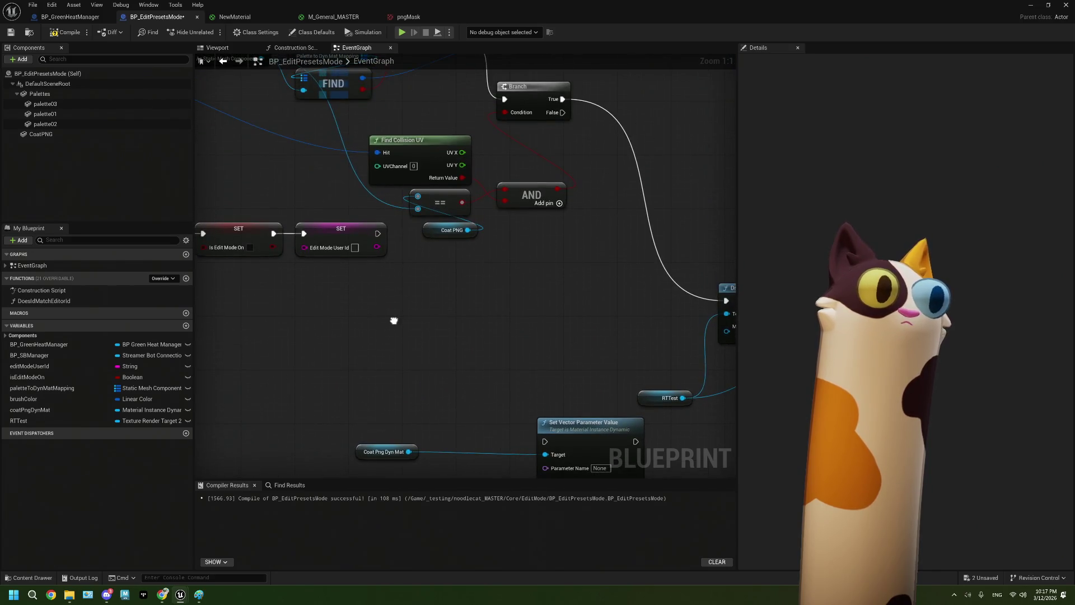
pyautogui.moveTo(462, 165)
pyautogui.mouseDown()
pyautogui.moveTo(468, 305)
pyautogui.moveTo(413, 329)
pyautogui.mouseUp()
pyautogui.click(459, 178)
pyautogui.moveTo(459, 178); pyautogui.dragTo(408, 333)
pyautogui.click(486, 301)
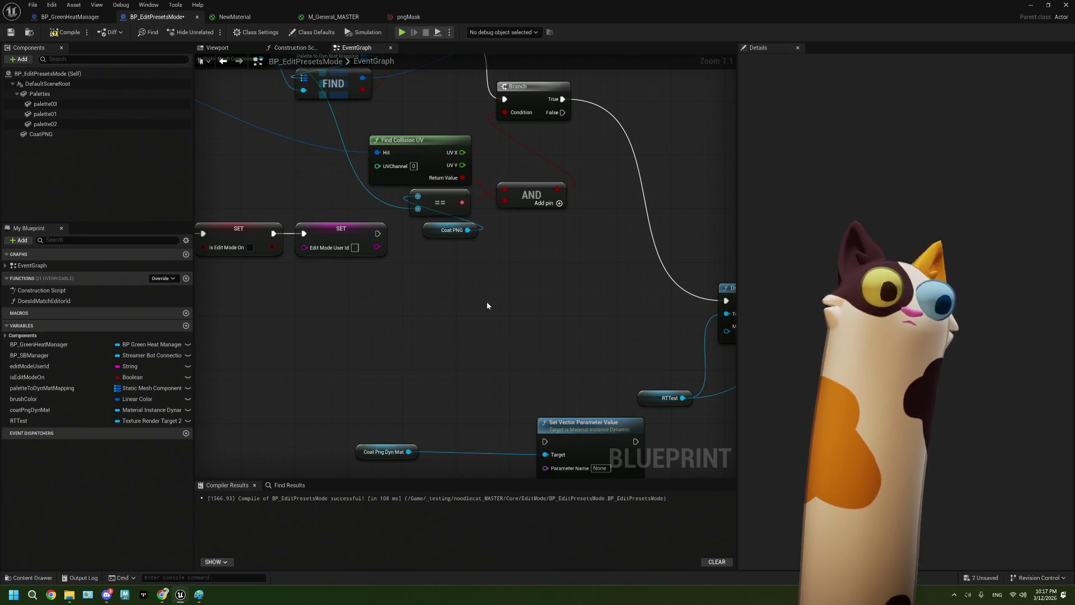
pyautogui.click(238, 18)
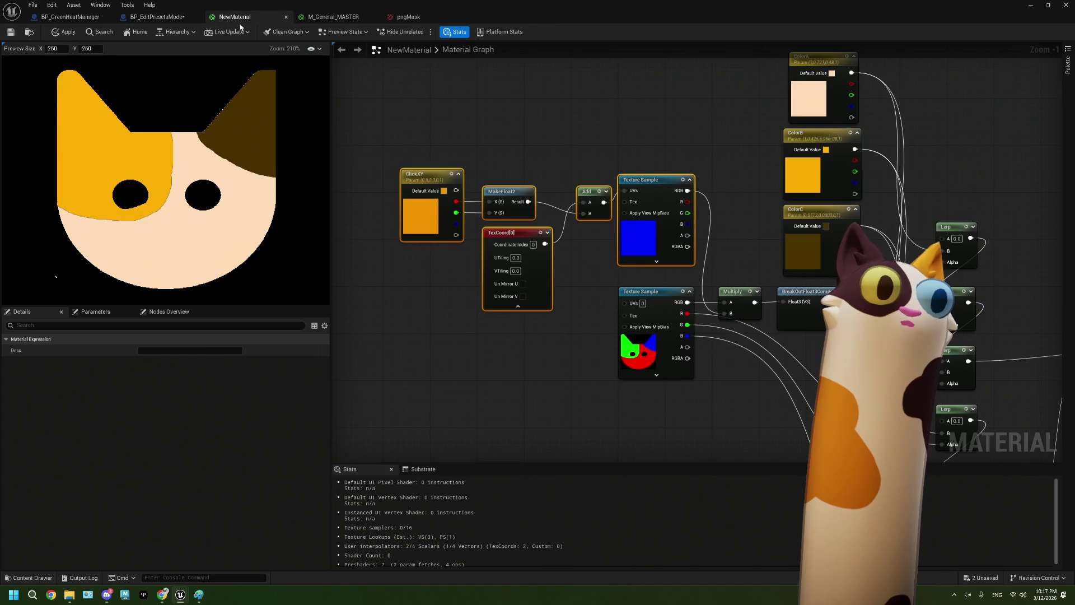
pyautogui.click(644, 232)
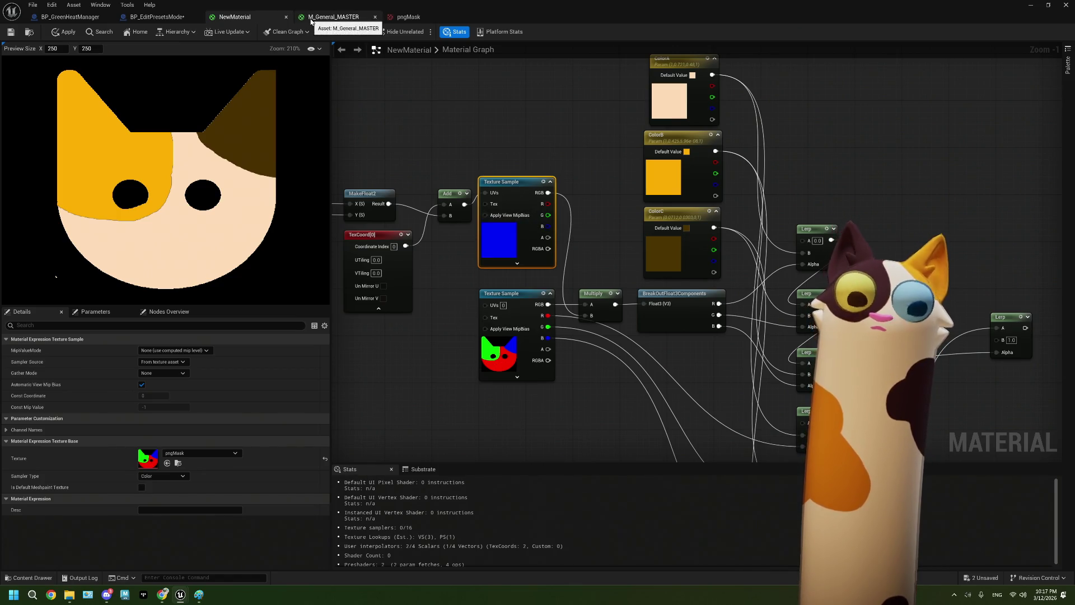
pyautogui.click(166, 24)
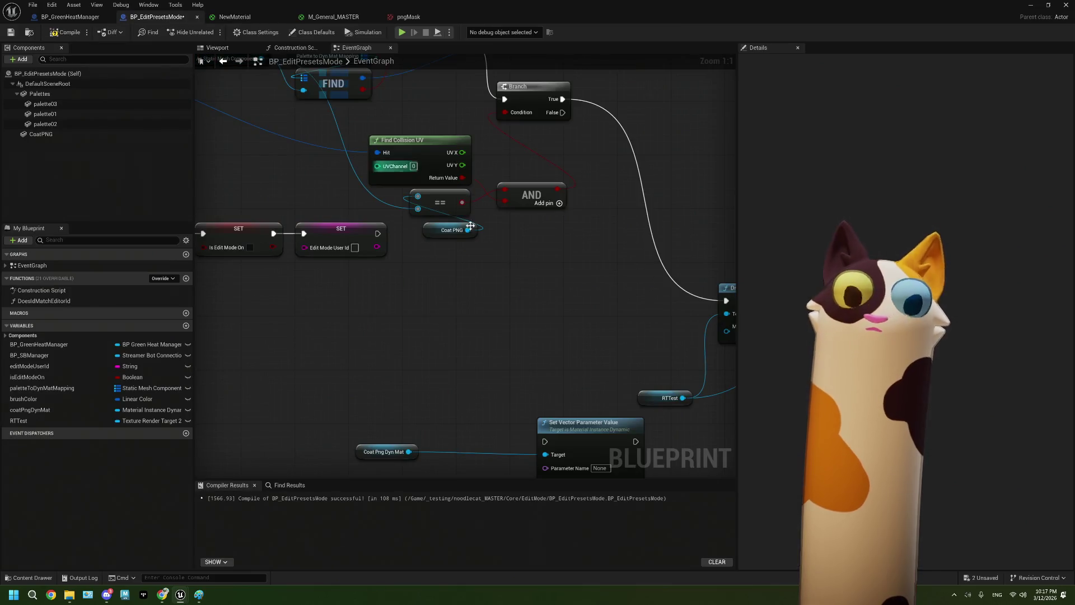
# Nudge Set Vector Parameter Value left and reselect around the Read Render Target Pixel node
pyautogui.moveTo(440, 338); pyautogui.dragTo(361, 338)
pyautogui.moveTo(532, 351); pyautogui.dragTo(362, 367)
pyautogui.moveTo(392, 174); pyautogui.dragTo(605, 297)
pyautogui.click(607, 219)
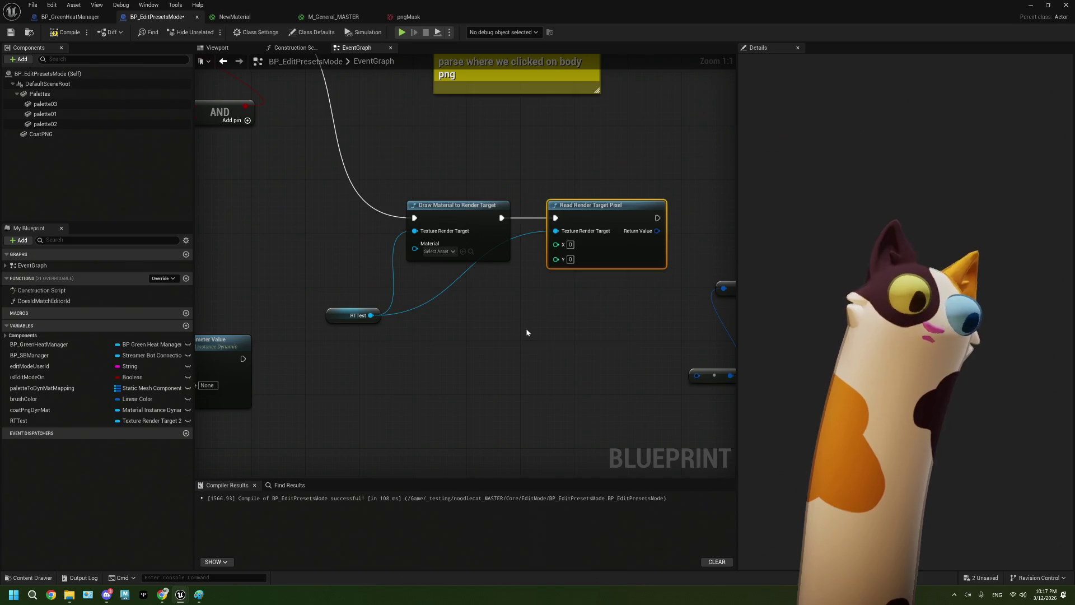
pyautogui.moveTo(412, 343); pyautogui.dragTo(527, 331)
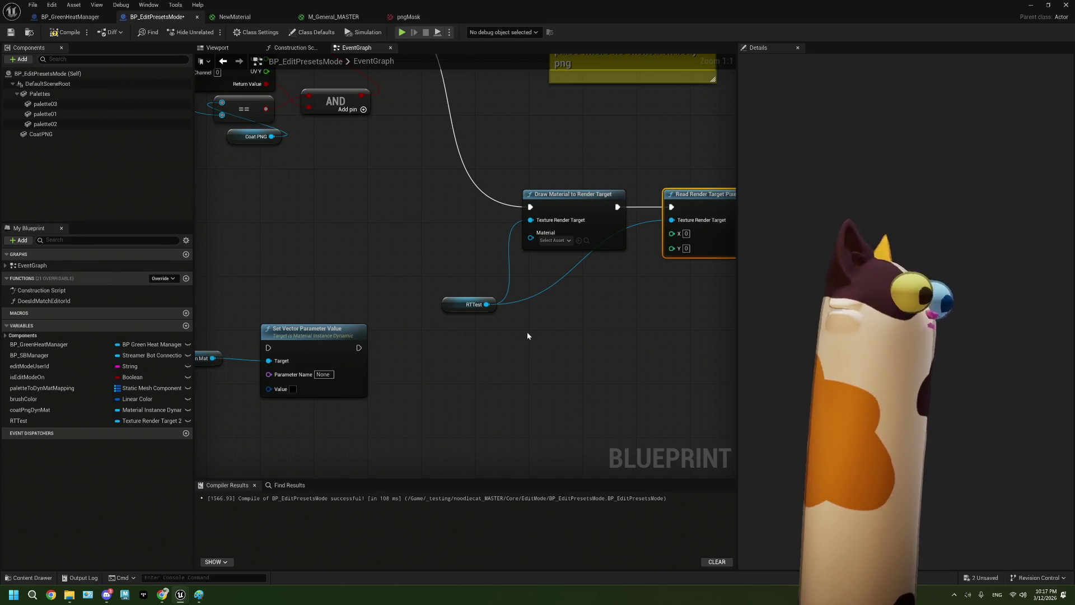
pyautogui.moveTo(428, 367); pyautogui.dragTo(545, 339)
# Move Coat Png Dyn Mat and Set Vector Parameter Value lower, then return to NewMaterial
pyautogui.moveTo(316, 274); pyautogui.dragTo(408, 386)
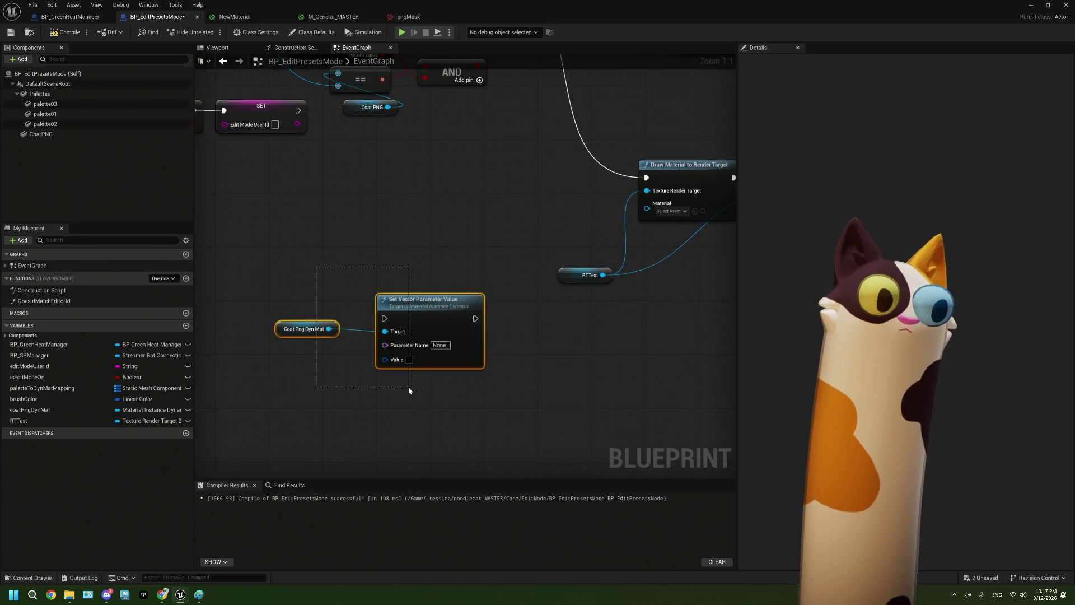
pyautogui.moveTo(430, 322)
pyautogui.mouseDown()
pyautogui.moveTo(359, 270)
pyautogui.moveTo(457, 362)
pyautogui.moveTo(413, 359)
pyautogui.mouseUp()
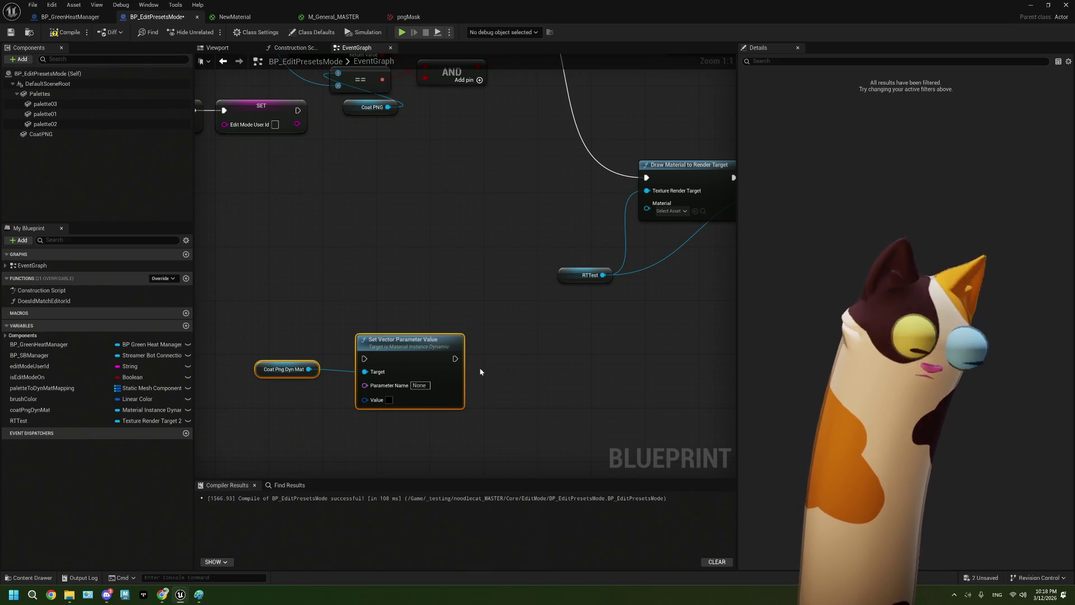
pyautogui.moveTo(479, 379); pyautogui.dragTo(519, 375)
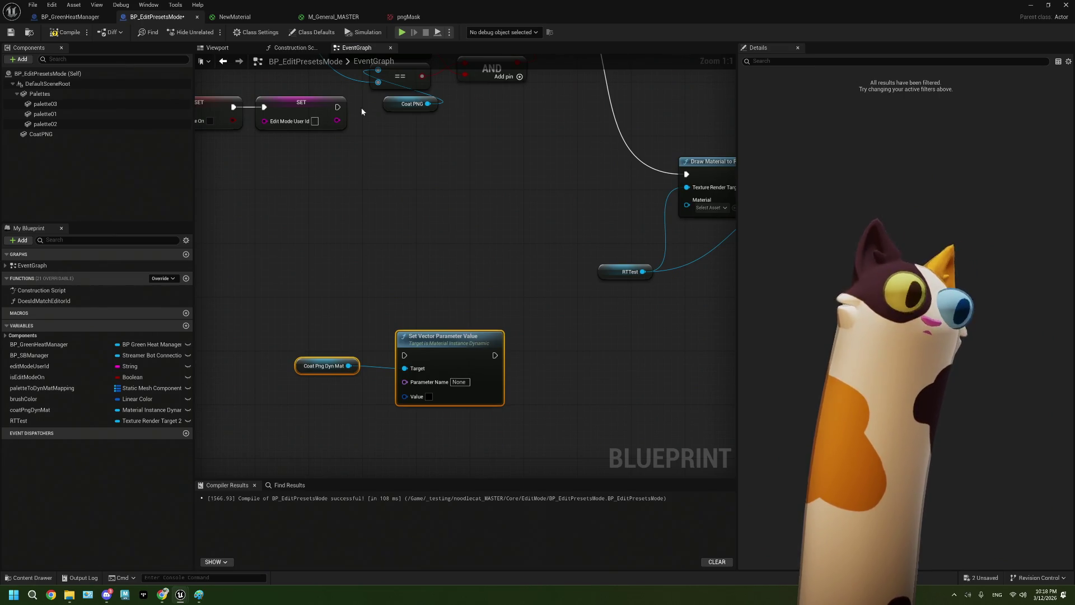
pyautogui.click(236, 17)
pyautogui.moveTo(438, 323); pyautogui.dragTo(518, 292)
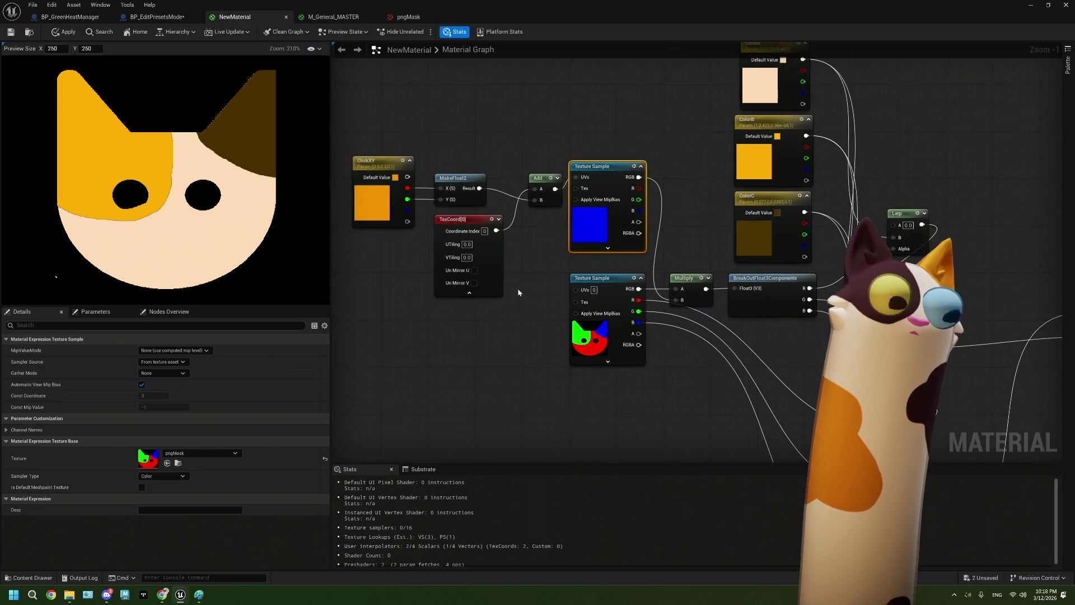
# Convert the upper blue Texture Sample into a texture parameter named Test, then go back to BP_EditPresetsMode
pyautogui.click(585, 335)
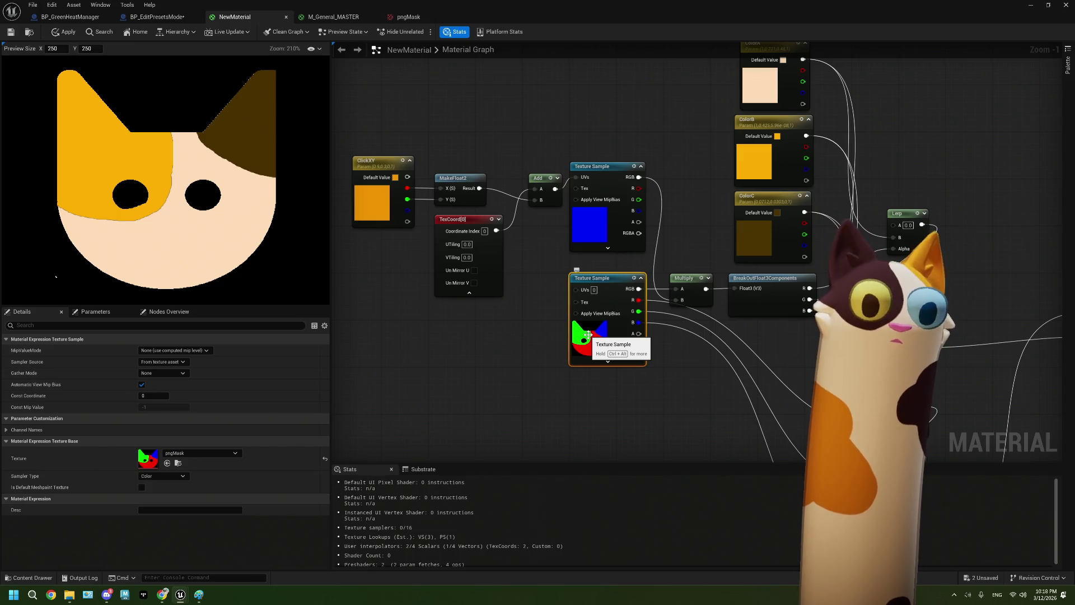
pyautogui.click(597, 221)
pyautogui.rightClick(601, 172)
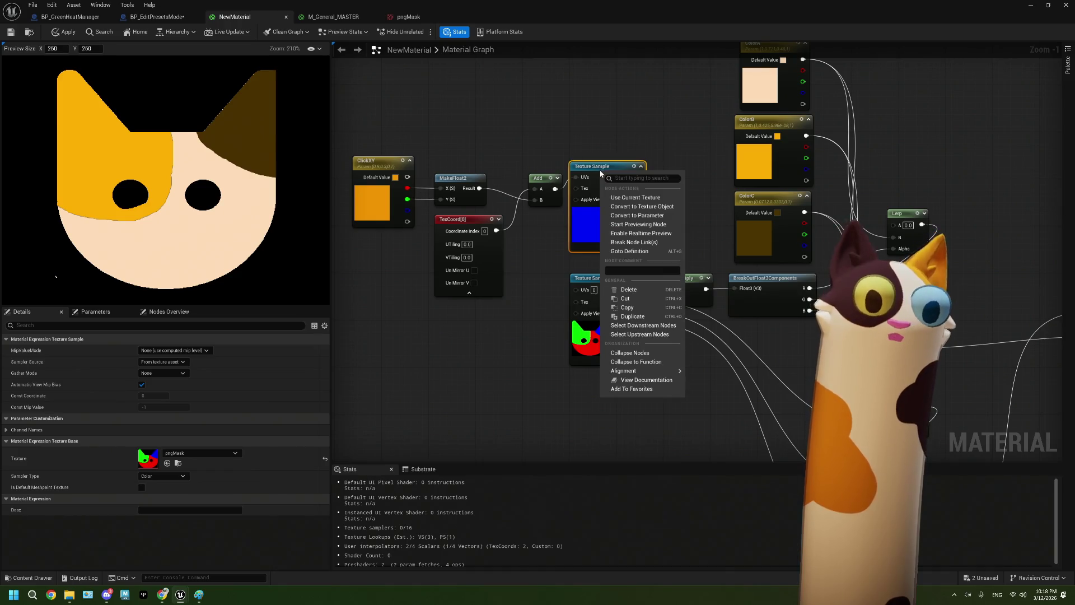
pyautogui.click(637, 217)
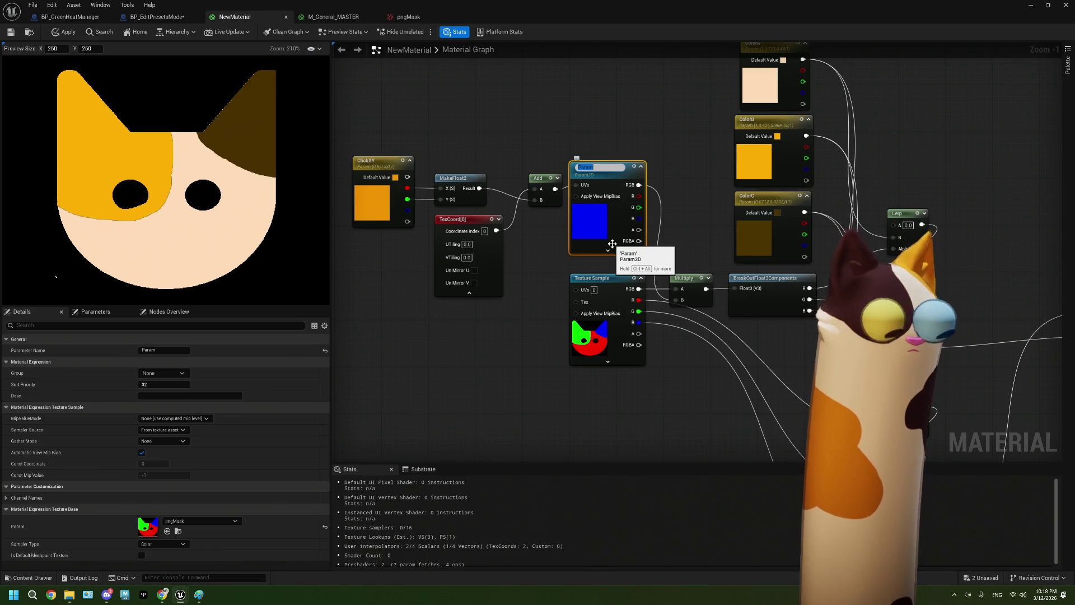
pyautogui.write('Test')
pyautogui.click(611, 110)
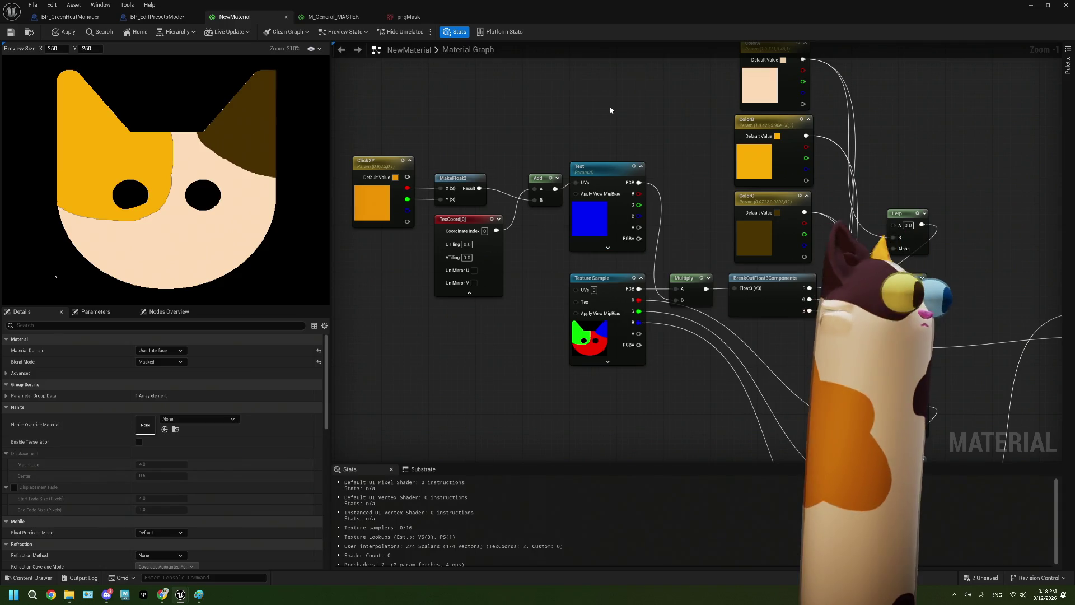
pyautogui.click(157, 18)
# Delete Set Vector Parameter Value and add Get Texture Parameter Value from Coat Png Dyn Mat
pyautogui.click(439, 289)
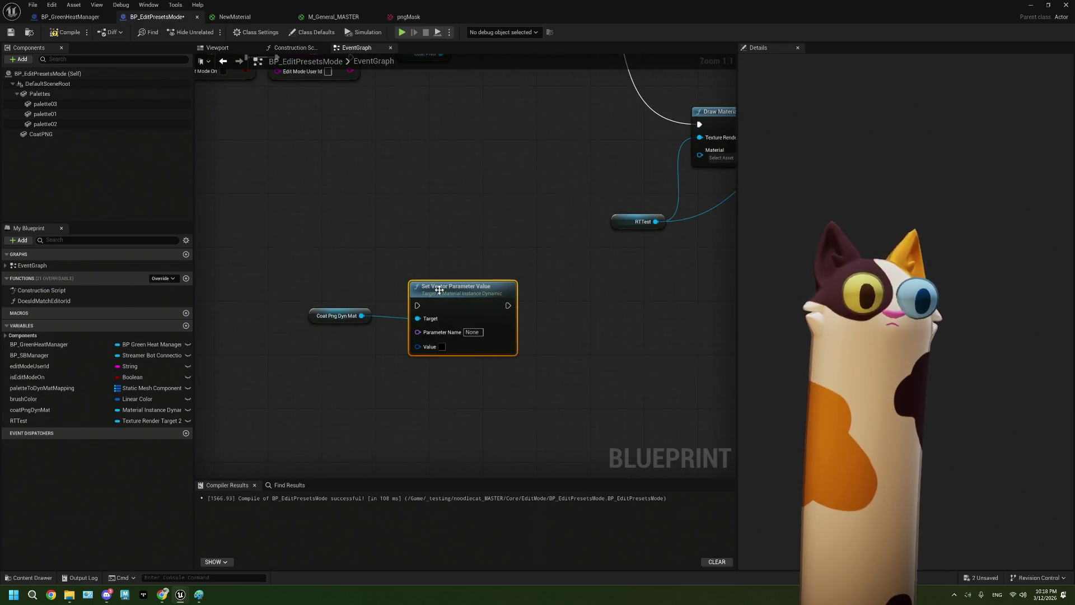
pyautogui.press('Delete')
pyautogui.moveTo(361, 315); pyautogui.dragTo(420, 322)
pyautogui.write('text')
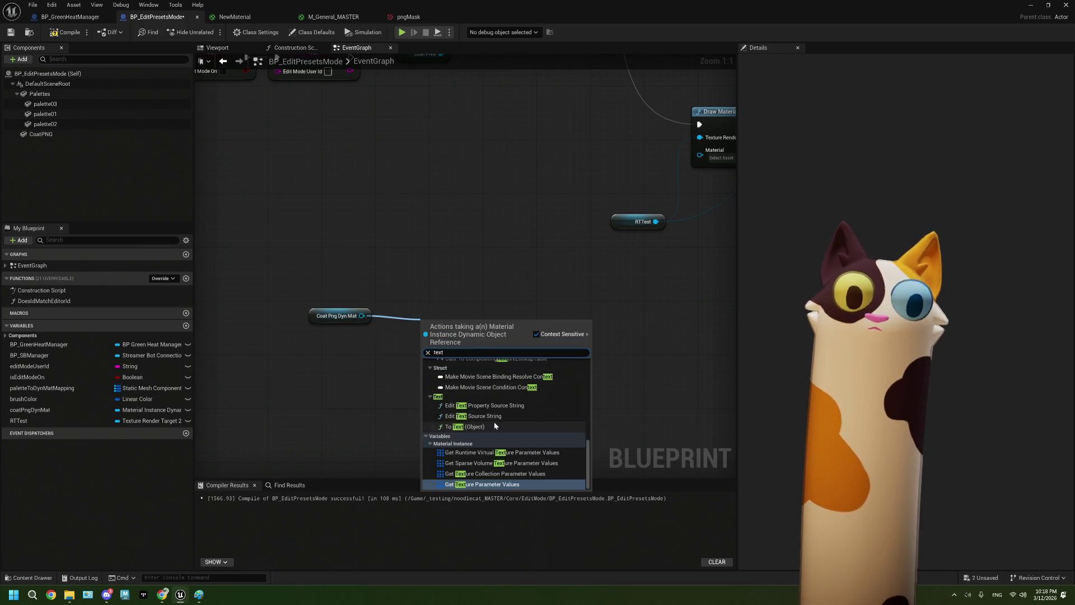
pyautogui.scroll(5, 495, 426)
pyautogui.scroll(4, 495, 425)
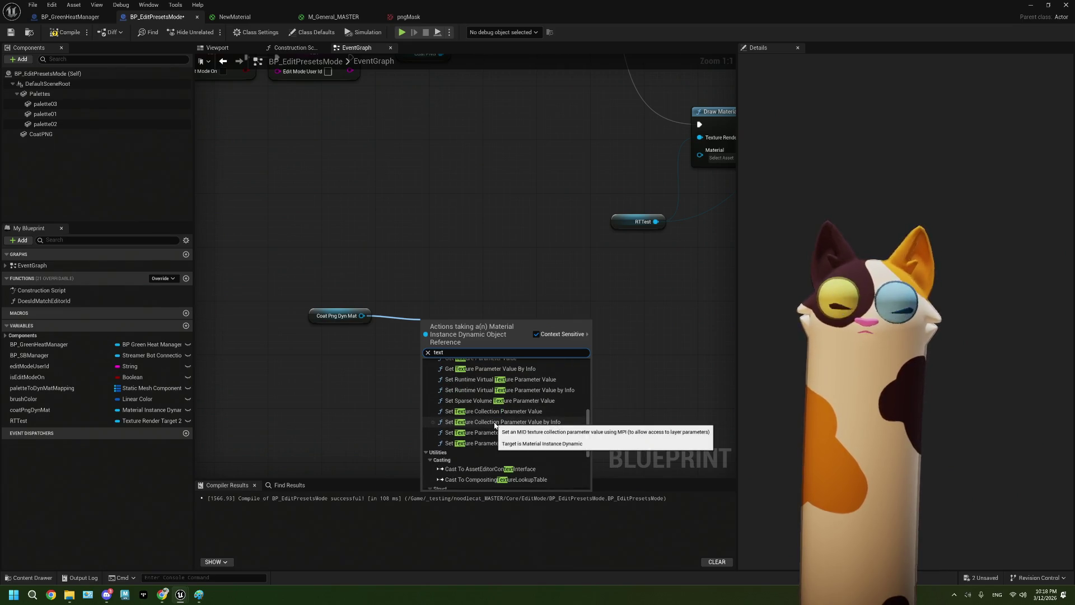
pyautogui.click(482, 411)
# Set the new node's Parameter Name to Test
pyautogui.moveTo(458, 337); pyautogui.dragTo(448, 296)
pyautogui.click(466, 325)
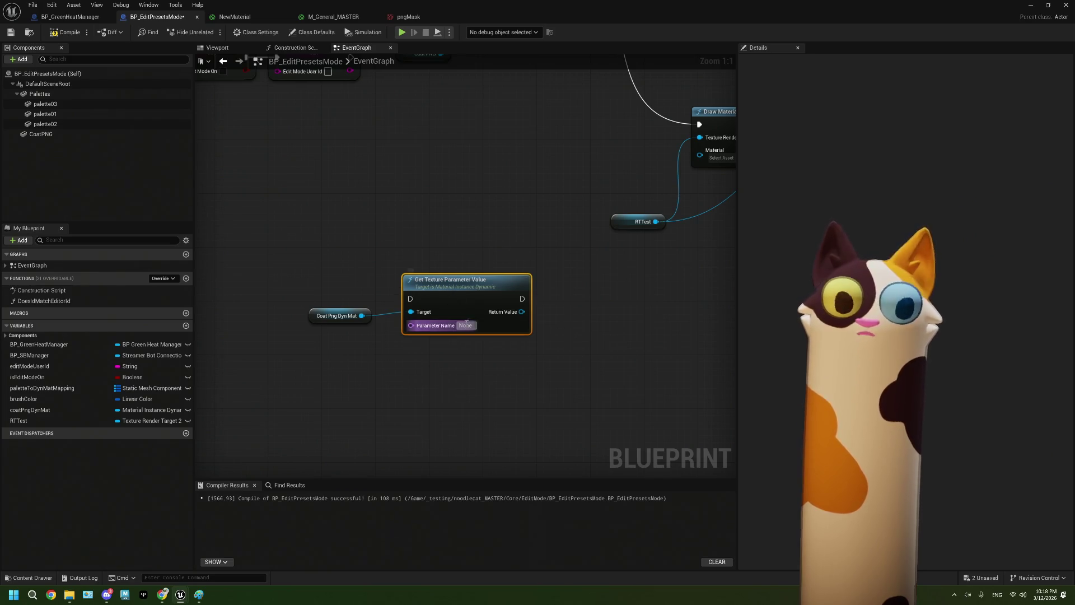
pyautogui.write('Test')
pyautogui.press('Return')
pyautogui.scroll(-2, 434, 256)
pyautogui.moveTo(434, 255)
pyautogui.mouseDown()
pyautogui.moveTo(476, 181)
pyautogui.moveTo(503, 213)
pyautogui.mouseUp()
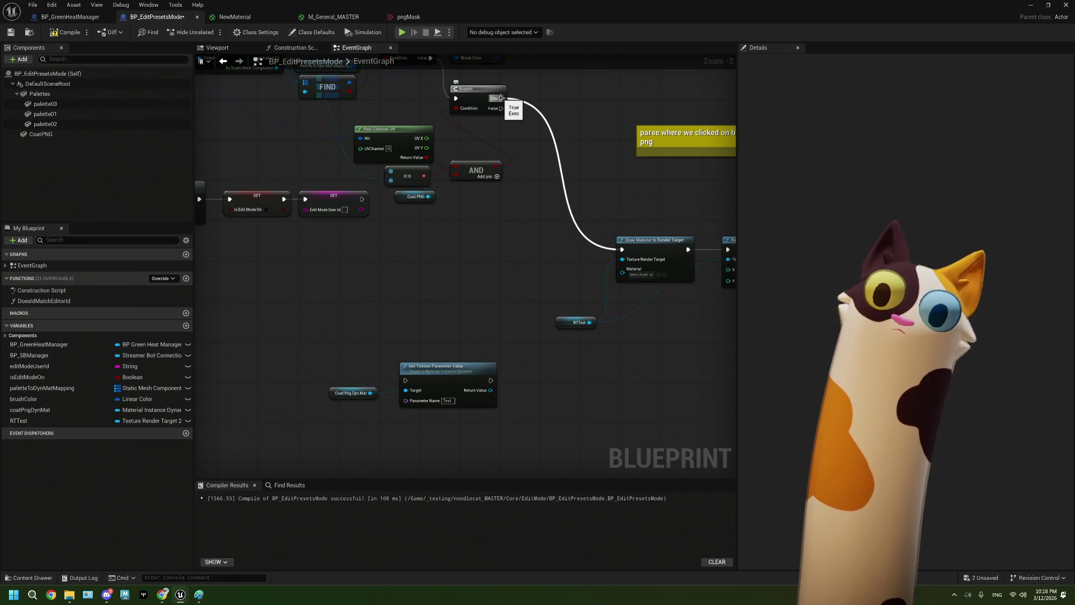
pyautogui.moveTo(472, 386); pyautogui.dragTo(489, 346)
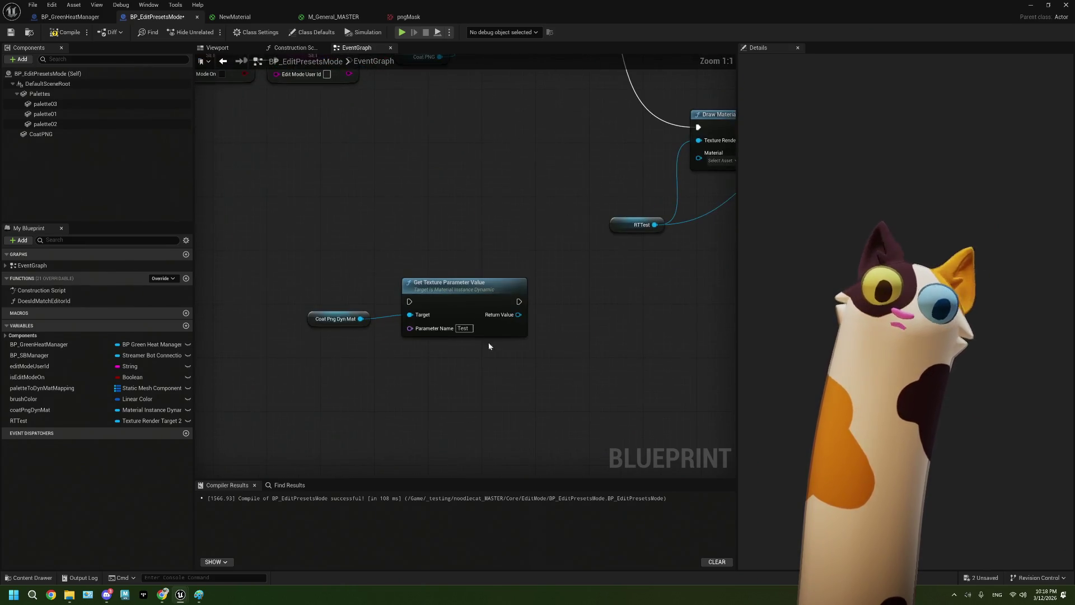
pyautogui.moveTo(464, 224)
pyautogui.mouseDown()
pyautogui.moveTo(418, 224)
pyautogui.moveTo(384, 300)
pyautogui.moveTo(331, 305)
pyautogui.mouseUp()
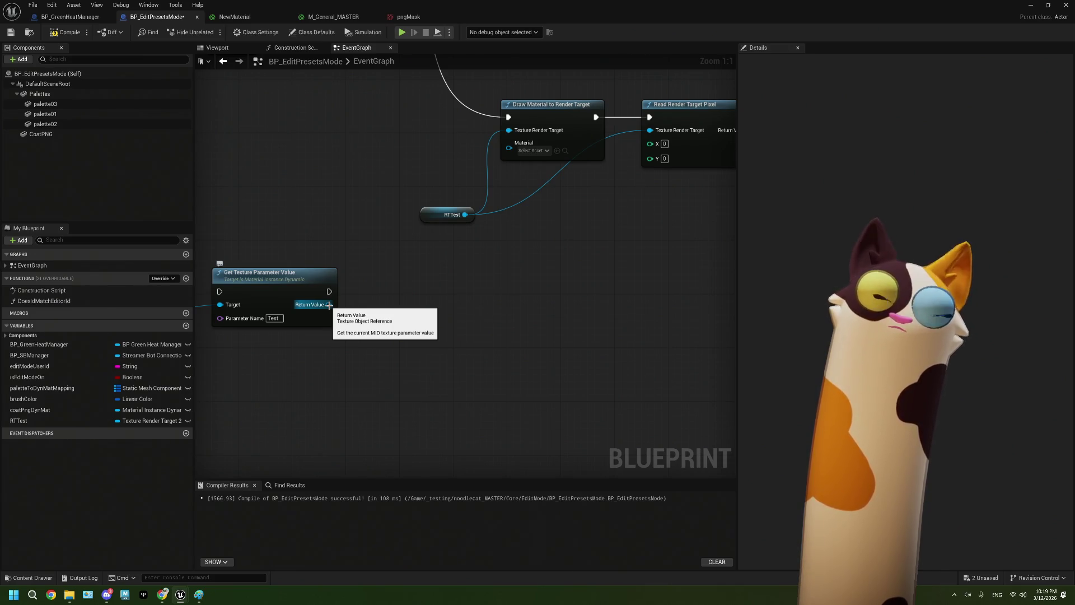
# Drag from the texture Return Value, search 'colo', and cancel without adding a node
pyautogui.moveTo(328, 306); pyautogui.dragTo(375, 311)
pyautogui.write('c')
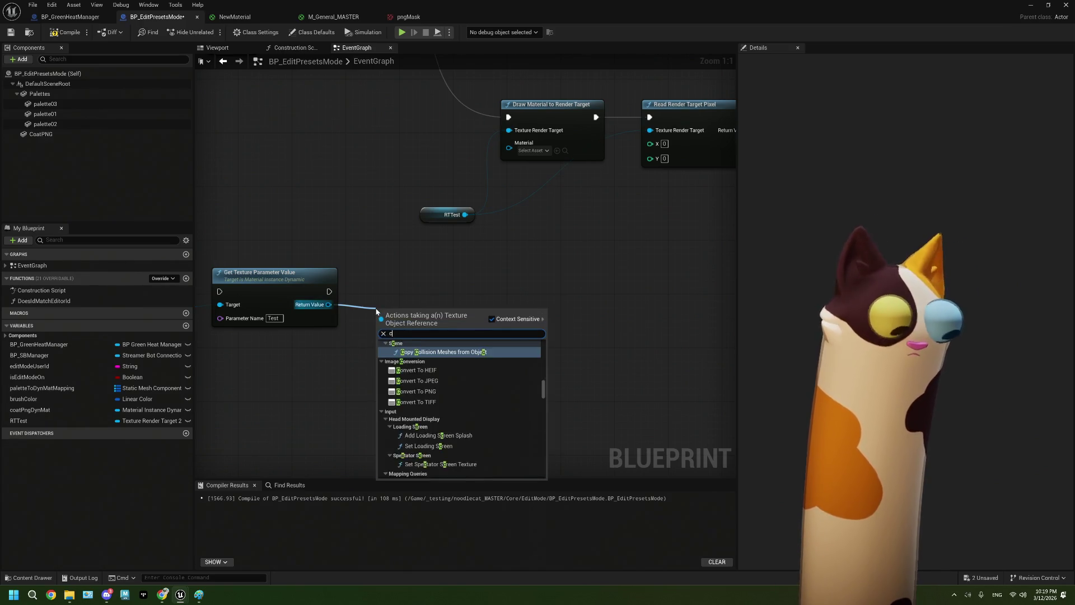
pyautogui.write('olor')
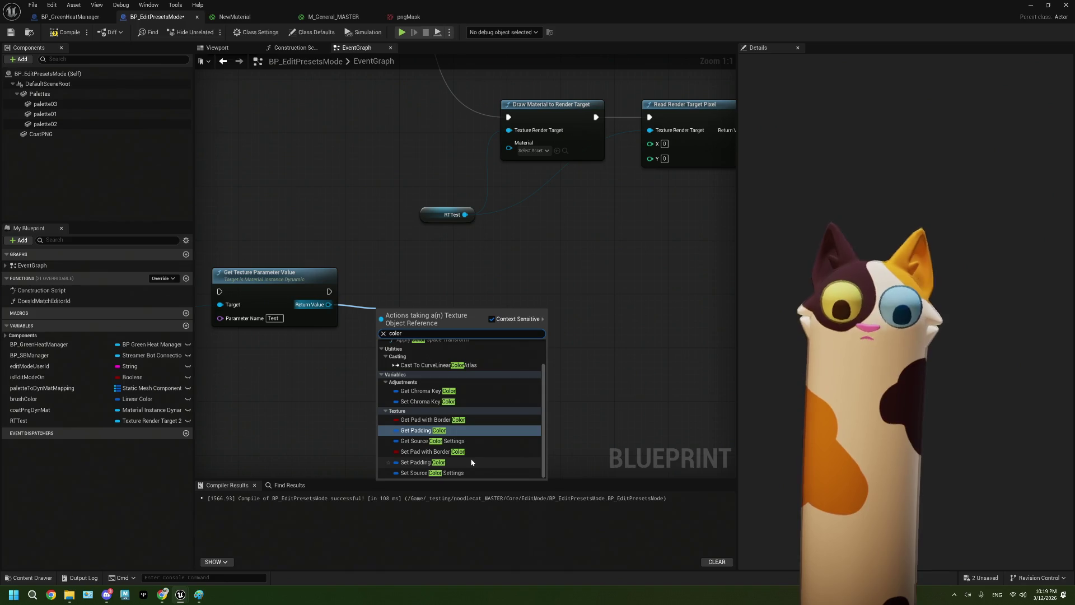
pyautogui.scroll(2, 471, 462)
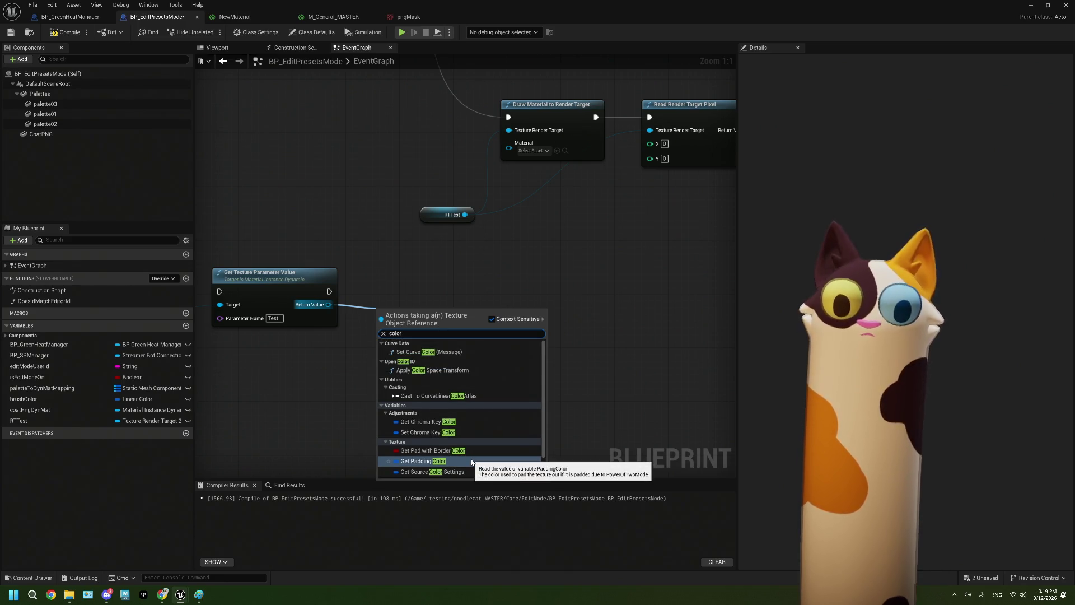
pyautogui.scroll(-2, 471, 424)
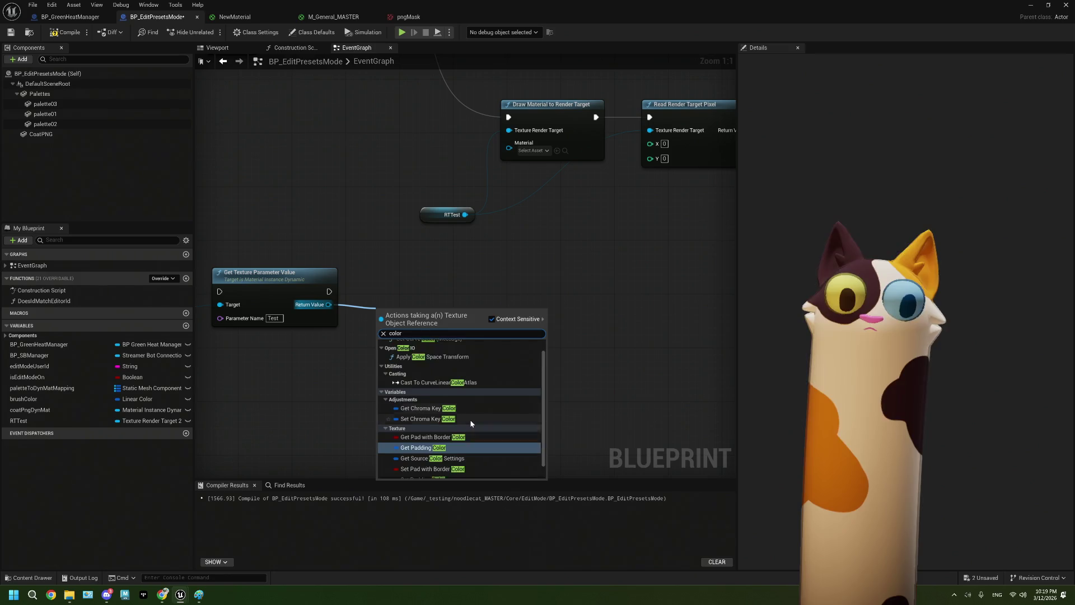
pyautogui.click(628, 223)
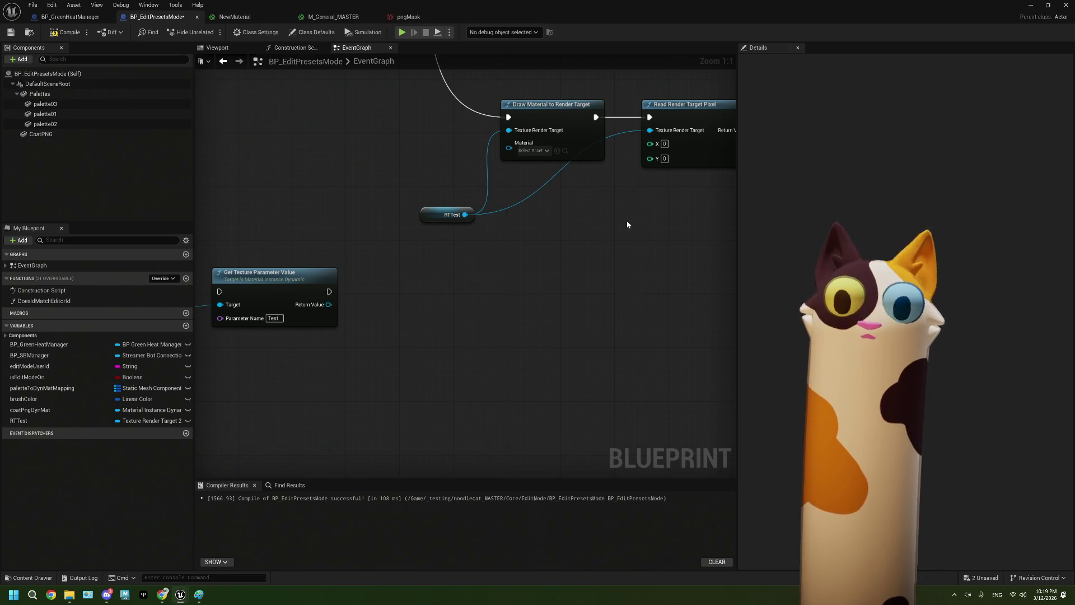
# Rearrange the RTTest and Read Render Target Pixel nodes, then return to NewMaterial
pyautogui.moveTo(628, 223); pyautogui.dragTo(527, 350)
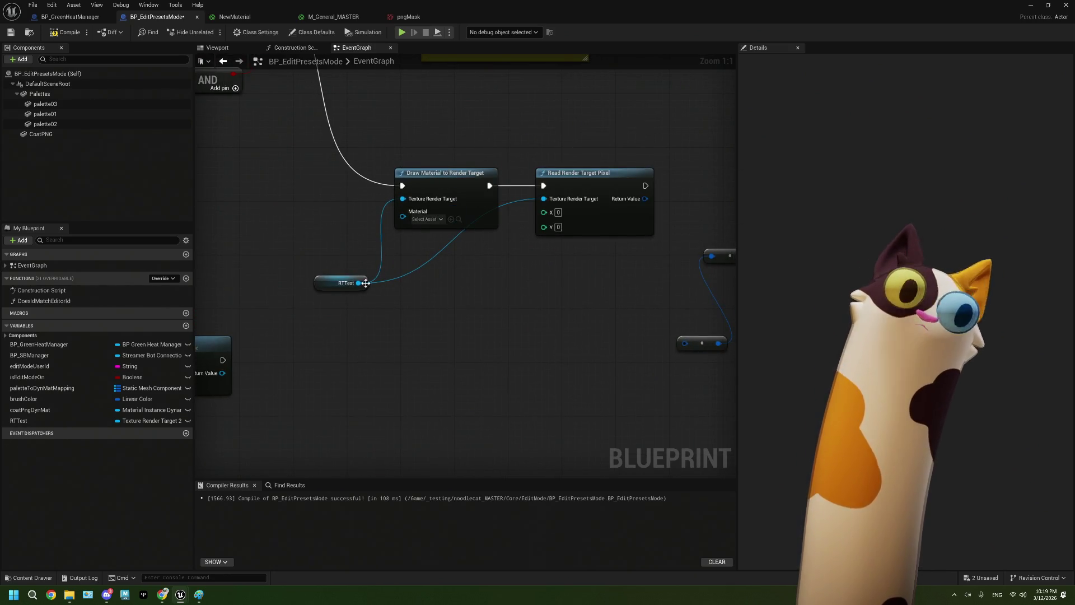
pyautogui.moveTo(344, 283)
pyautogui.mouseDown()
pyautogui.moveTo(339, 247)
pyautogui.moveTo(338, 262)
pyautogui.mouseUp()
pyautogui.moveTo(353, 119)
pyautogui.mouseDown()
pyautogui.moveTo(492, 292)
pyautogui.moveTo(553, 292)
pyautogui.mouseUp()
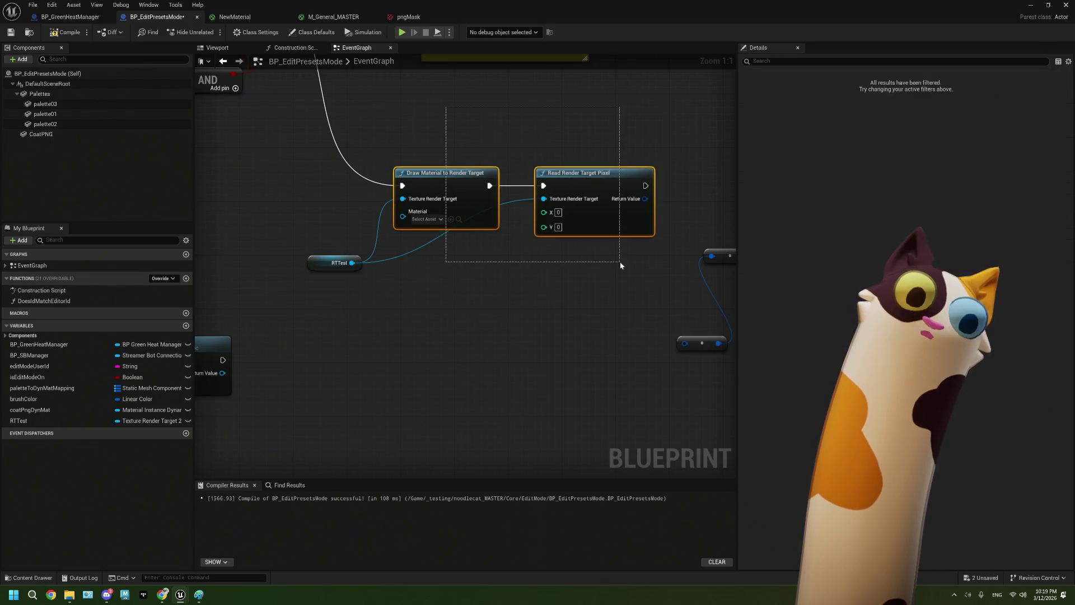
pyautogui.moveTo(546, 121); pyautogui.dragTo(629, 267)
pyautogui.moveTo(434, 301)
pyautogui.mouseDown()
pyautogui.moveTo(547, 229)
pyautogui.moveTo(632, 224)
pyautogui.mouseUp()
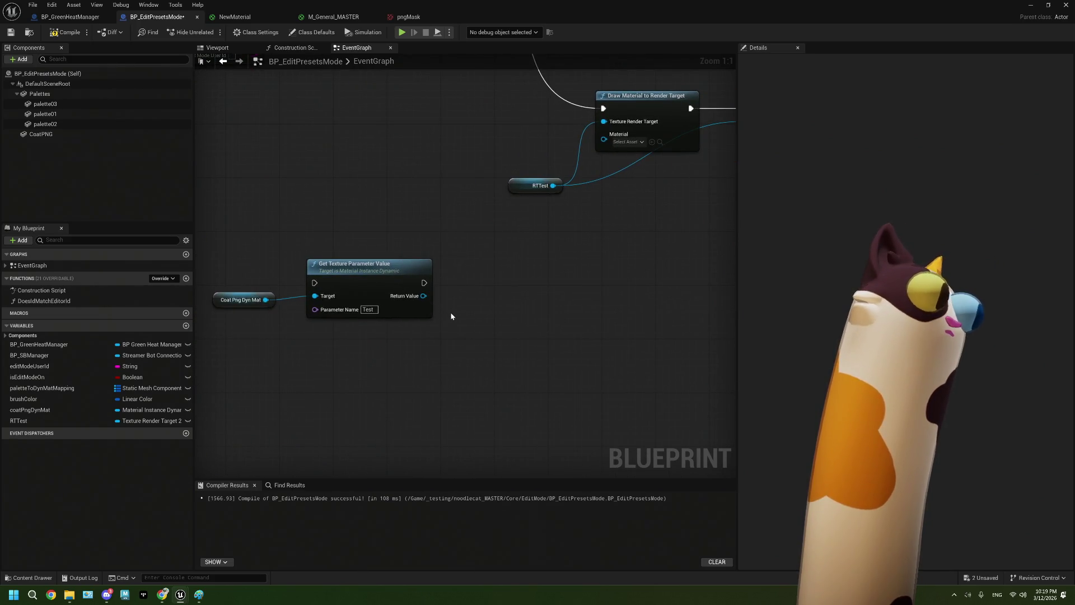
pyautogui.moveTo(450, 315)
pyautogui.mouseDown()
pyautogui.moveTo(380, 324)
pyautogui.moveTo(393, 330)
pyautogui.mouseUp()
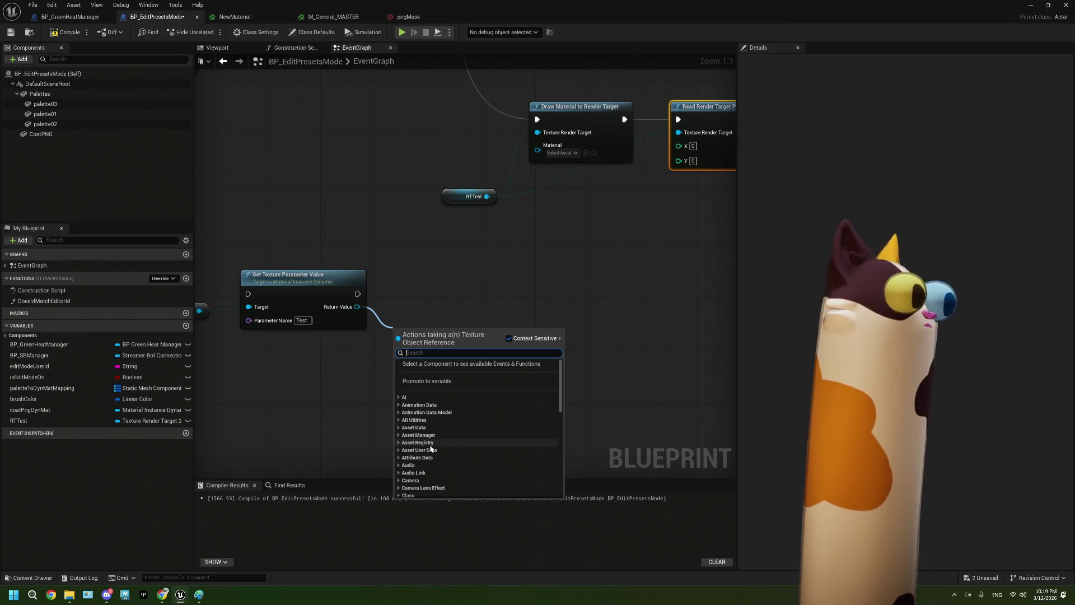
pyautogui.click(235, 17)
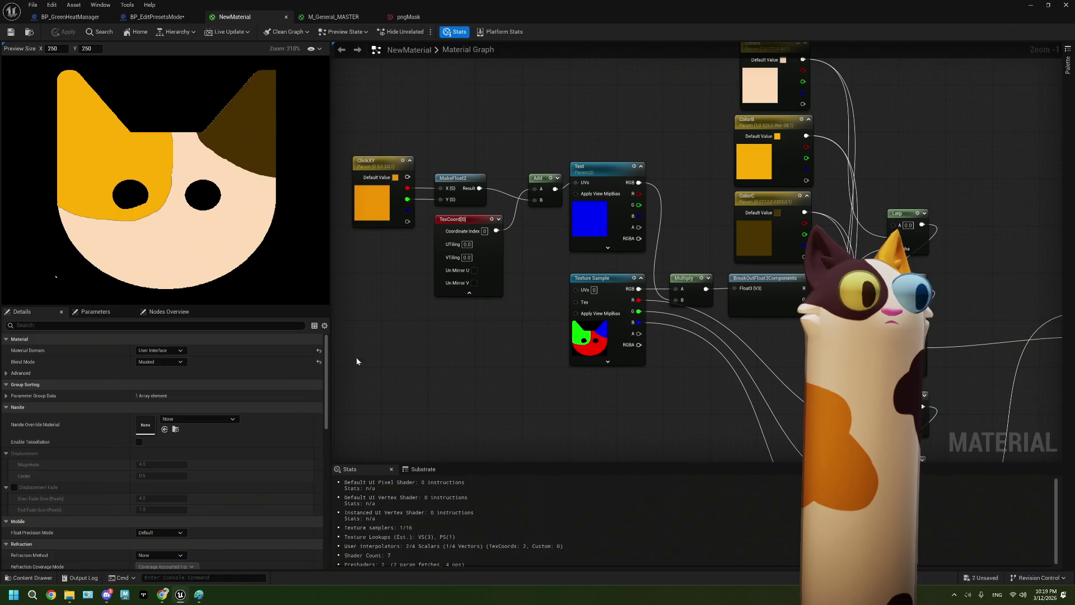
# Box-select ColorA, ColorB and ColorC, drag them down-left, then switch to BP_EditPresetsMode
pyautogui.scroll(-2, 357, 361)
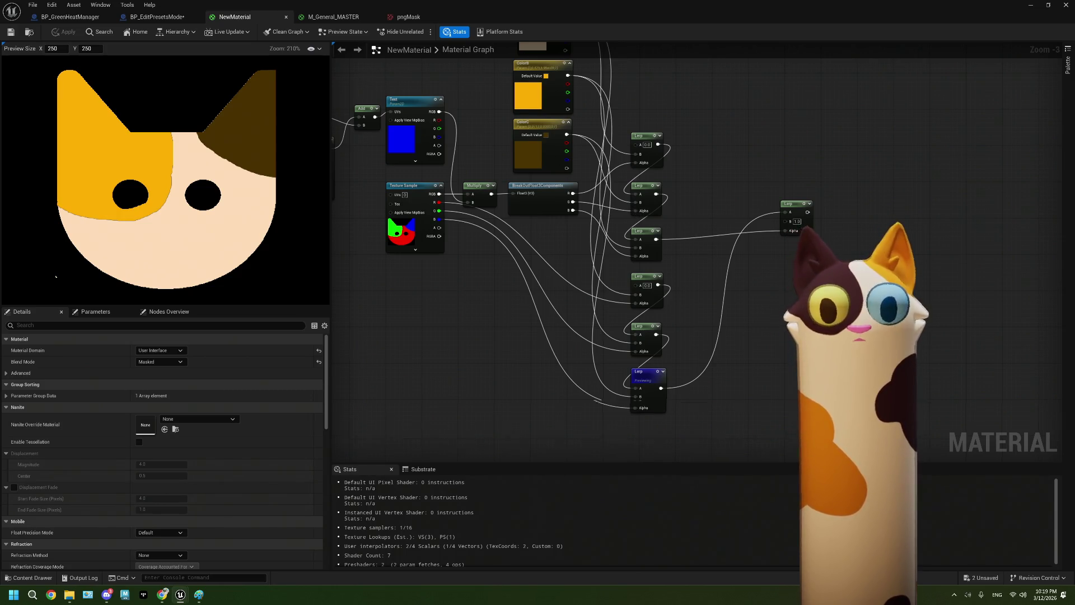
pyautogui.moveTo(566, 265); pyautogui.dragTo(566, 287)
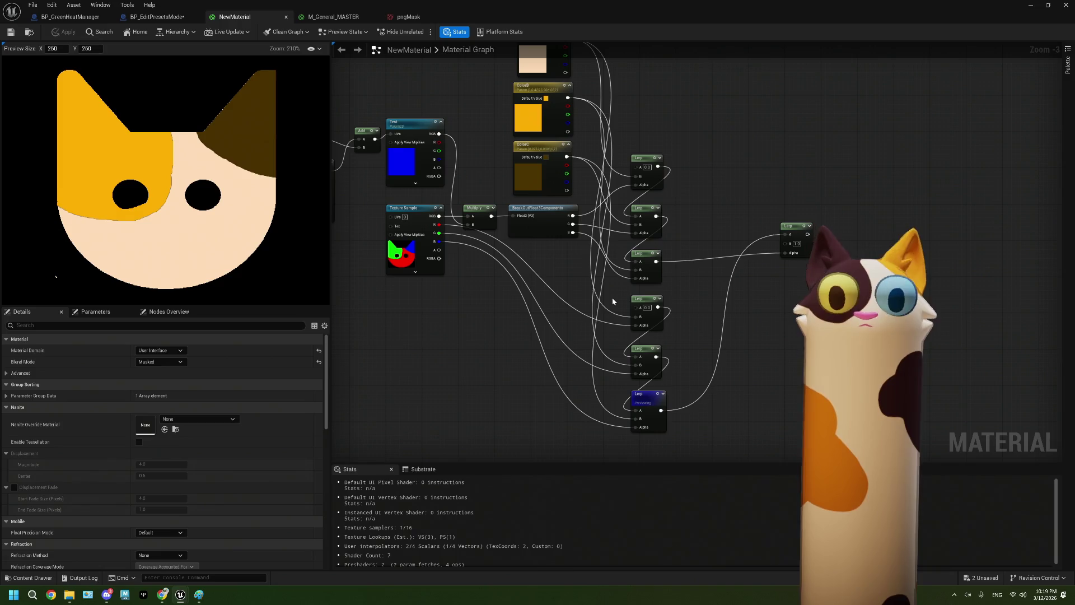
pyautogui.click(792, 226)
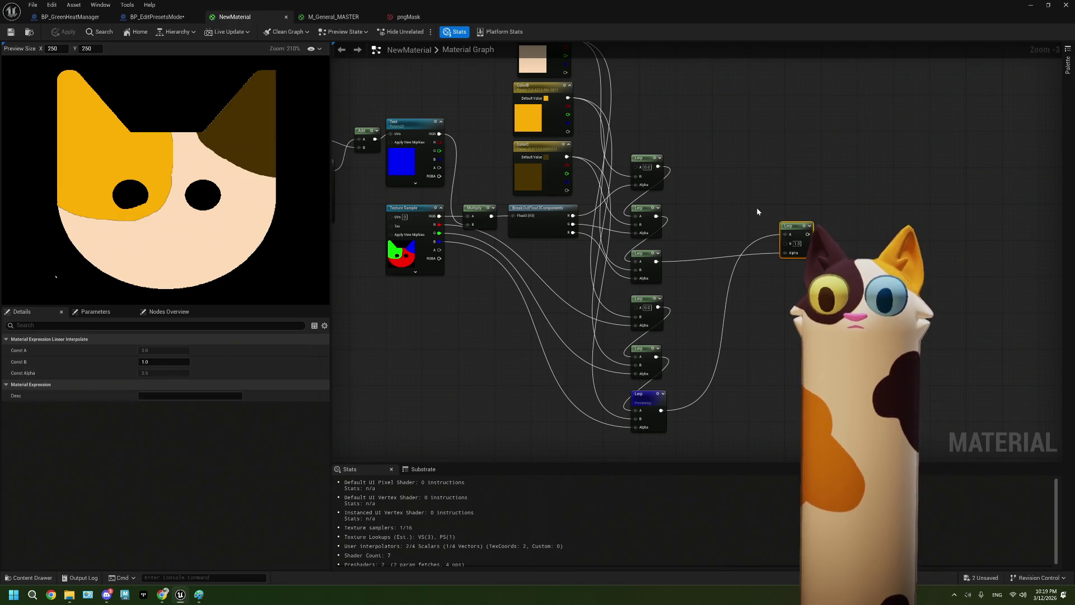
pyautogui.moveTo(660, 186); pyautogui.dragTo(683, 245)
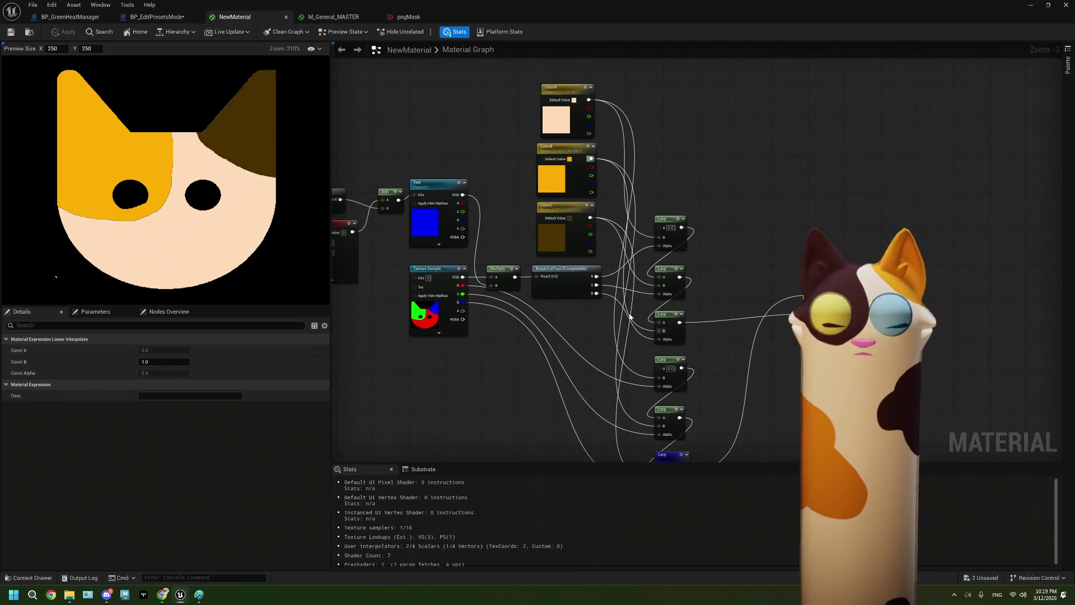
pyautogui.moveTo(629, 311); pyautogui.dragTo(640, 302)
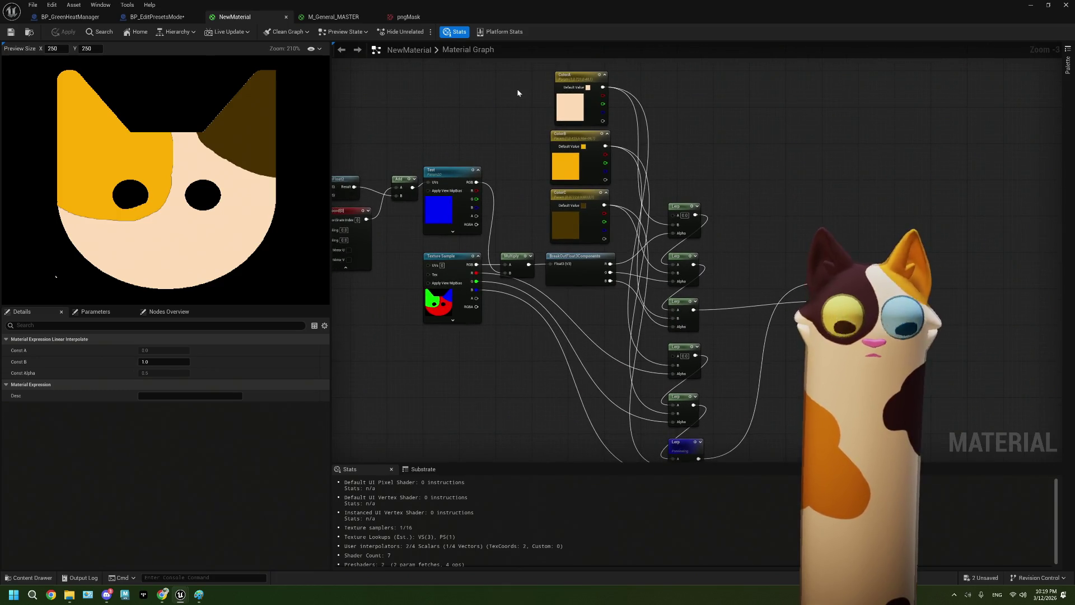
pyautogui.moveTo(517, 88); pyautogui.dragTo(583, 217)
pyautogui.moveTo(589, 105); pyautogui.dragTo(566, 350)
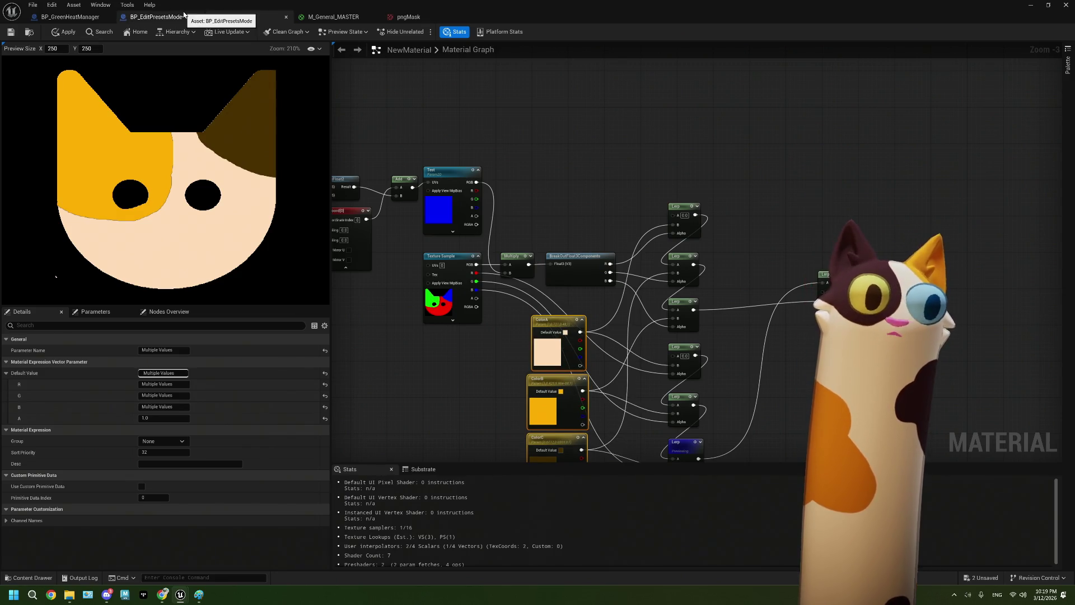
pyautogui.click(156, 17)
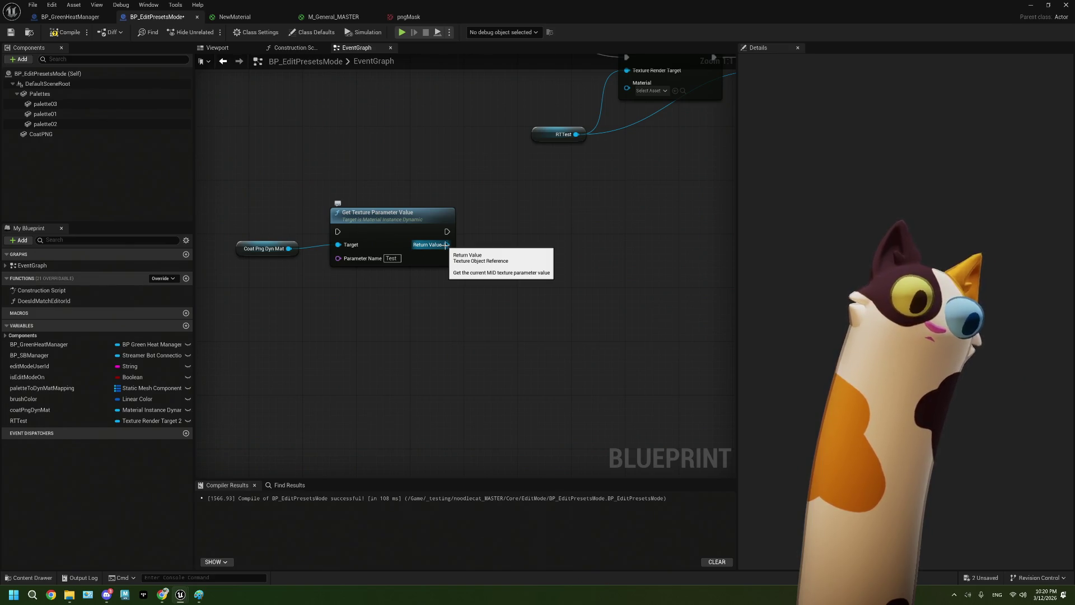
# Drop RTTest into the event graph as a SET node wired from the texture Return Value
pyautogui.moveTo(19, 421)
pyautogui.mouseDown()
pyautogui.moveTo(65, 423)
pyautogui.moveTo(420, 325)
pyautogui.mouseUp()
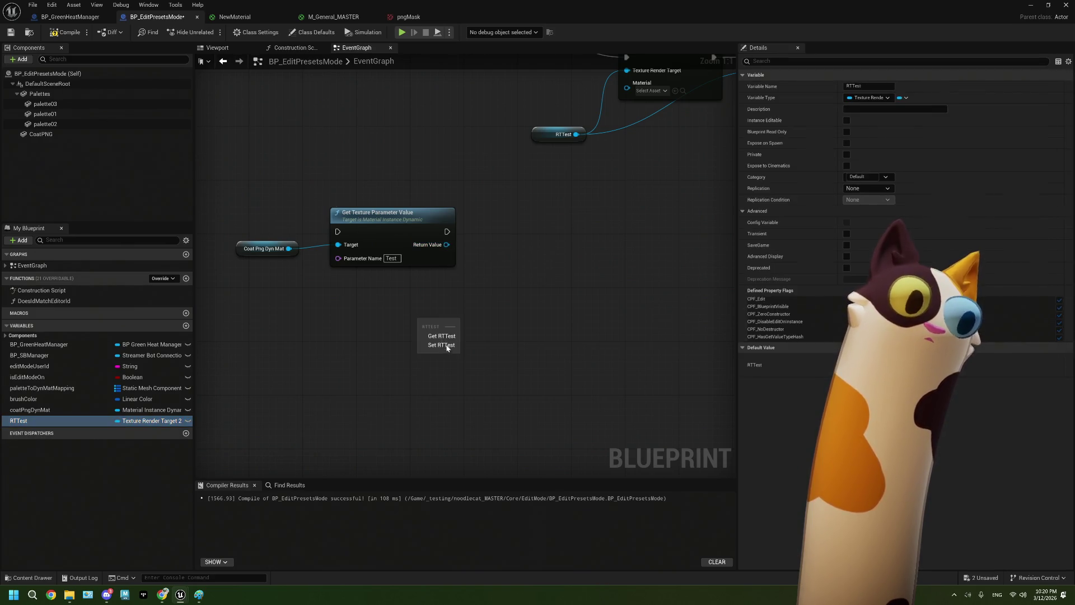
pyautogui.click(445, 346)
pyautogui.moveTo(446, 244); pyautogui.dragTo(427, 345)
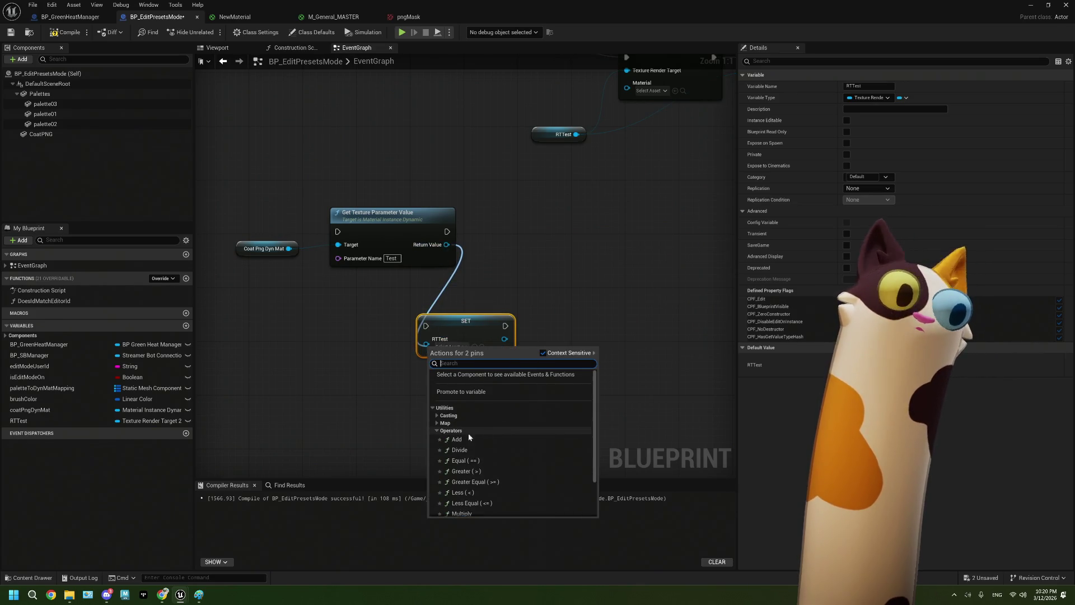
pyautogui.scroll(-2, 439, 427)
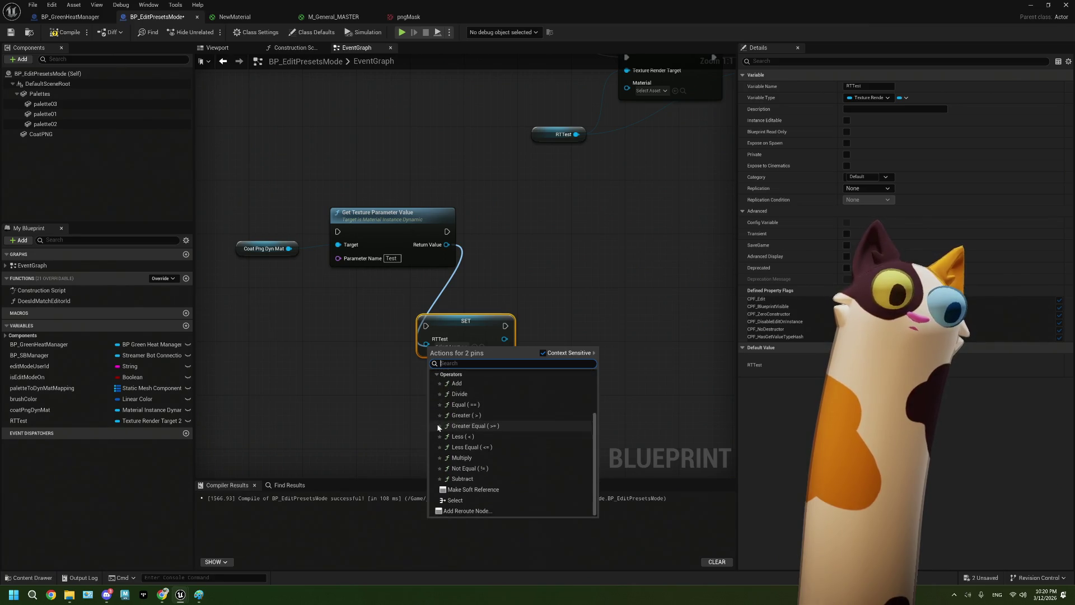
pyautogui.scroll(2, 438, 427)
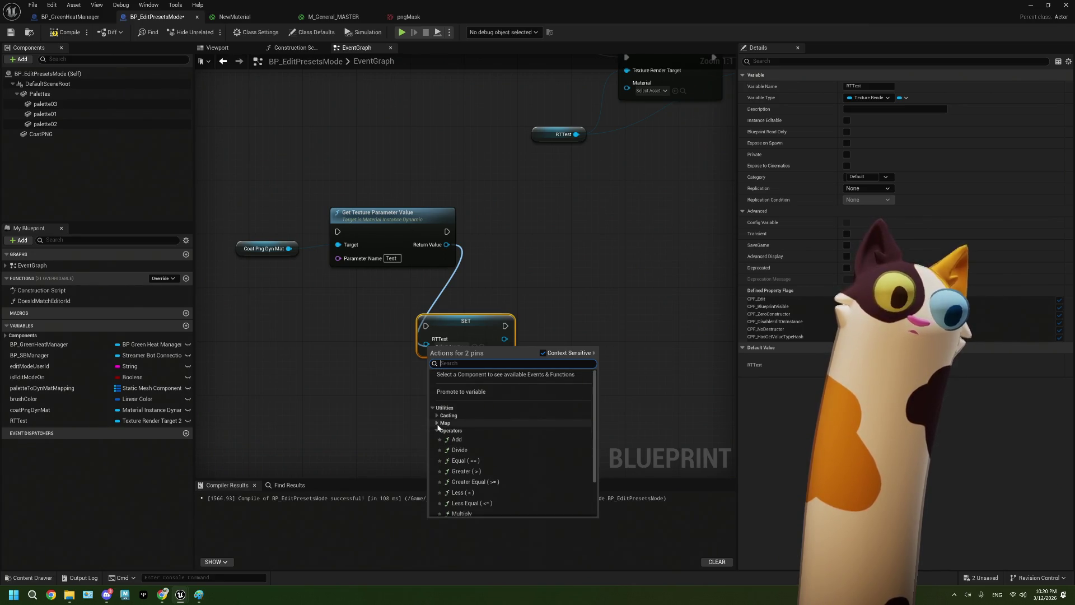
# Delete the SET RTTest node and switch to the BP_GreenHeatManager blueprint
pyautogui.click(360, 406)
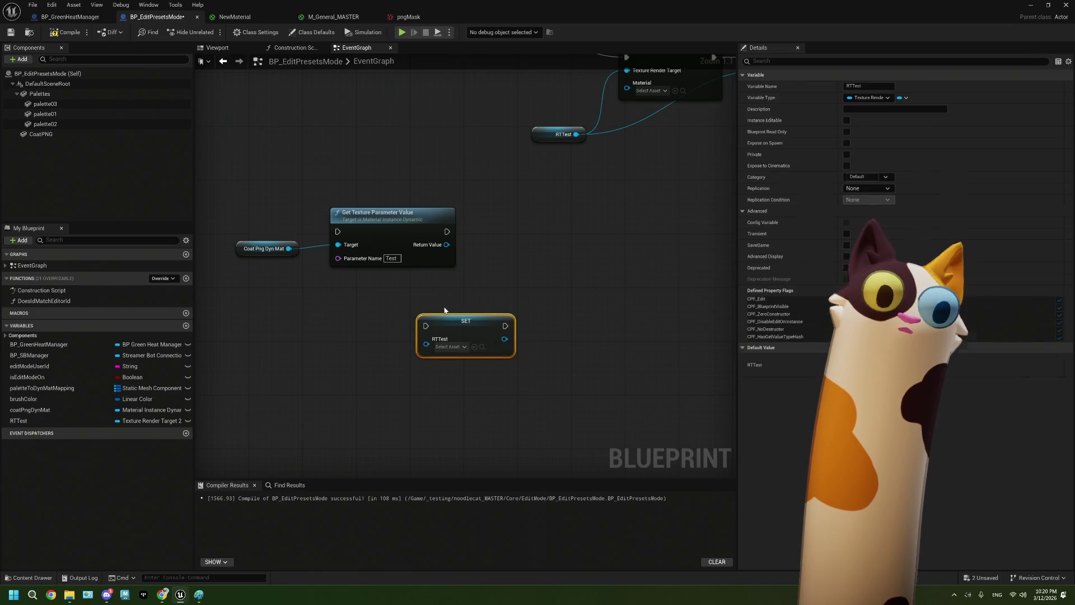
pyautogui.press('Delete')
pyautogui.moveTo(445, 310); pyautogui.dragTo(497, 302)
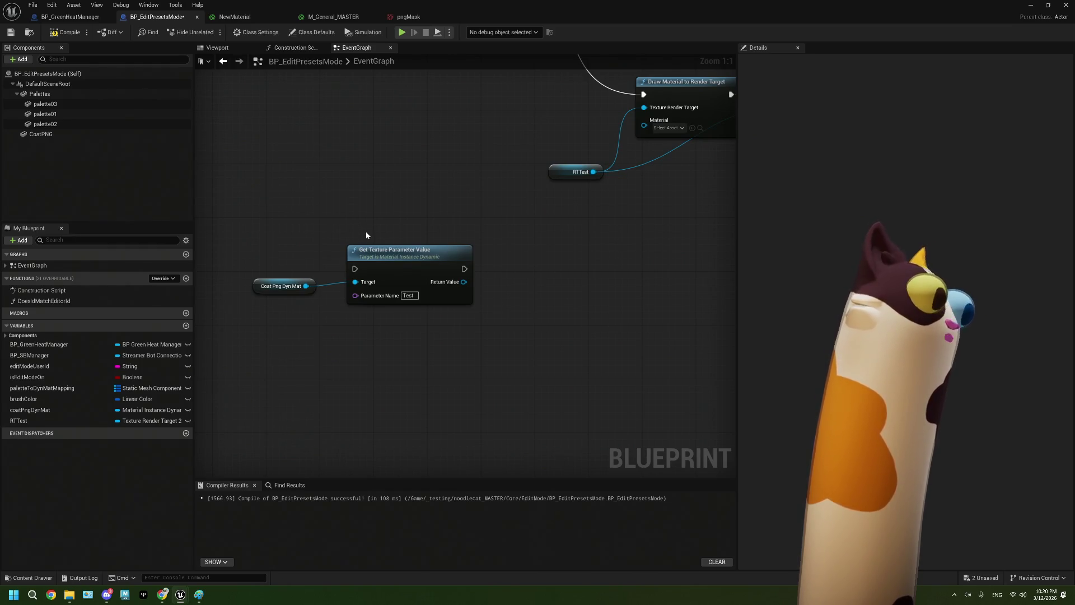
pyautogui.click(70, 16)
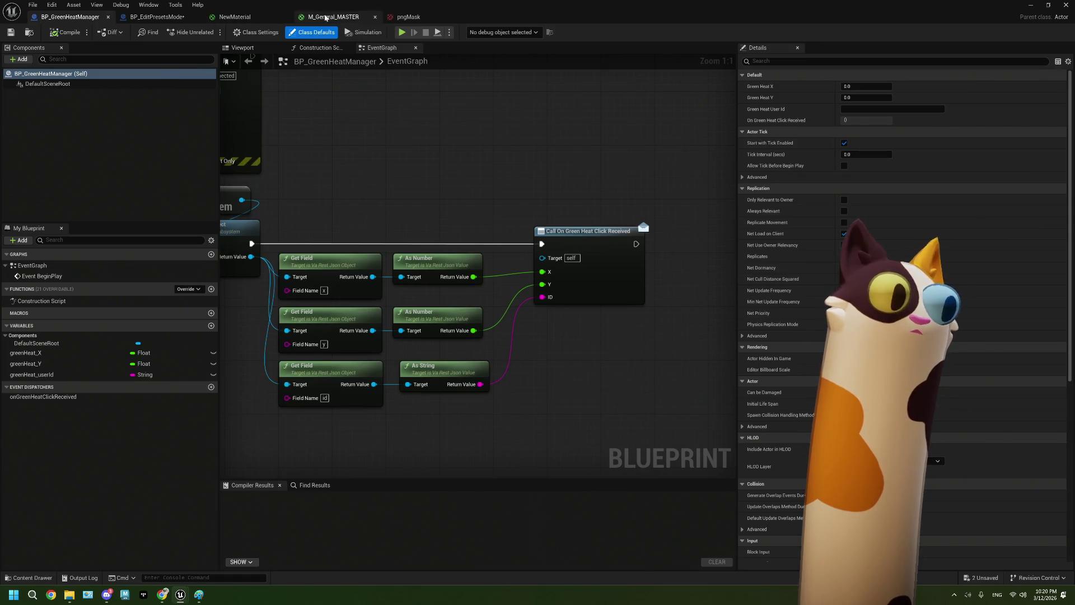
# Return to the NewMaterial graph and select the colour parameter and Lerp nodes
pyautogui.click(336, 17)
pyautogui.click(235, 17)
pyautogui.scroll(-3, 506, 289)
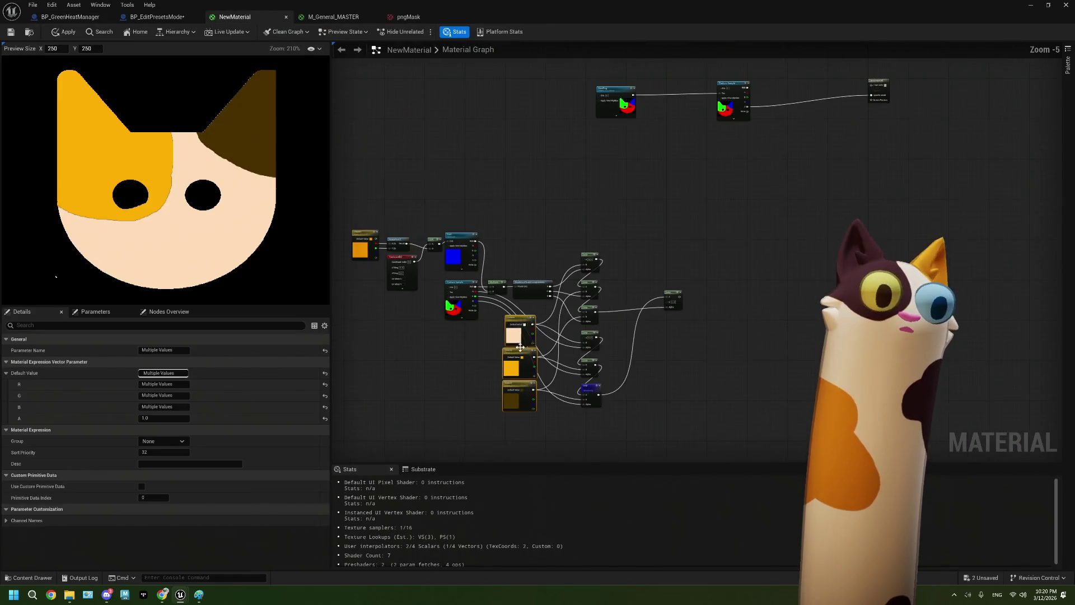
pyautogui.scroll(2, 496, 228)
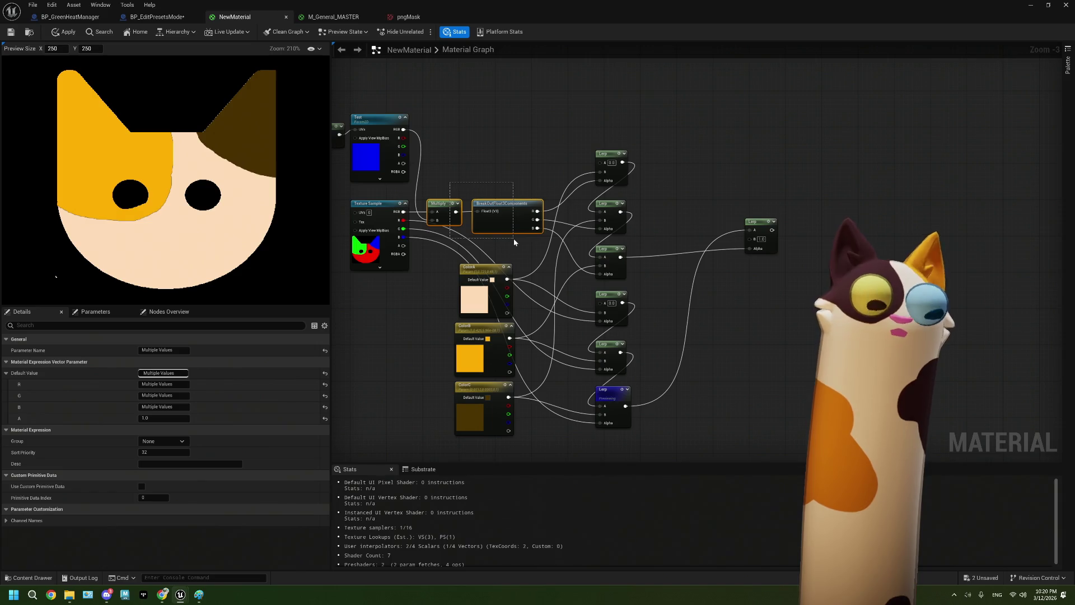
pyautogui.moveTo(514, 242); pyautogui.dragTo(513, 240)
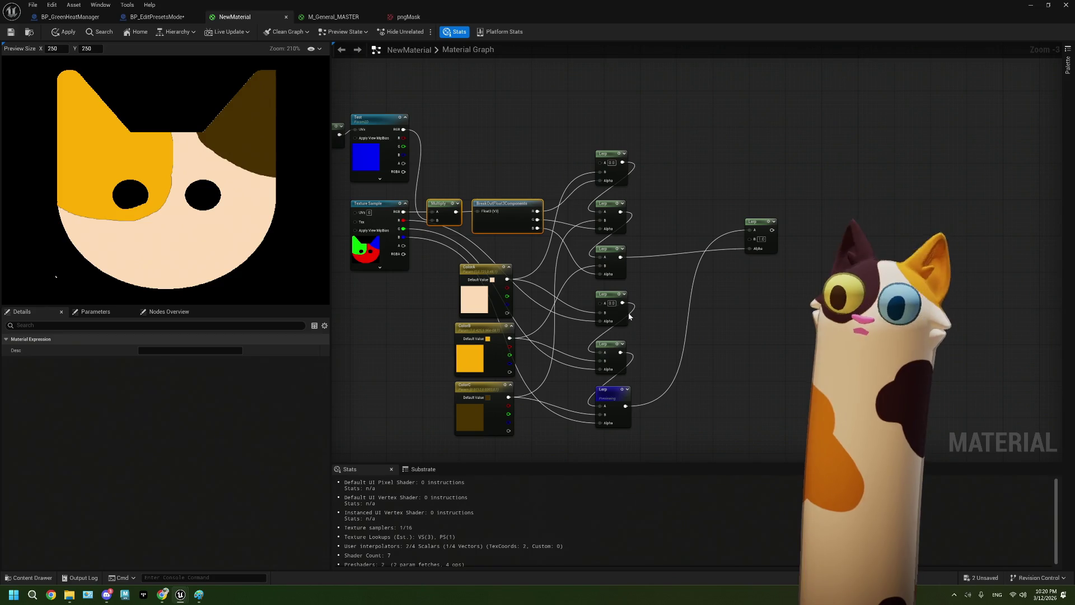
pyautogui.moveTo(651, 411); pyautogui.dragTo(479, 286)
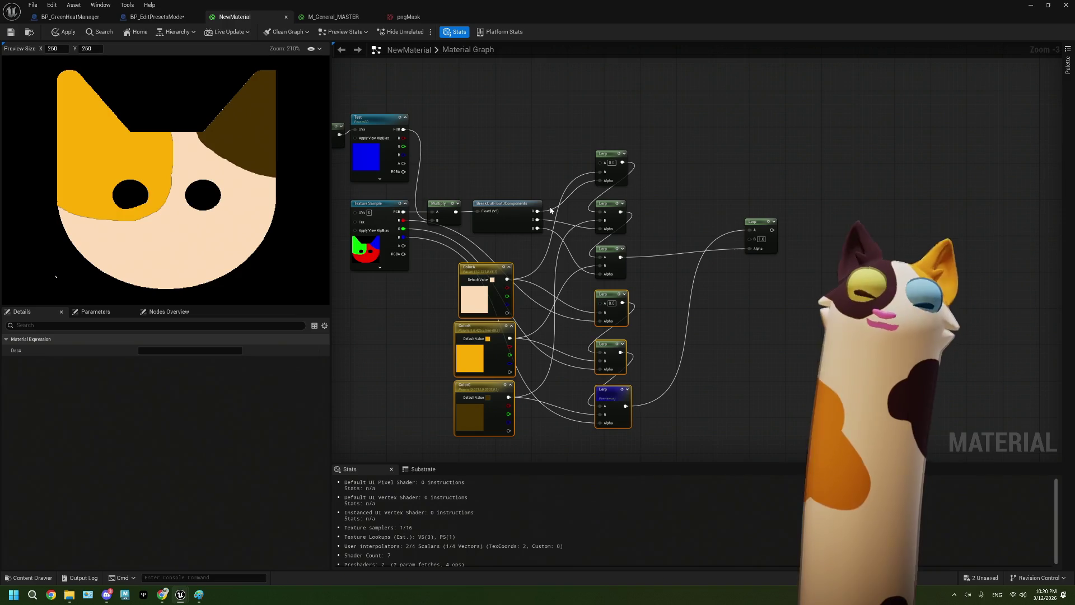
pyautogui.scroll(-1, 701, 291)
pyautogui.scroll(1, 665, 330)
pyautogui.rightClick(671, 333)
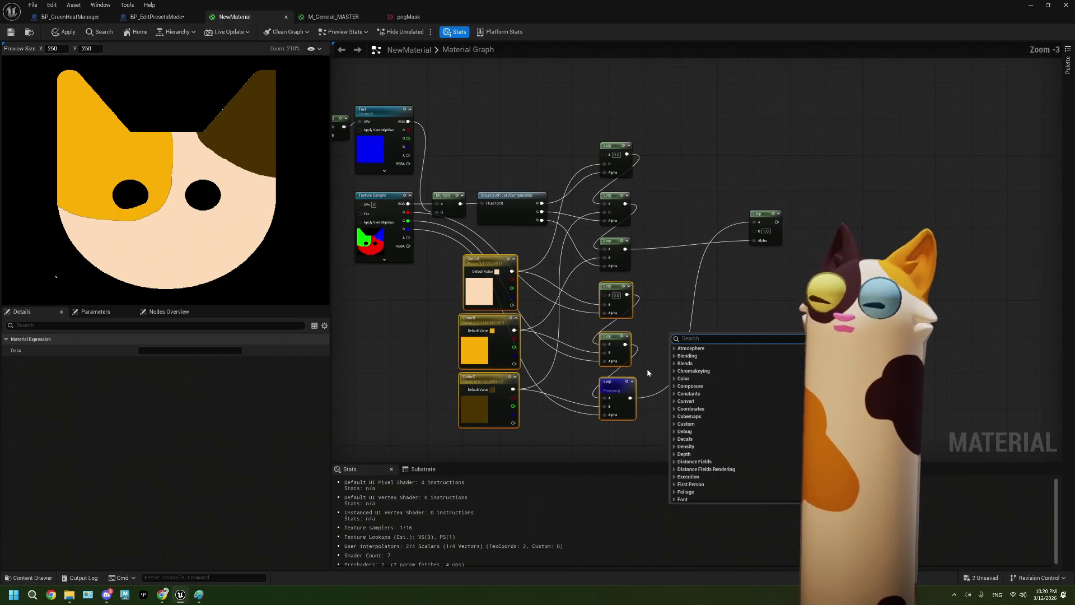
pyautogui.click(646, 368)
pyautogui.moveTo(640, 363); pyautogui.dragTo(657, 356)
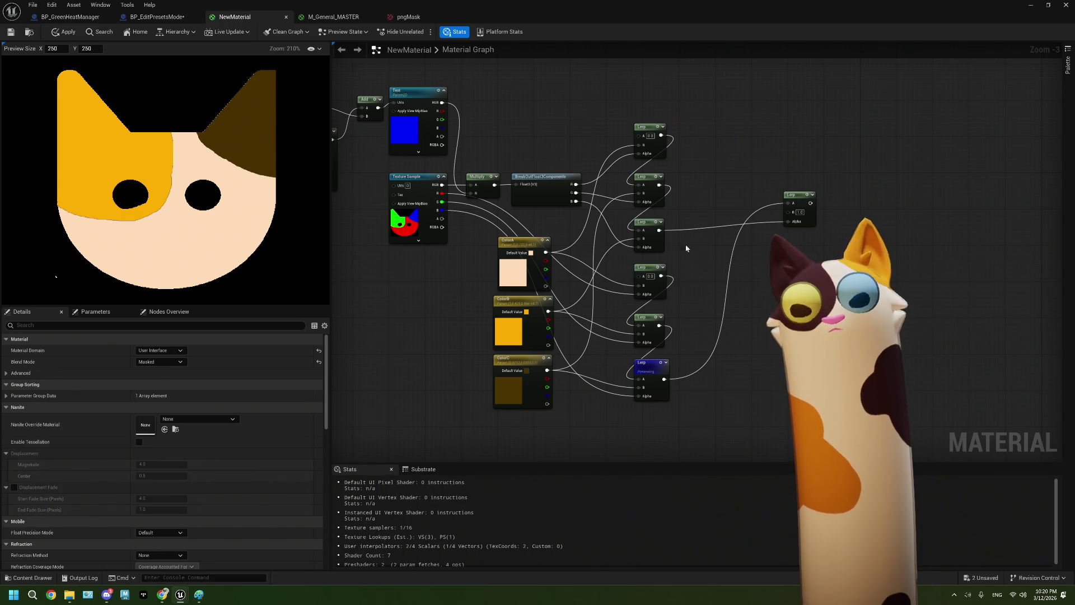
# Try several colours on ColorA, then cancel to keep it peach
pyautogui.doubleClick(513, 280)
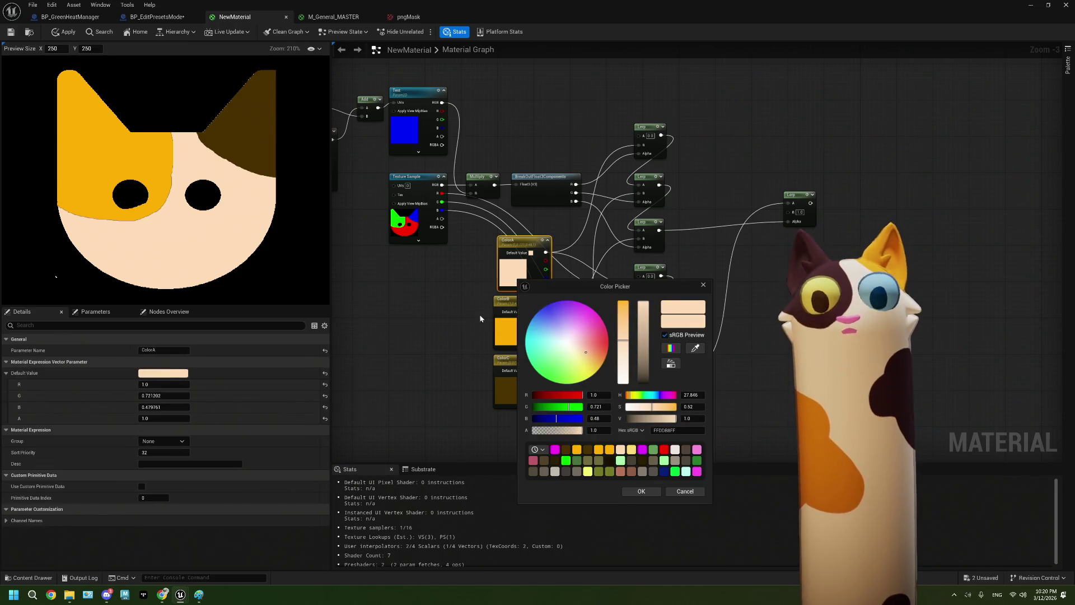
pyautogui.click(465, 343)
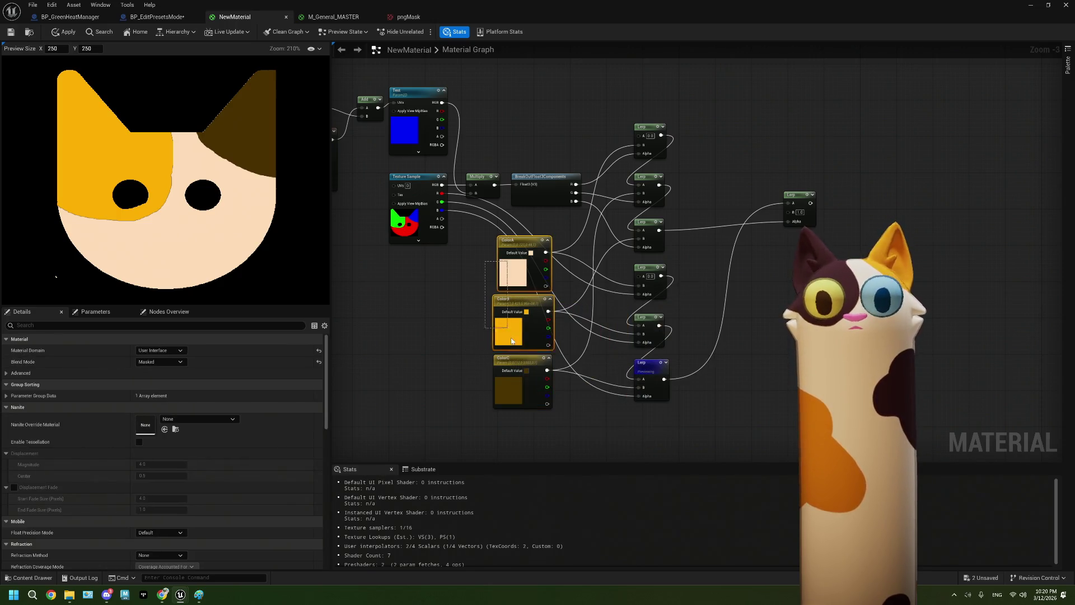
pyautogui.click(516, 283)
pyautogui.doubleClick(516, 283)
pyautogui.click(695, 453)
pyautogui.click(673, 465)
pyautogui.click(662, 465)
pyautogui.click(619, 454)
# Try pink and mint green on ColorB, then cancel to keep it orange
pyautogui.click(640, 496)
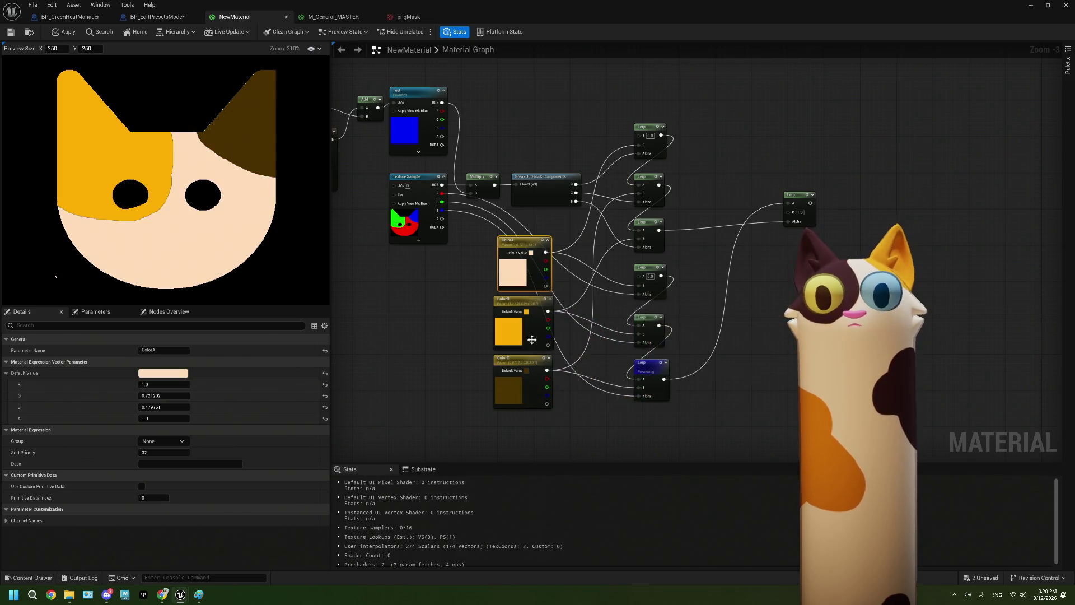
pyautogui.doubleClick(508, 330)
pyautogui.click(605, 378)
pyautogui.moveTo(605, 377)
pyautogui.mouseDown()
pyautogui.moveTo(576, 361)
pyautogui.moveTo(553, 407)
pyautogui.mouseUp()
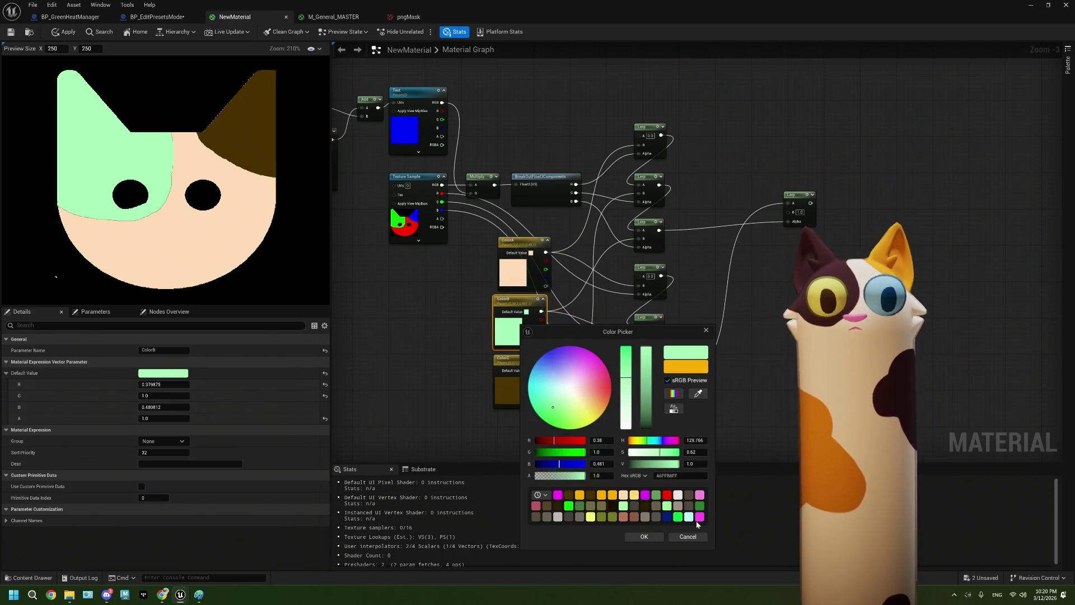
pyautogui.click(694, 539)
# Try dark purple and other dark shades on ColorC, then cancel to keep it brown
pyautogui.doubleClick(507, 386)
pyautogui.click(586, 378)
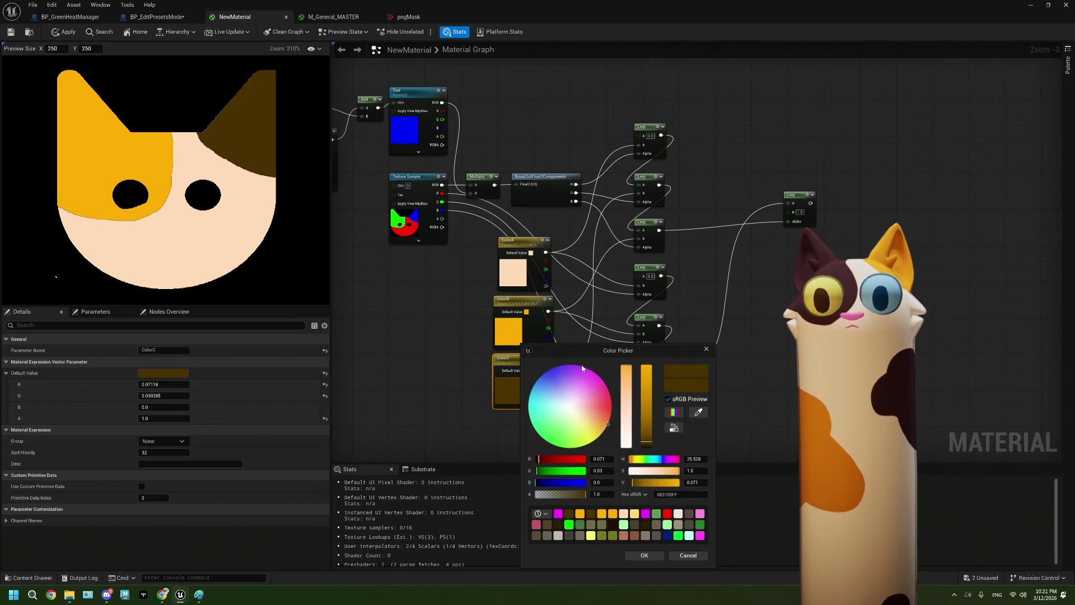
pyautogui.moveTo(586, 378); pyautogui.dragTo(607, 424)
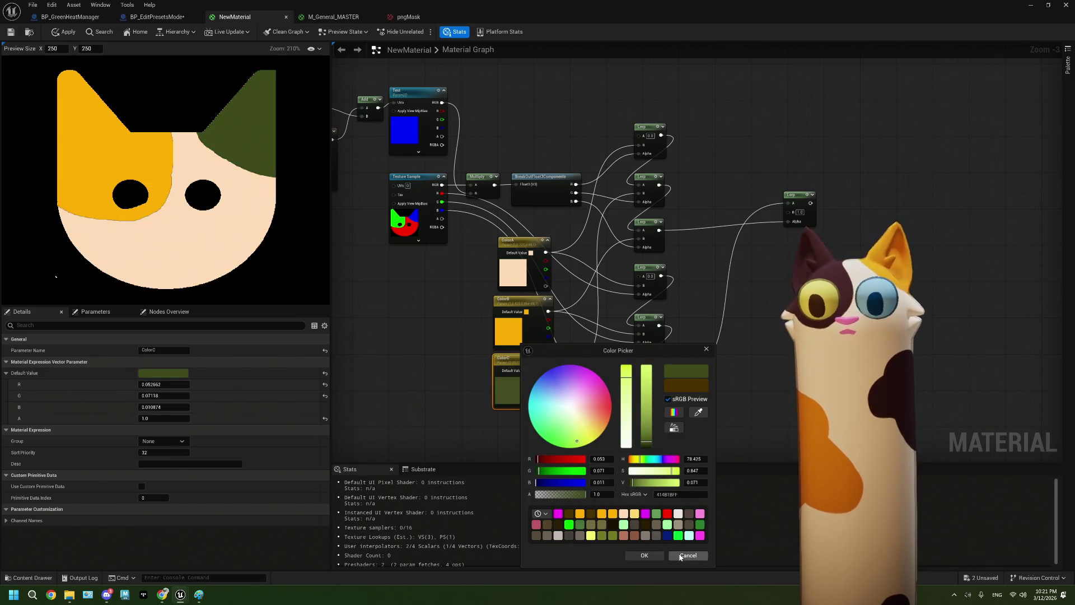
pyautogui.click(644, 555)
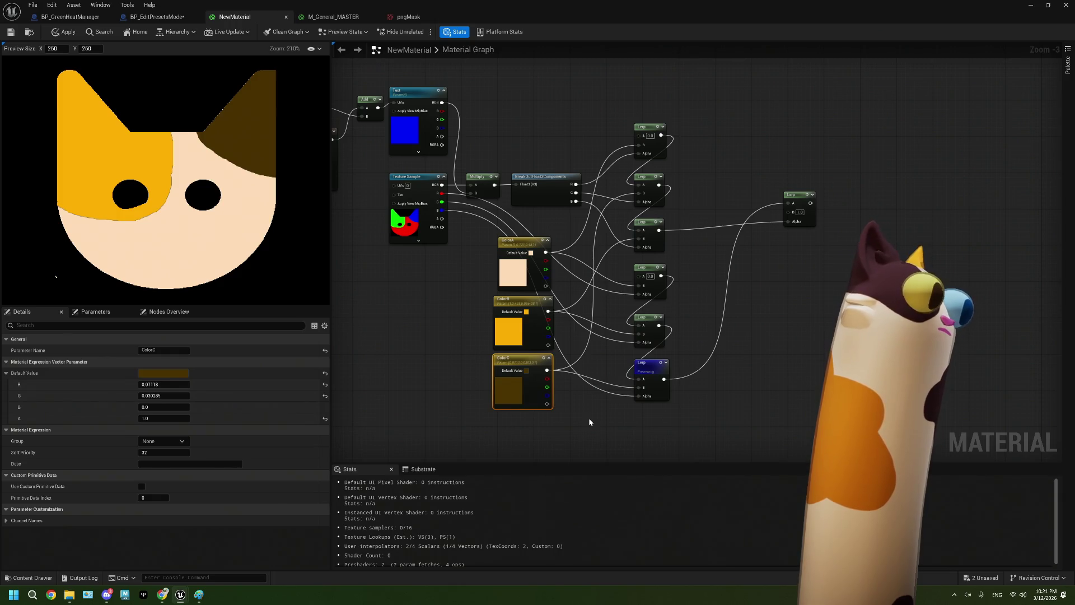
# Delete the Multiply, BreakOutFloat3Components and upper Lerp nodes
pyautogui.moveTo(600, 290)
pyautogui.mouseDown()
pyautogui.moveTo(644, 285)
pyautogui.moveTo(633, 263)
pyautogui.moveTo(641, 245)
pyautogui.mouseUp()
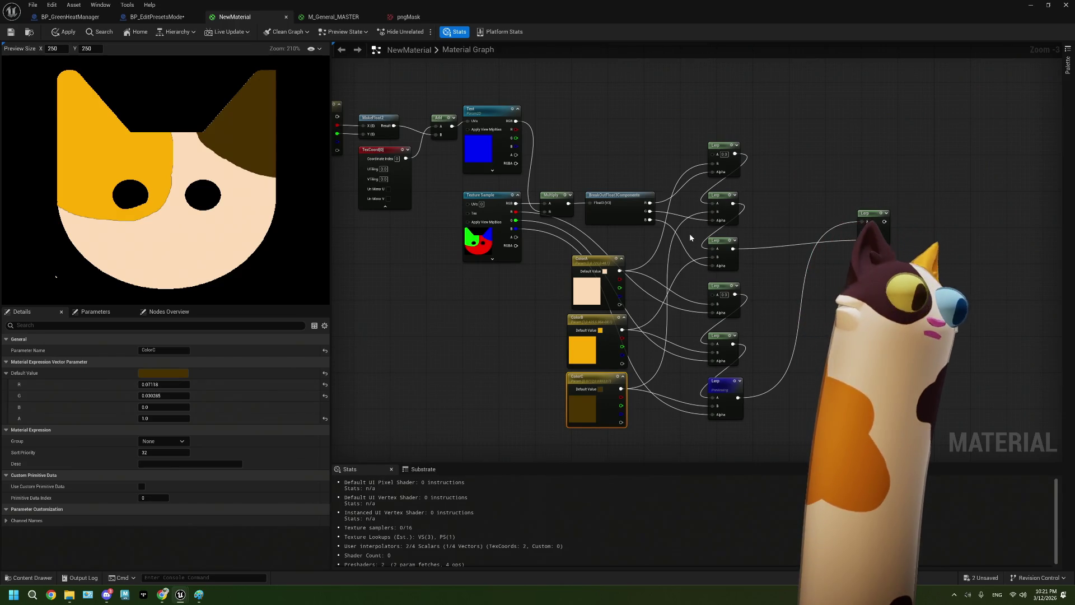
pyautogui.moveTo(674, 227); pyautogui.dragTo(623, 250)
pyautogui.moveTo(501, 144)
pyautogui.mouseDown()
pyautogui.moveTo(532, 196)
pyautogui.moveTo(698, 293)
pyautogui.moveTo(711, 273)
pyautogui.moveTo(832, 263)
pyautogui.mouseUp()
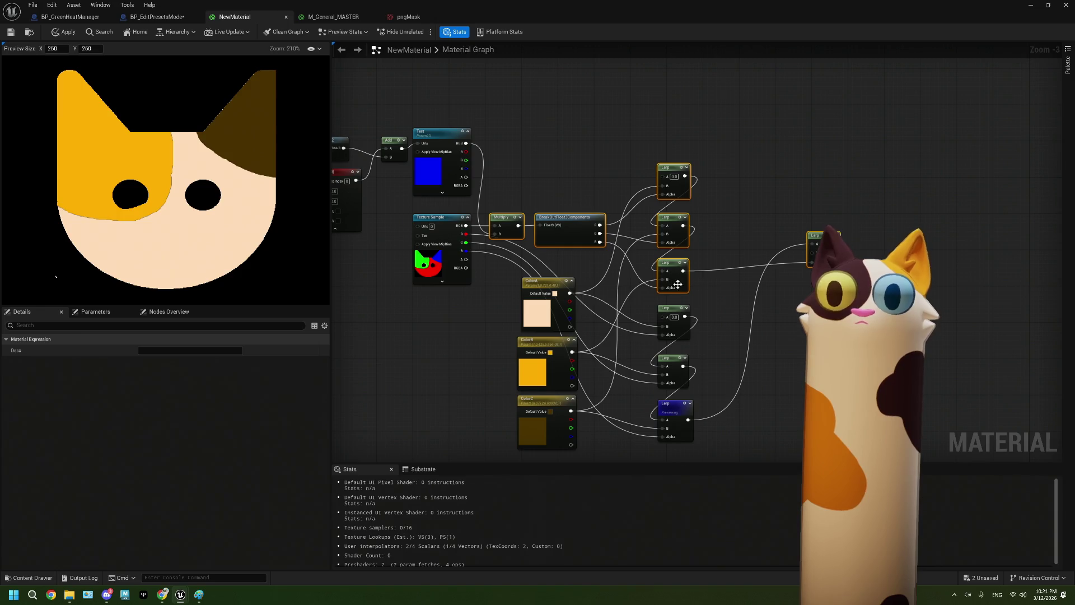
pyautogui.moveTo(683, 287)
pyautogui.mouseDown()
pyautogui.moveTo(827, 103)
pyautogui.moveTo(883, 160)
pyautogui.moveTo(786, 183)
pyautogui.moveTo(809, 222)
pyautogui.mouseUp()
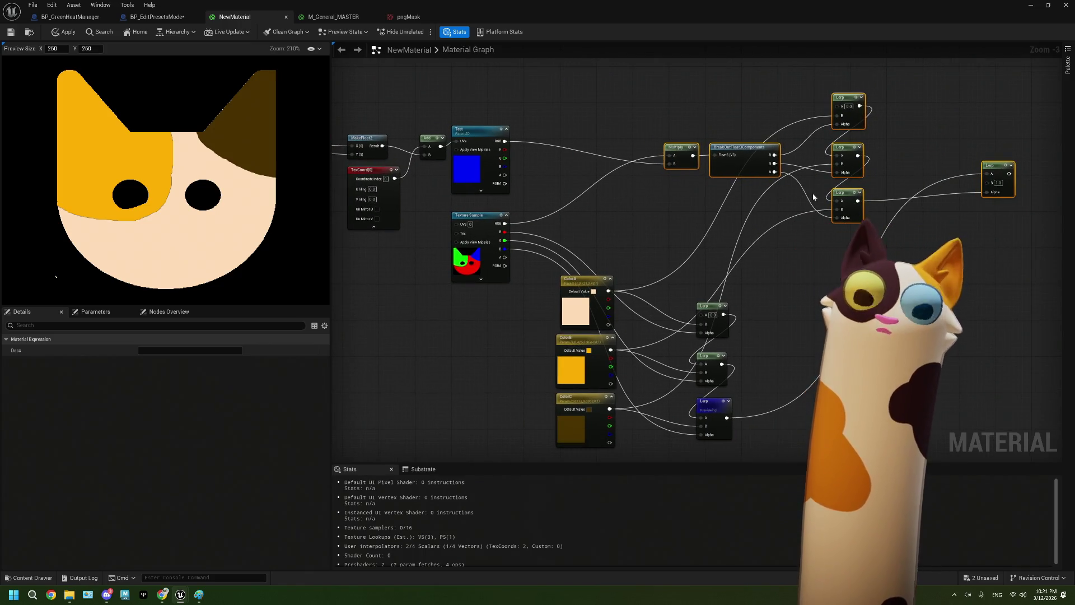
pyautogui.moveTo(778, 307); pyautogui.dragTo(812, 294)
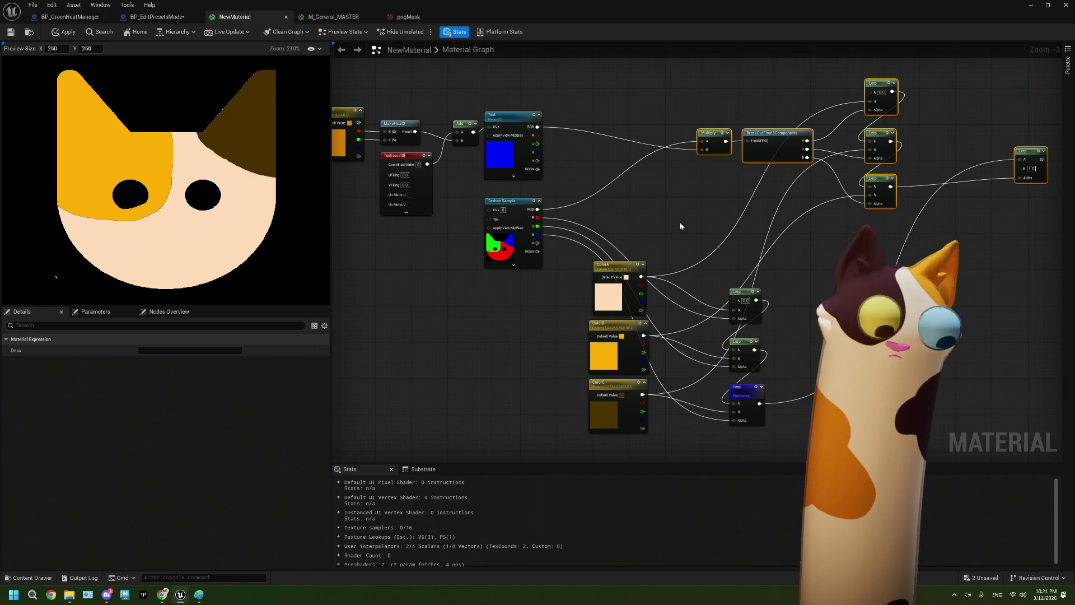
pyautogui.press('Delete')
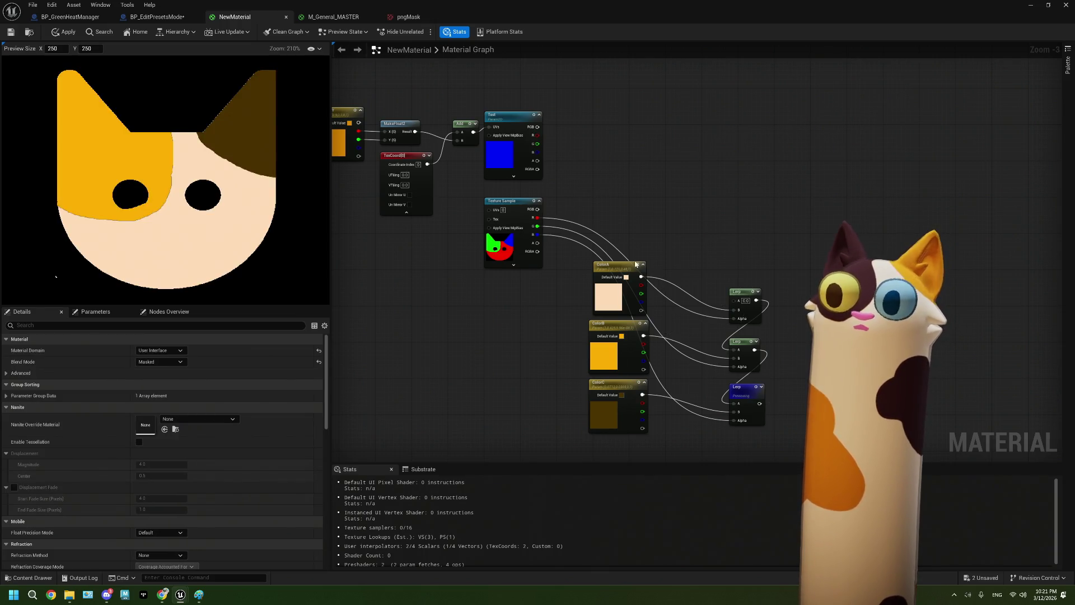
# Move the Texture Sample, coordinate and Test nodes up and right, closer together
pyautogui.moveTo(515, 208); pyautogui.dragTo(620, 194)
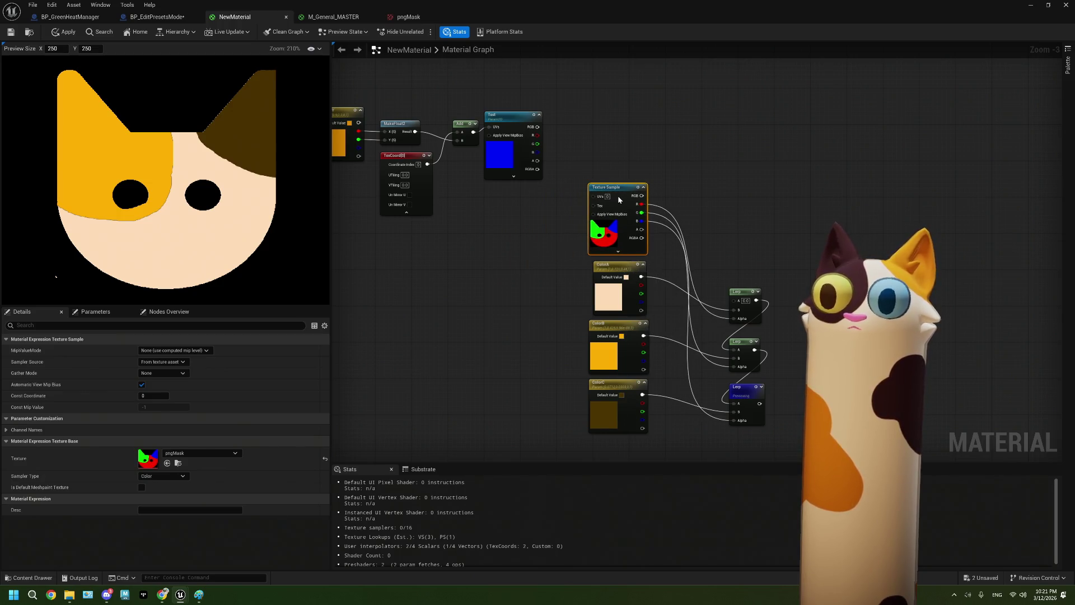
pyautogui.moveTo(402, 155); pyautogui.dragTo(569, 310)
pyautogui.moveTo(574, 243)
pyautogui.mouseDown()
pyautogui.moveTo(641, 211)
pyautogui.moveTo(818, 188)
pyautogui.moveTo(786, 190)
pyautogui.moveTo(786, 179)
pyautogui.mouseUp()
pyautogui.moveTo(812, 228); pyautogui.dragTo(661, 246)
pyautogui.scroll(-4, 729, 220)
# Zoom in and out to inspect the regrouped NewMaterial graph
pyautogui.scroll(1, 734, 228)
pyautogui.scroll(1, 494, 248)
pyautogui.scroll(3, 818, 200)
pyautogui.scroll(-1, 823, 168)
pyautogui.scroll(2, 825, 162)
pyautogui.scroll(-3, 825, 162)
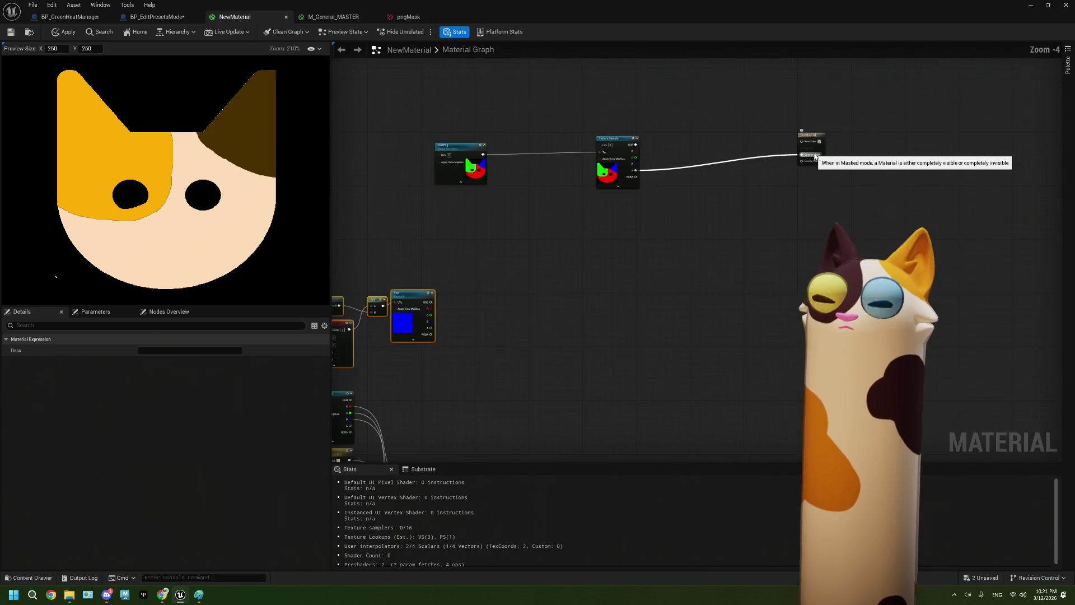
pyautogui.scroll(3, 616, 295)
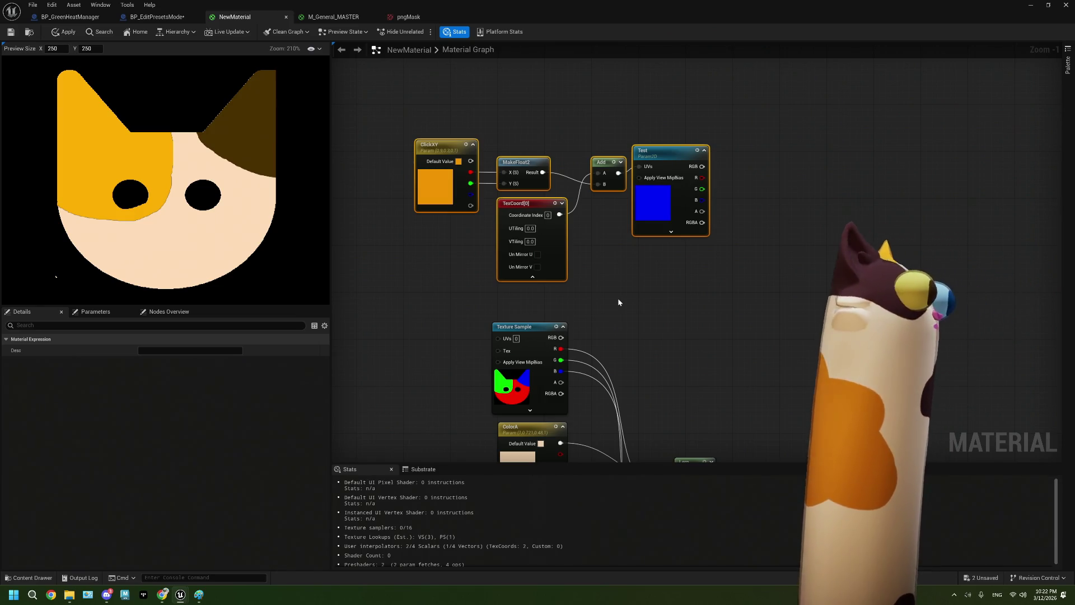
# Select the top node group and TexCoord[0], then switch to the BP_EditPresetsMode graph
pyautogui.moveTo(399, 107); pyautogui.dragTo(717, 305)
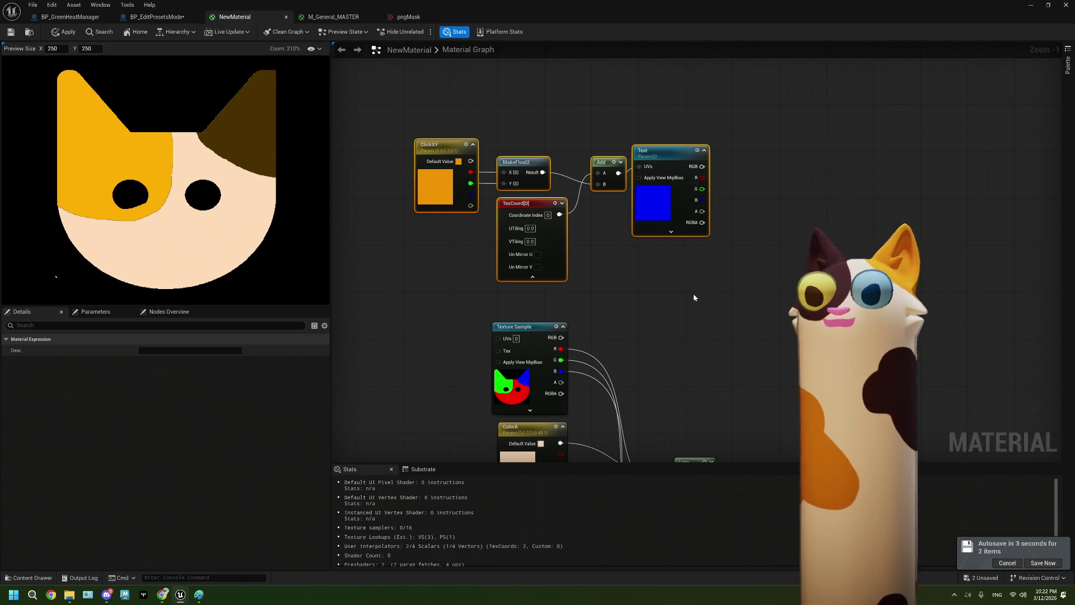
pyautogui.click(538, 246)
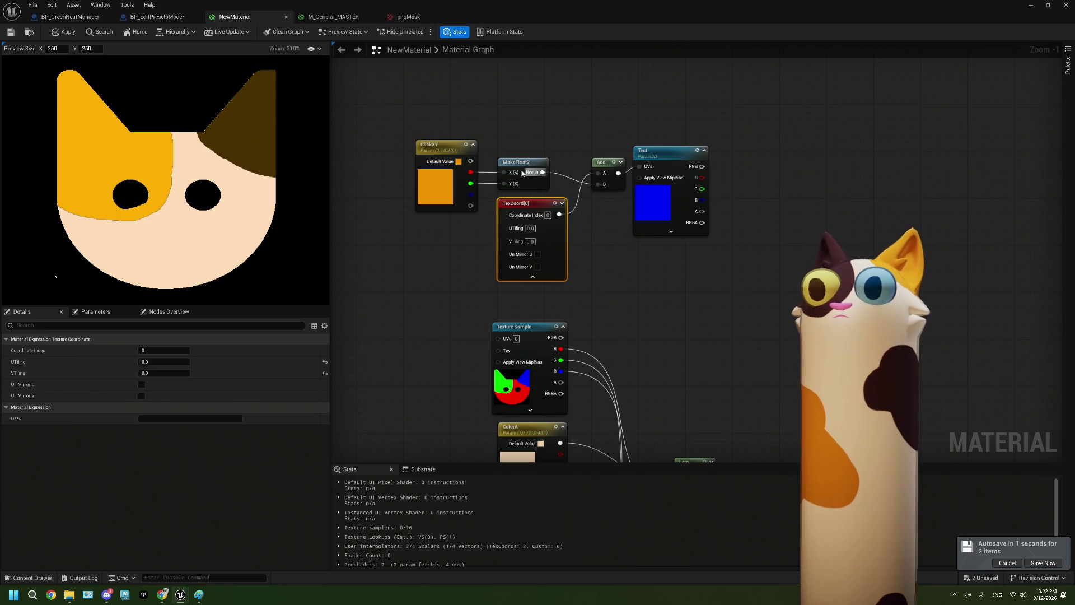
pyautogui.click(157, 17)
pyautogui.moveTo(412, 365)
pyautogui.mouseDown()
pyautogui.moveTo(464, 396)
pyautogui.moveTo(311, 293)
pyautogui.mouseUp()
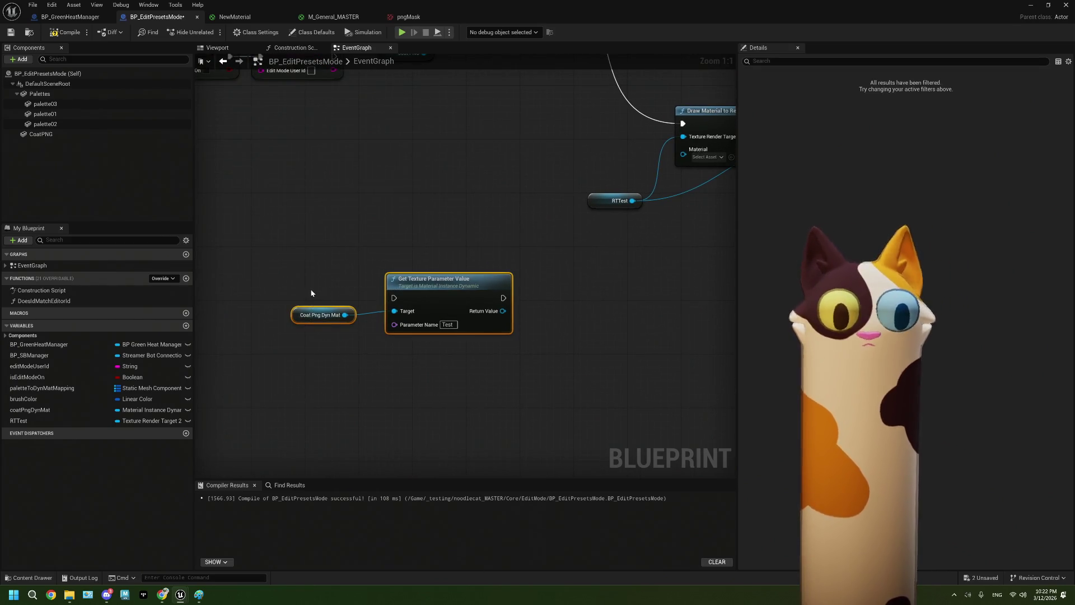
# Undo the deletion of Get Texture Parameter Value and Coat Png Dyn Mat, moving them up-left
pyautogui.click(408, 367)
pyautogui.moveTo(453, 190); pyautogui.dragTo(452, 268)
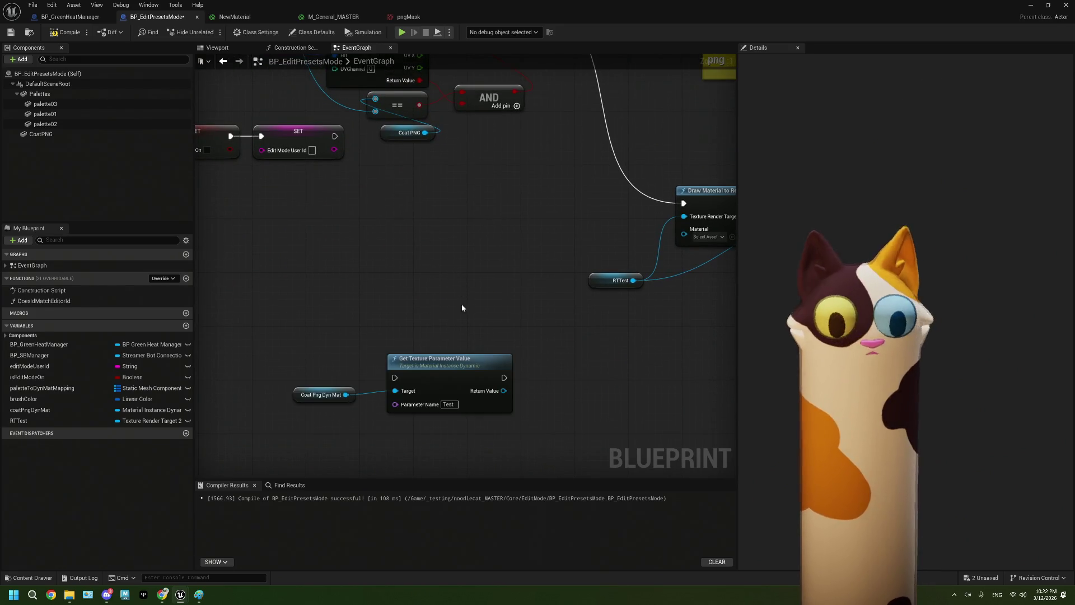
pyautogui.hotkey('ctrl', 'z')
pyautogui.moveTo(456, 377)
pyautogui.mouseDown()
pyautogui.moveTo(344, 277)
pyautogui.moveTo(294, 330)
pyautogui.mouseUp()
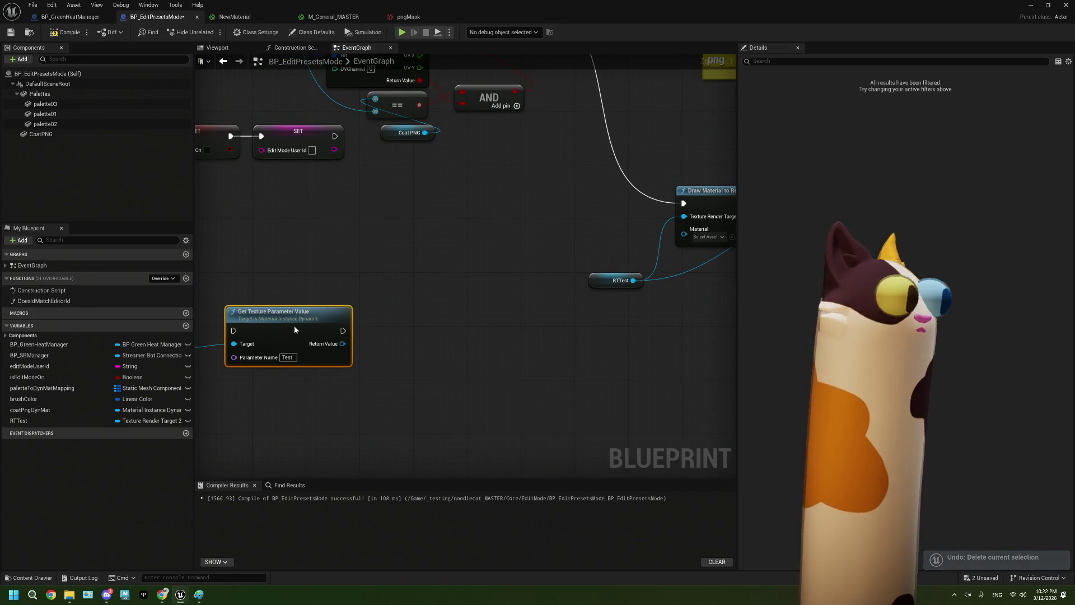
pyautogui.moveTo(408, 360); pyautogui.dragTo(371, 348)
pyautogui.moveTo(480, 348)
pyautogui.mouseDown()
pyautogui.moveTo(365, 338)
pyautogui.moveTo(508, 313)
pyautogui.moveTo(439, 348)
pyautogui.mouseUp()
# Add a Get Pixel Linear Color node, delete it, and search 'get pixel' again
pyautogui.rightClick(439, 348)
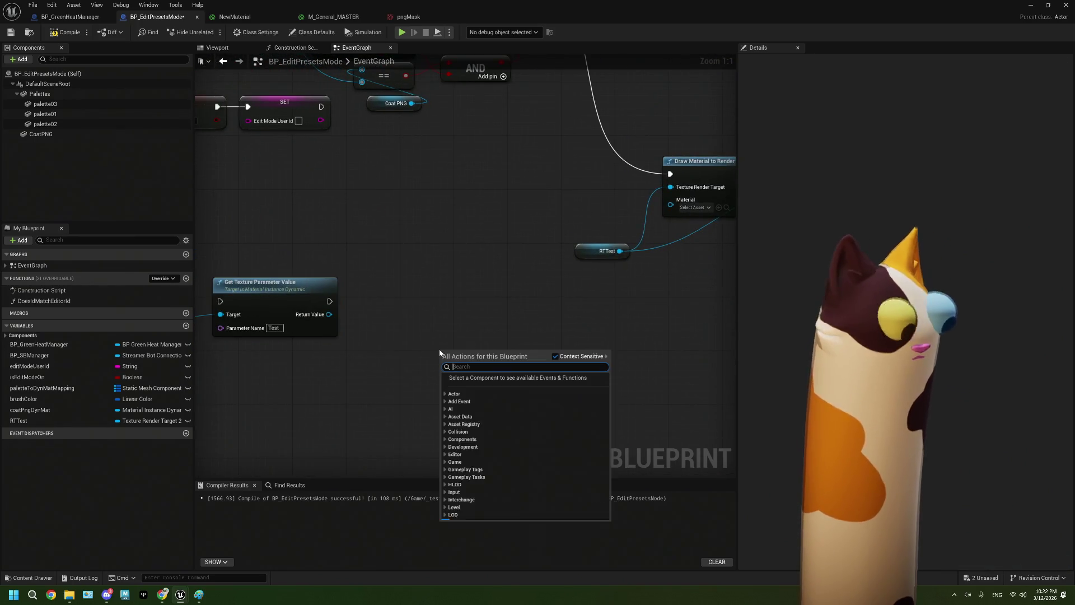
pyautogui.write('get pic')
pyautogui.press('BackSpace')
pyautogui.write('xel')
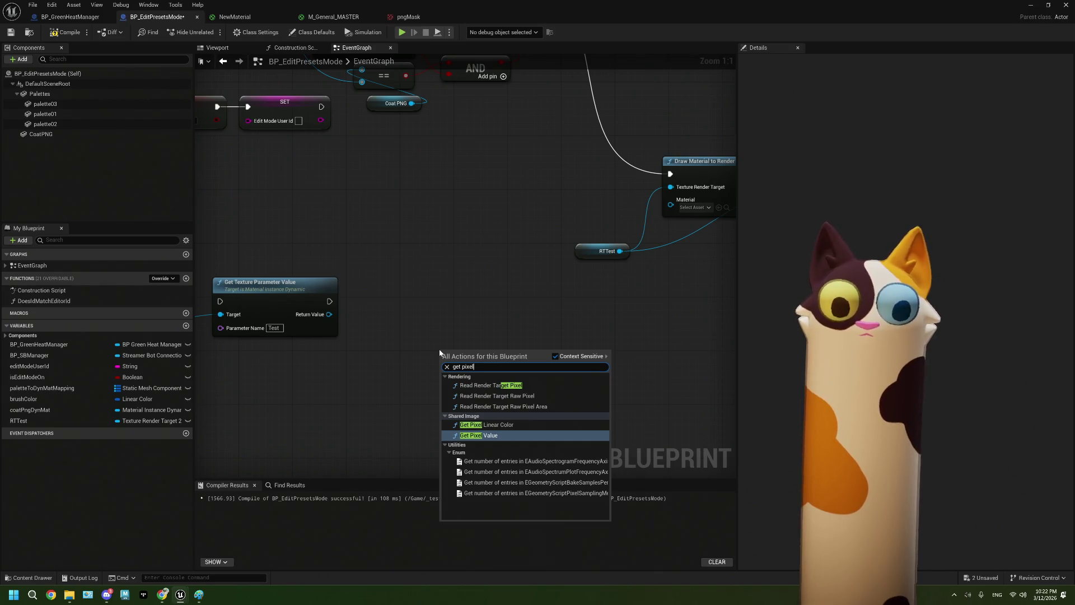
pyautogui.click(497, 425)
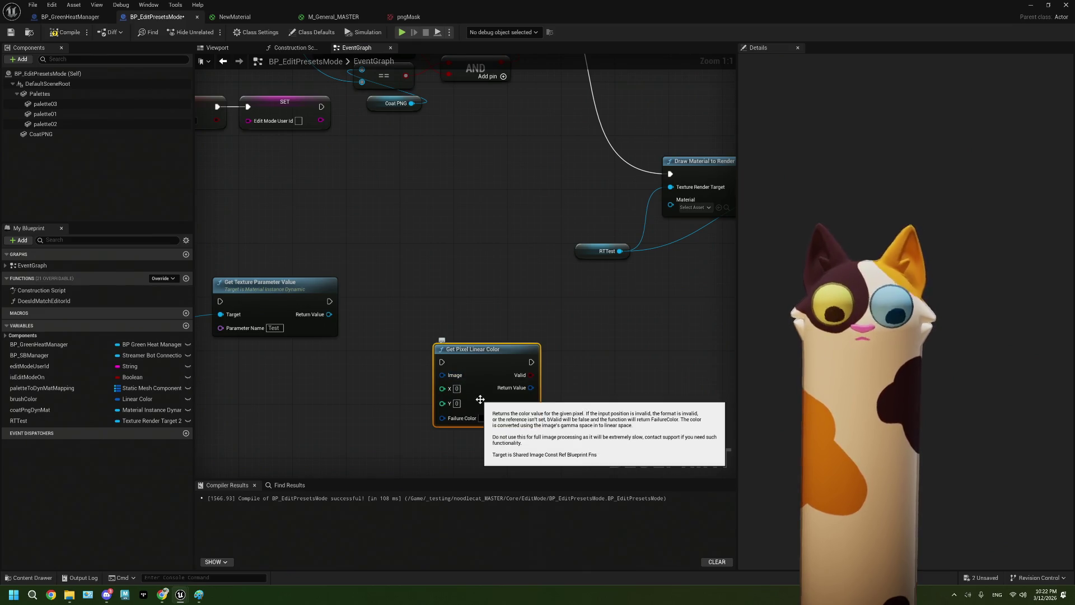
pyautogui.press('Delete')
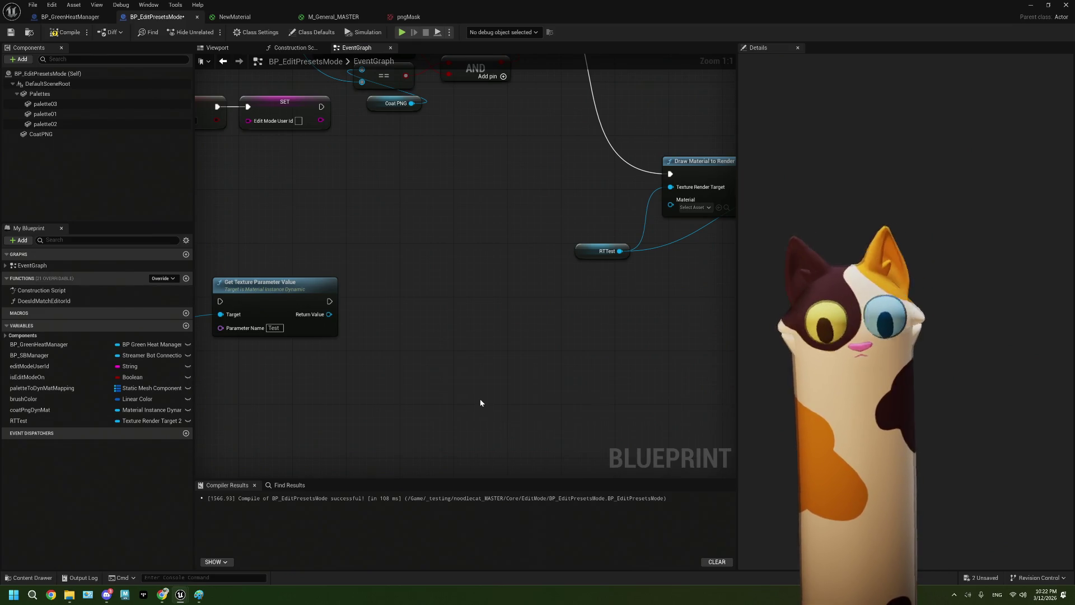
pyautogui.rightClick(445, 361)
pyautogui.write('g')
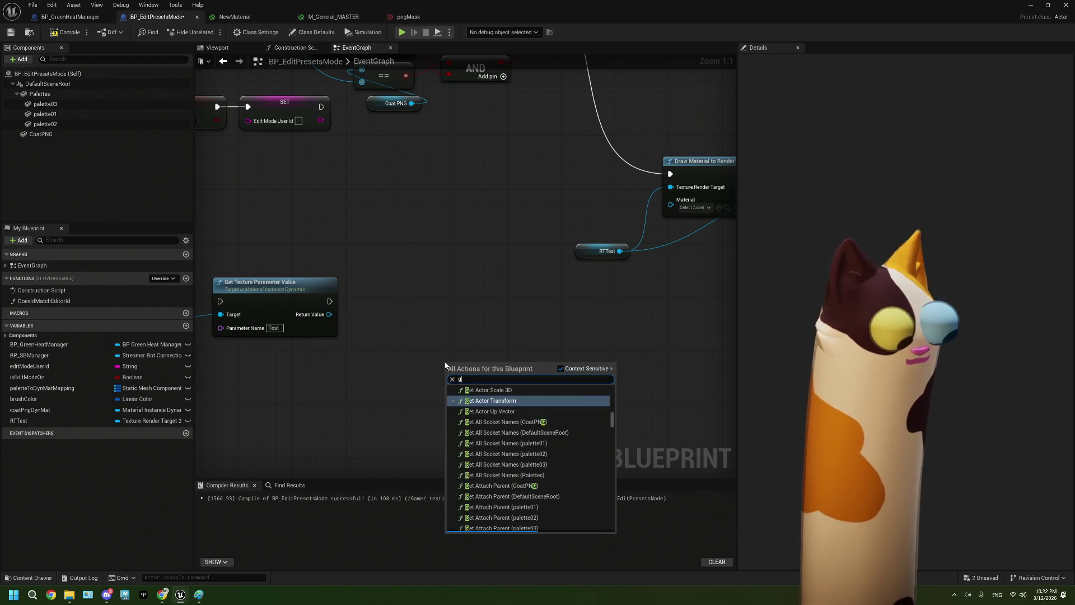
pyautogui.write('et pixel')
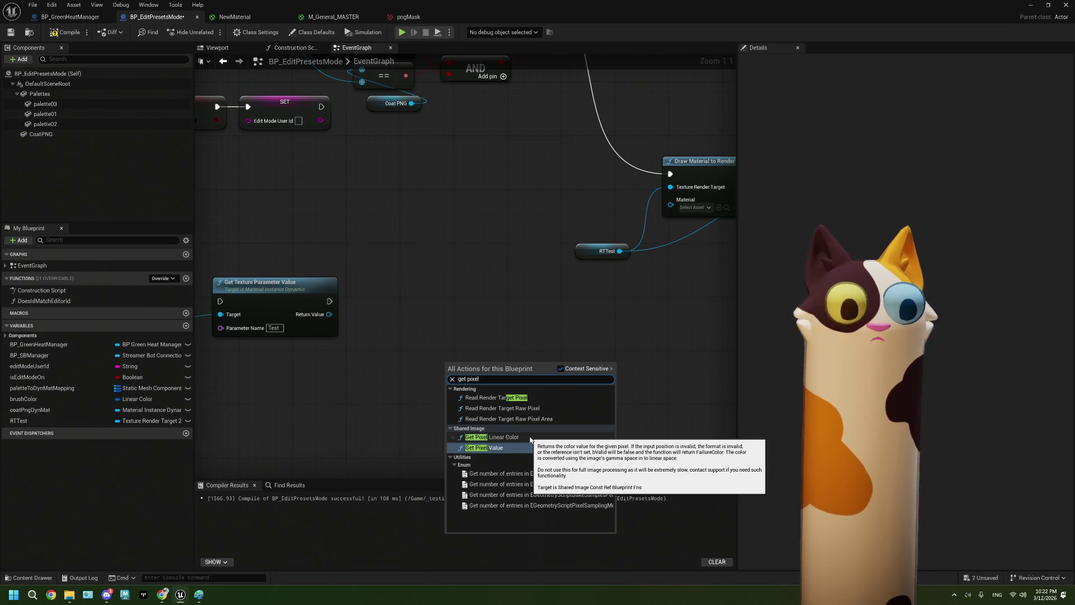
# Add Get Pixel Linear Color and try wiring the texture parameter value into its Image pin
pyautogui.click(529, 437)
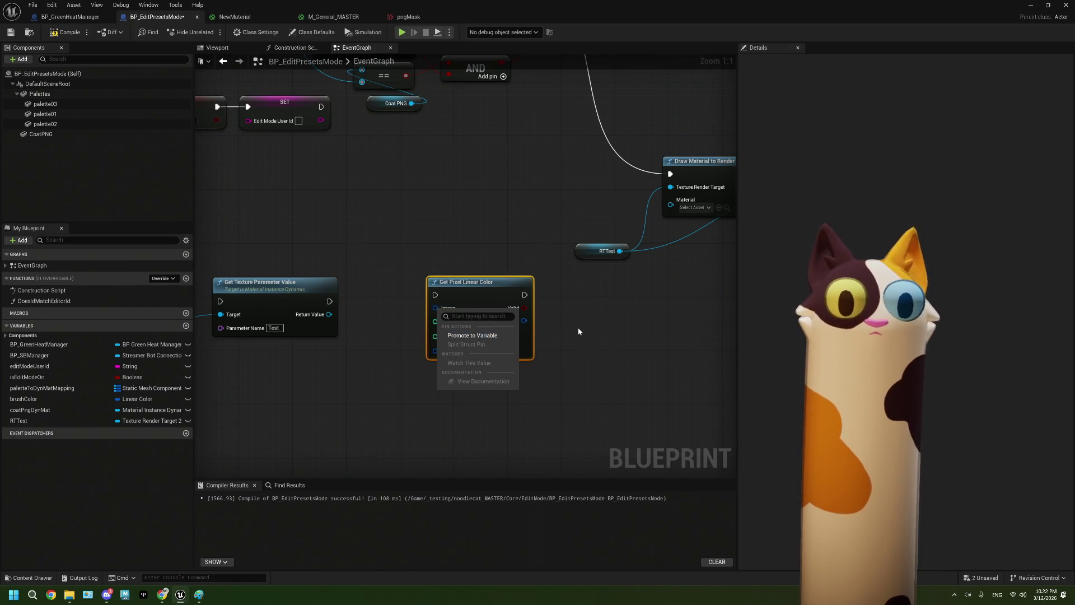
pyautogui.click(435, 307)
pyautogui.moveTo(329, 314); pyautogui.dragTo(435, 307)
pyautogui.click(413, 384)
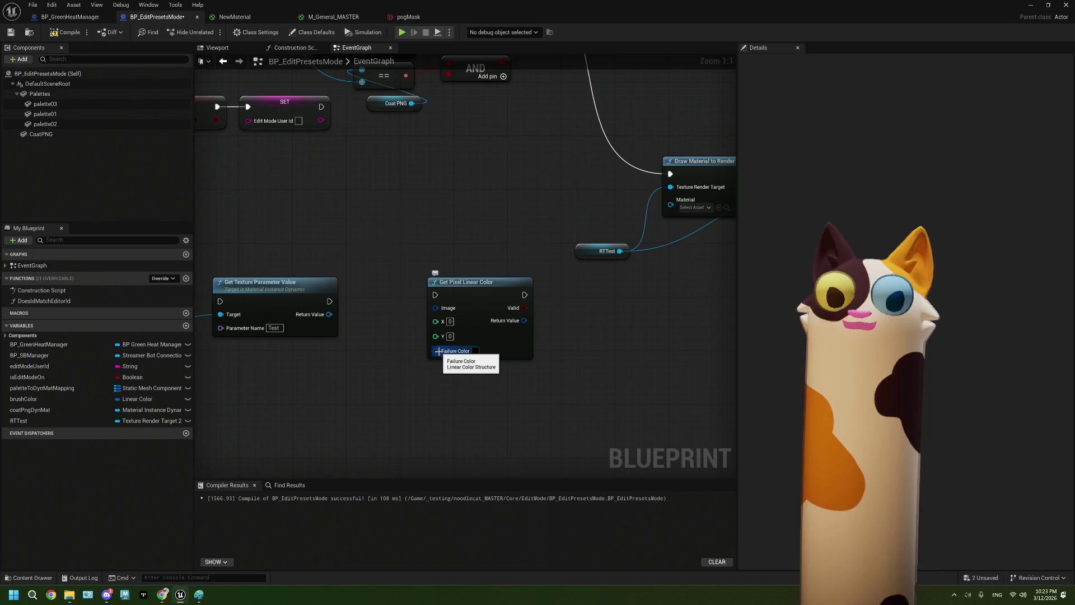
# Select the Get Pixel Linear Color node and add a new blueprint variable
pyautogui.moveTo(409, 269); pyautogui.dragTo(443, 289)
pyautogui.scroll(-1, 445, 291)
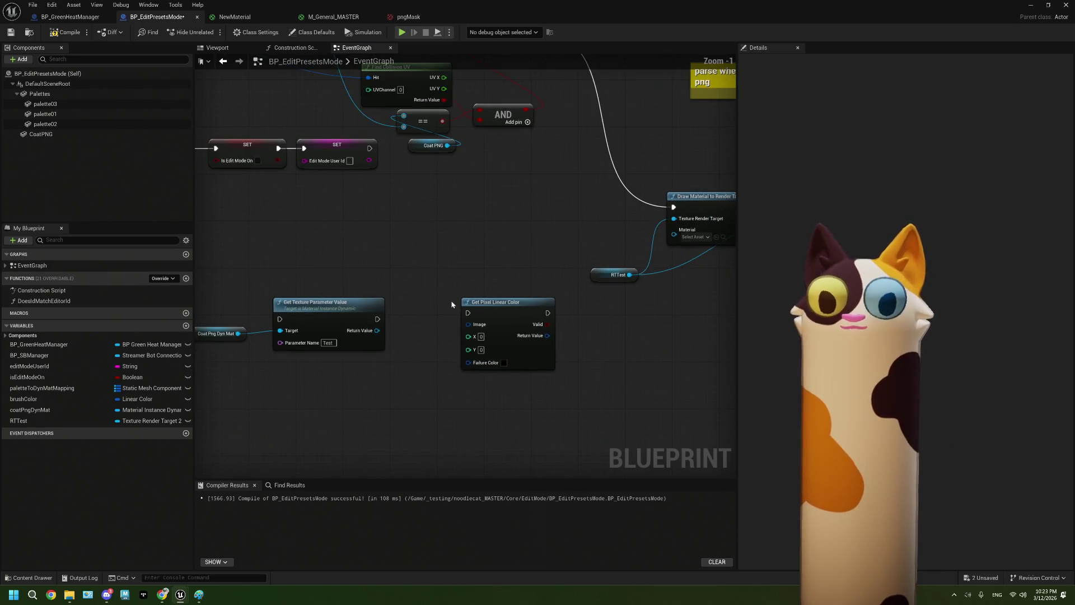
pyautogui.scroll(1, 483, 345)
pyautogui.scroll(-2, 462, 342)
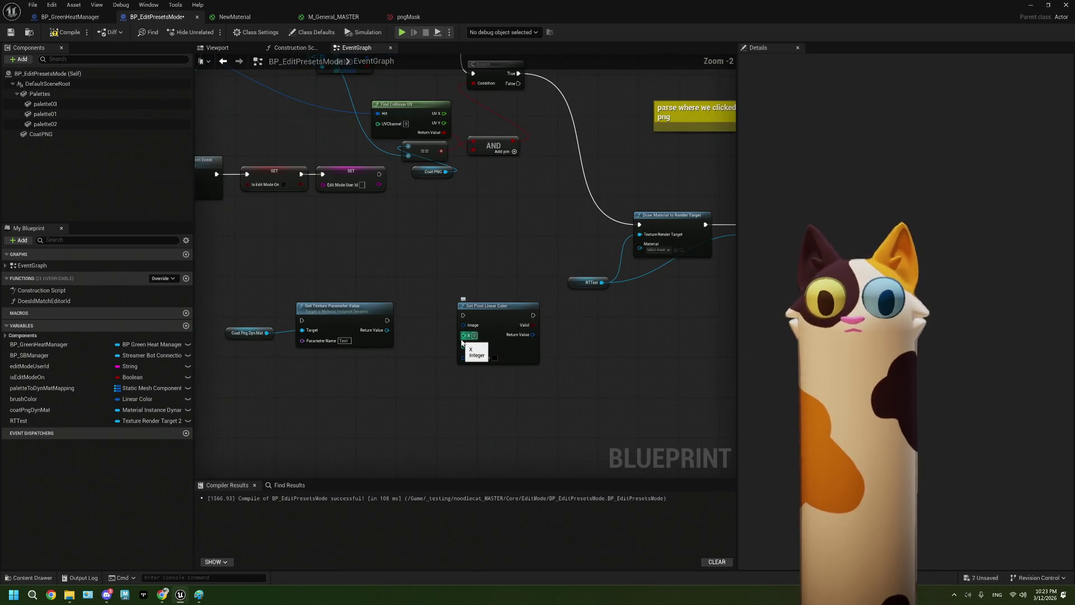
pyautogui.scroll(2, 462, 343)
pyautogui.click(521, 346)
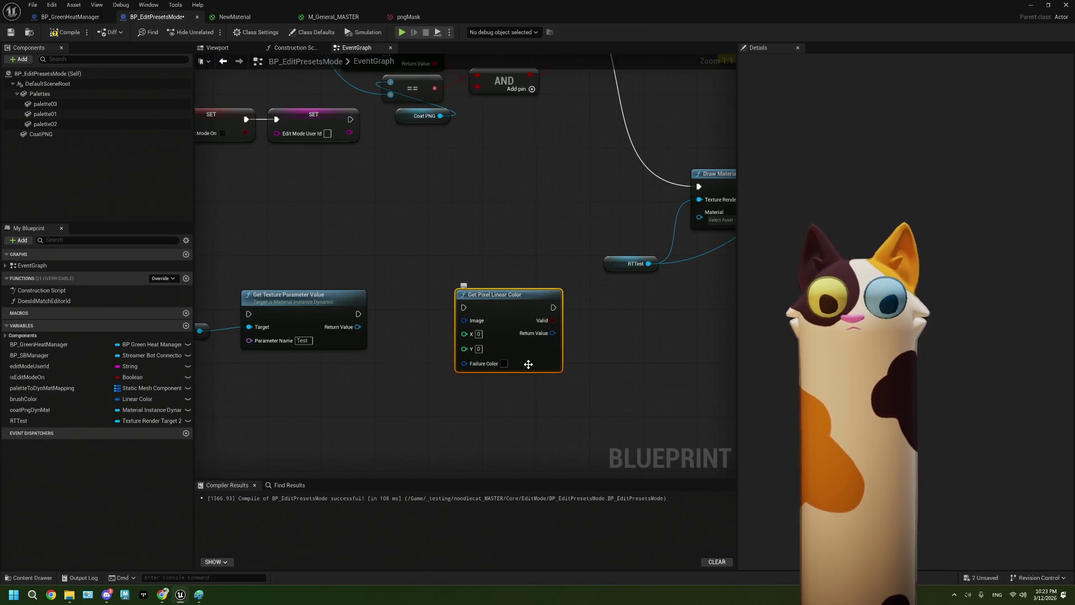
pyautogui.moveTo(373, 376); pyautogui.dragTo(428, 351)
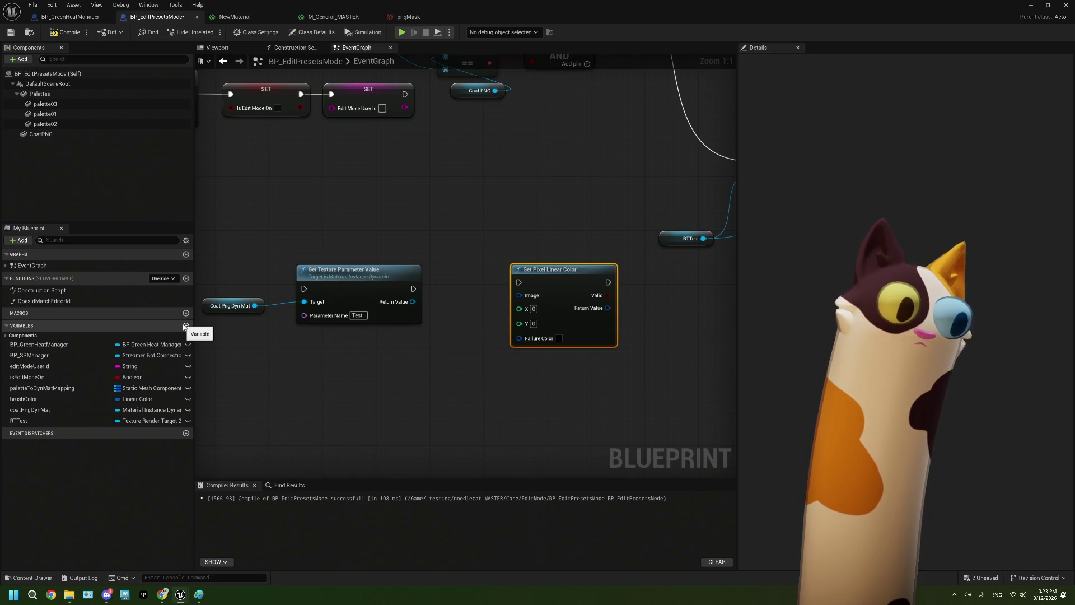
pyautogui.click(186, 326)
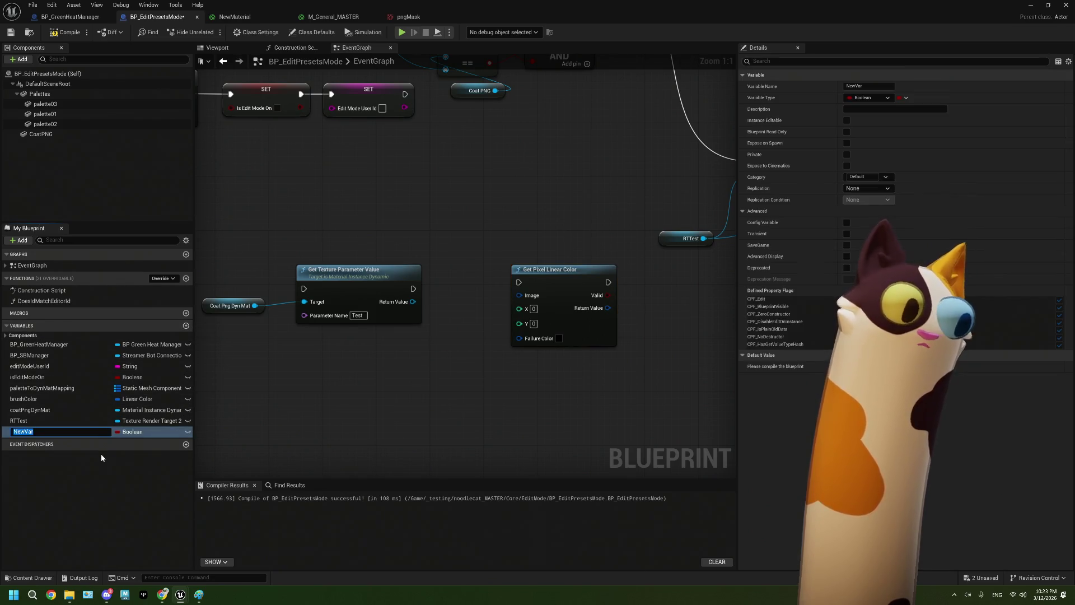
# Name the variable textureTest, type it Texture 2D Object Reference, and place its getter
pyautogui.write('textur')
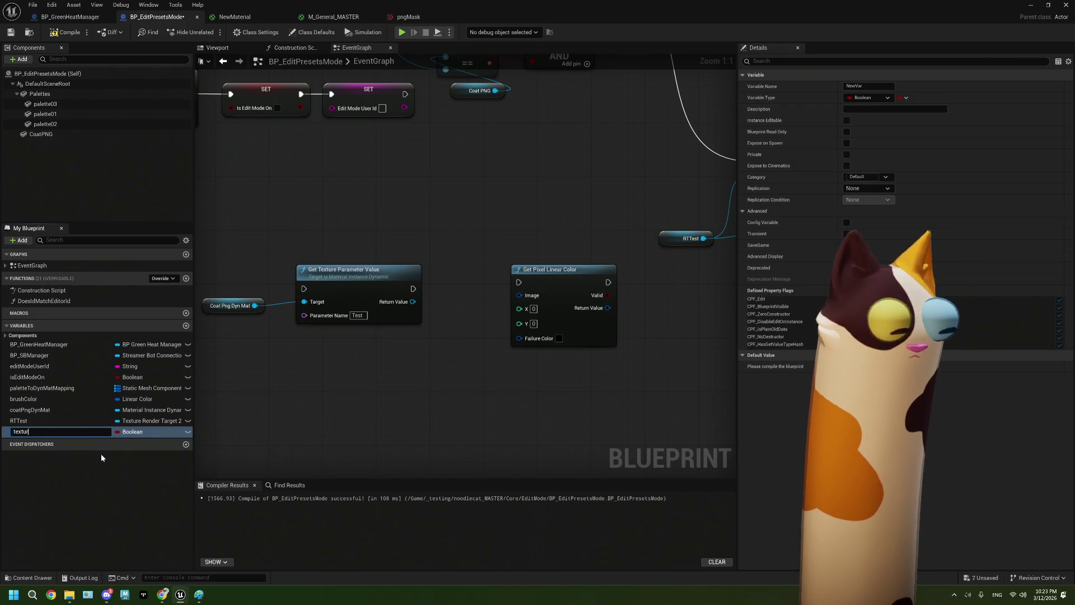
pyautogui.write('eTest')
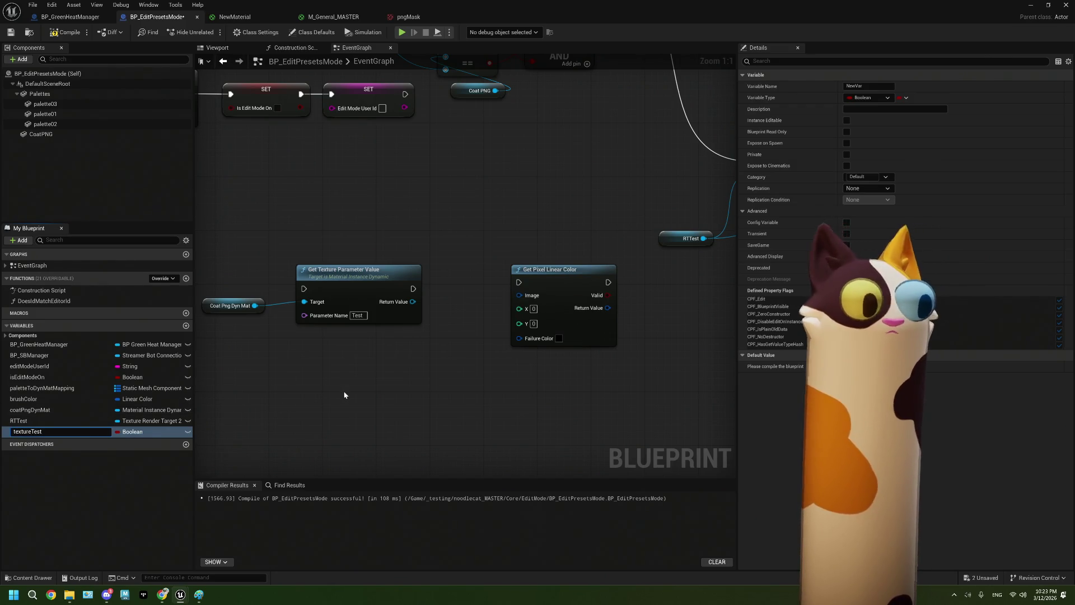
pyautogui.press('Return')
pyautogui.click(135, 432)
pyautogui.write('tex')
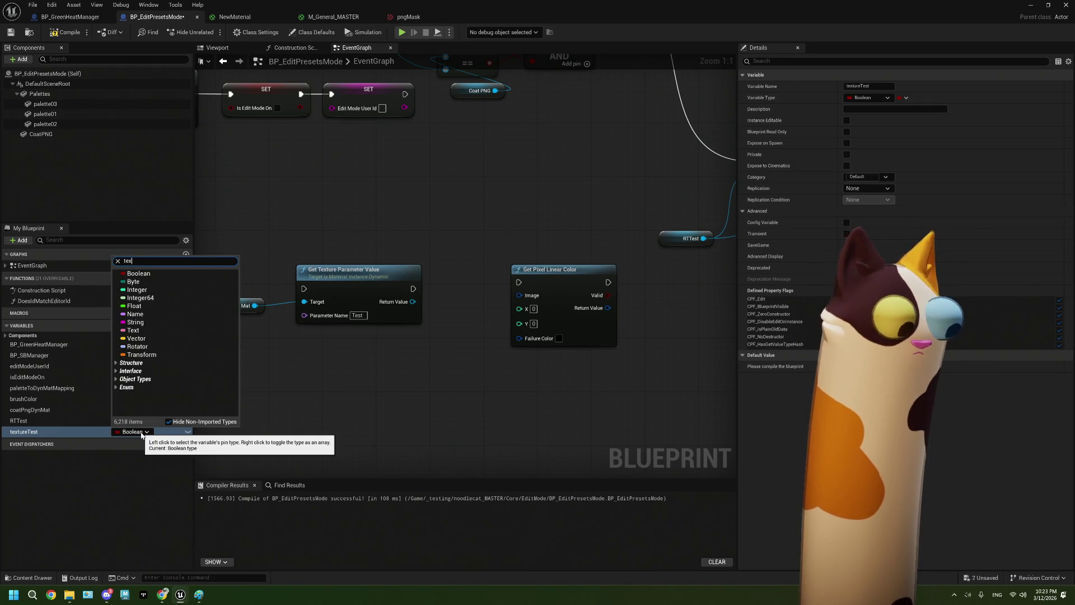
pyautogui.write('ture')
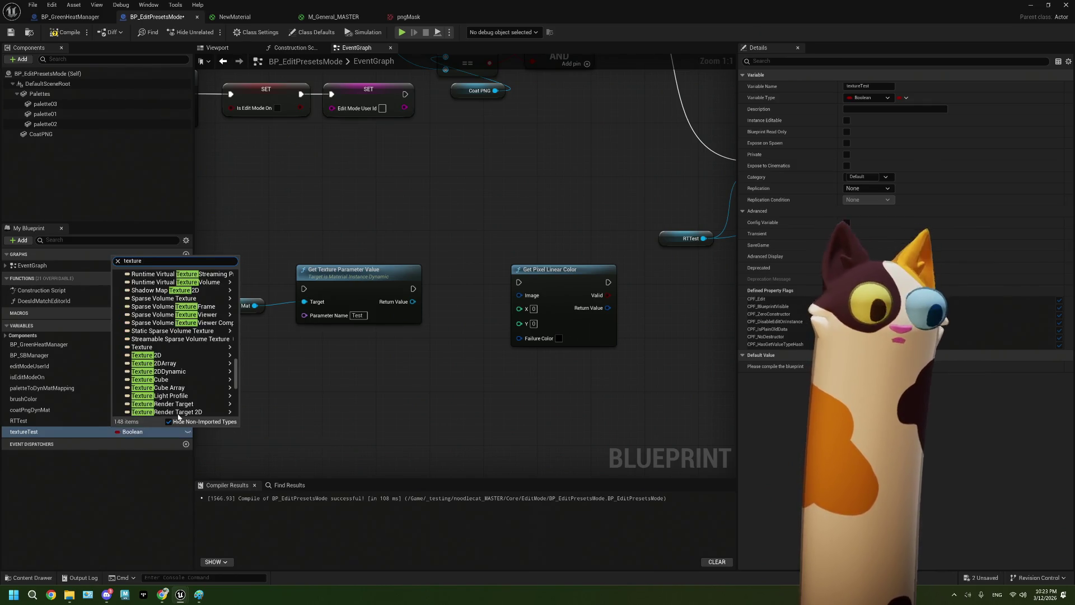
pyautogui.moveTo(238, 356)
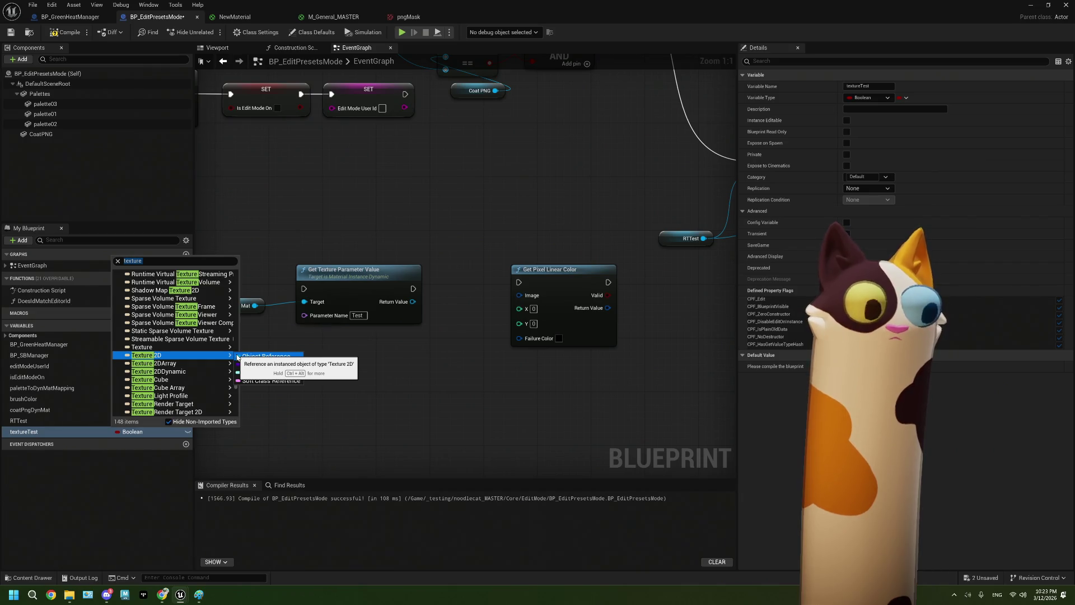
pyautogui.click(266, 356)
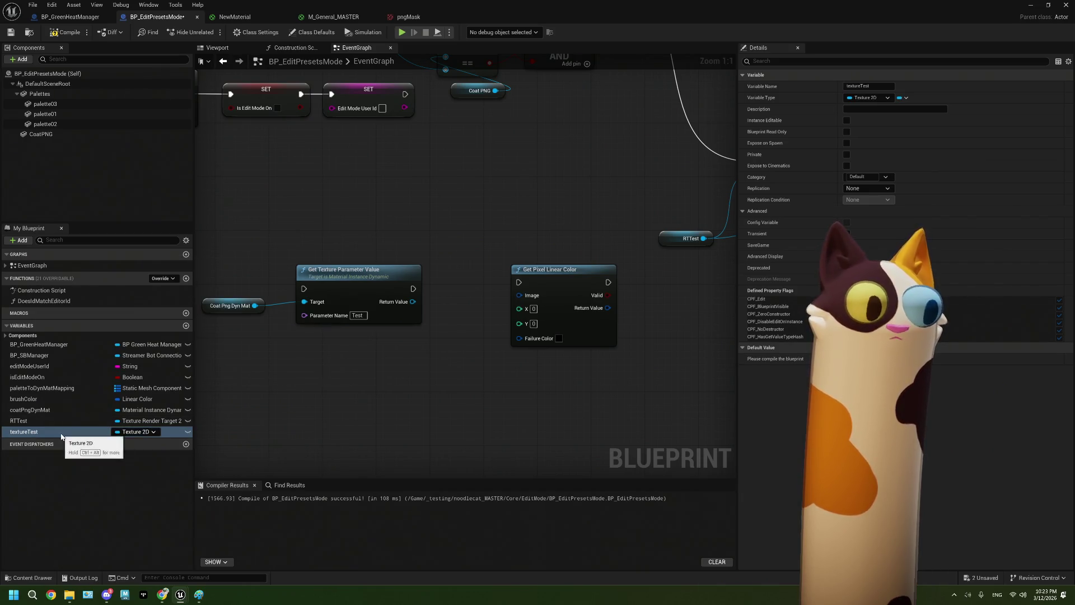
pyautogui.moveTo(62, 432); pyautogui.dragTo(350, 374)
pyautogui.click(381, 390)
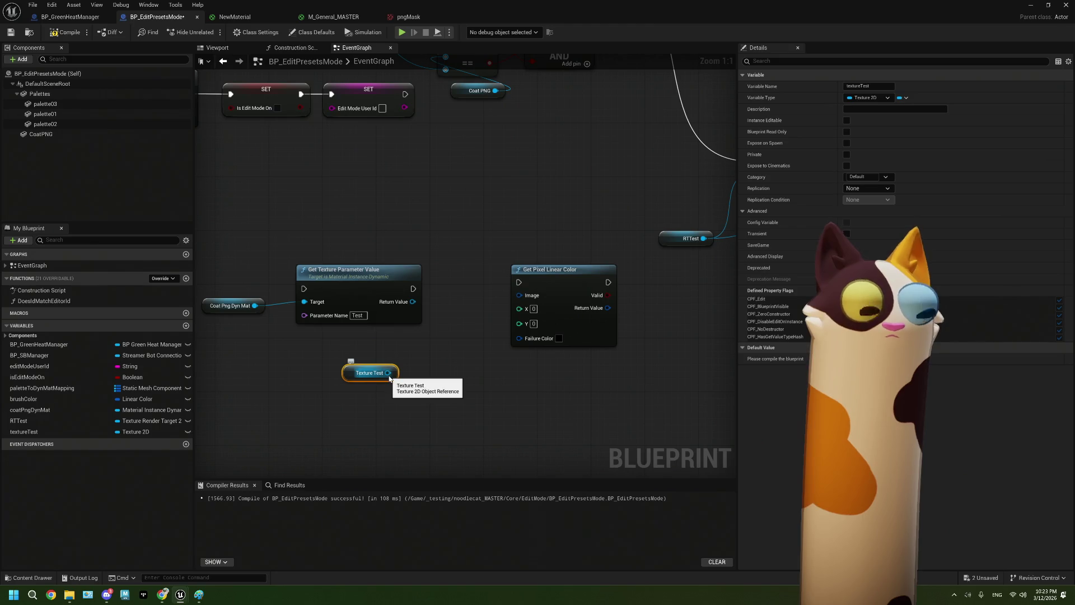
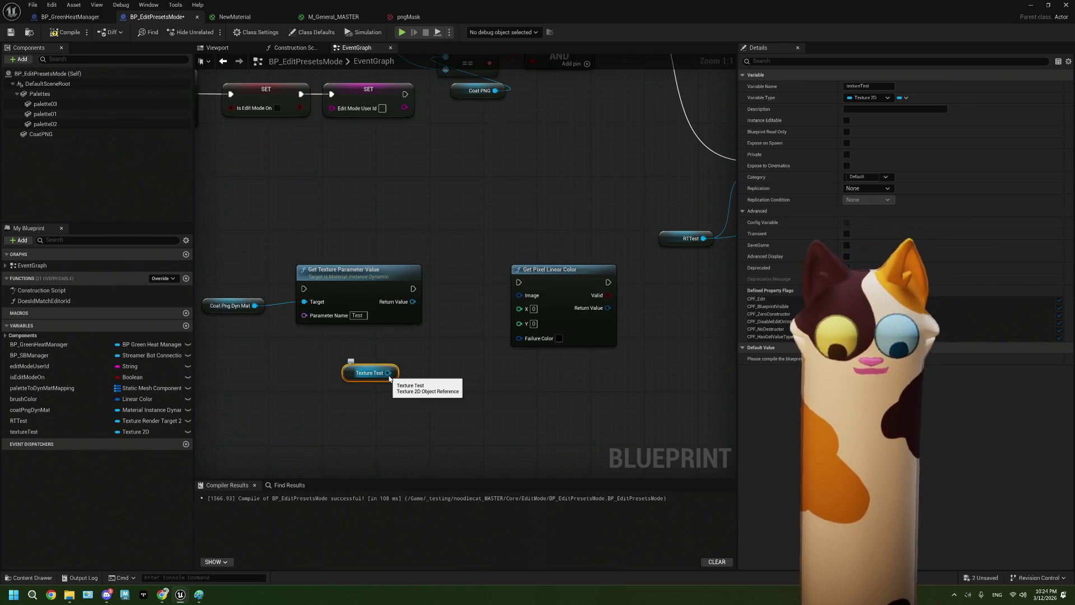
# Drag a wire from RTTest's output and add a Read Render Target UV node via a 'uv' search
pyautogui.moveTo(452, 378); pyautogui.dragTo(460, 396)
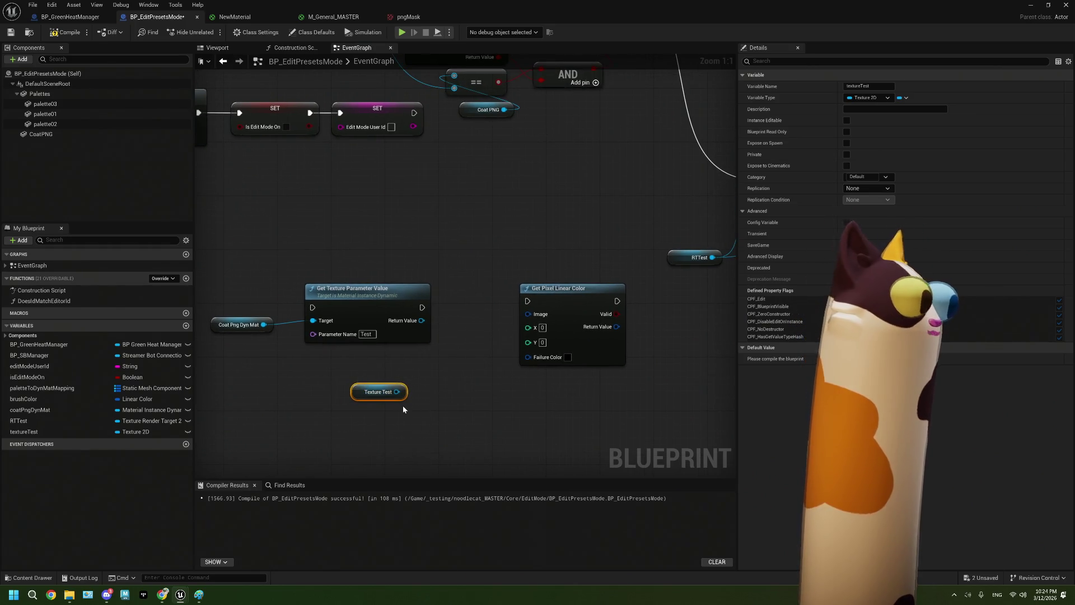
pyautogui.moveTo(474, 401)
pyautogui.mouseDown()
pyautogui.moveTo(499, 276)
pyautogui.moveTo(454, 307)
pyautogui.moveTo(527, 321)
pyautogui.moveTo(469, 336)
pyautogui.mouseUp()
pyautogui.click(470, 256)
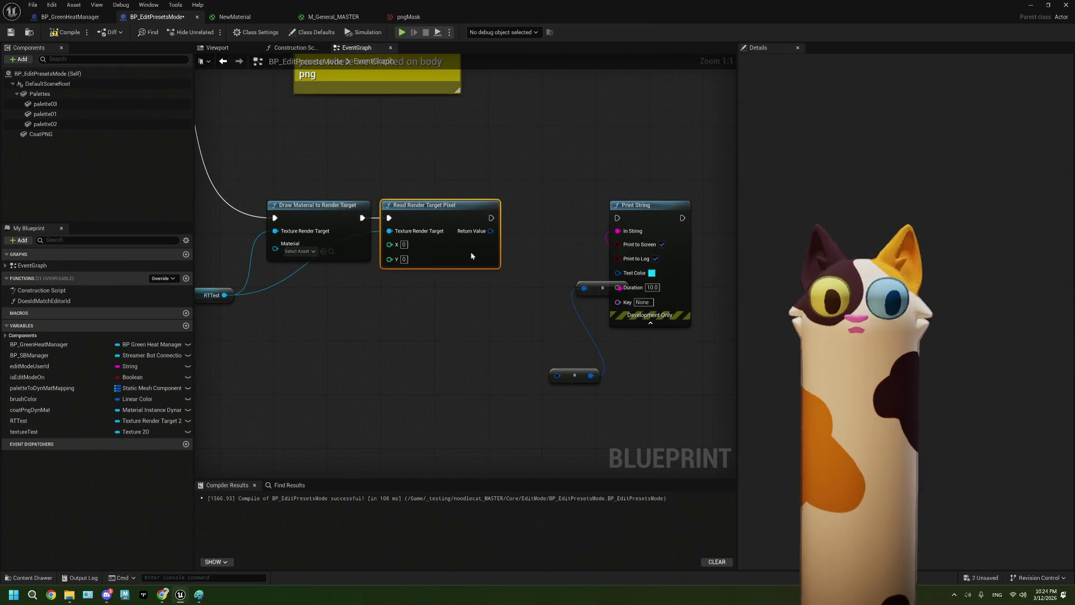
pyautogui.moveTo(266, 357)
pyautogui.mouseDown()
pyautogui.moveTo(414, 320)
pyautogui.moveTo(325, 339)
pyautogui.mouseUp()
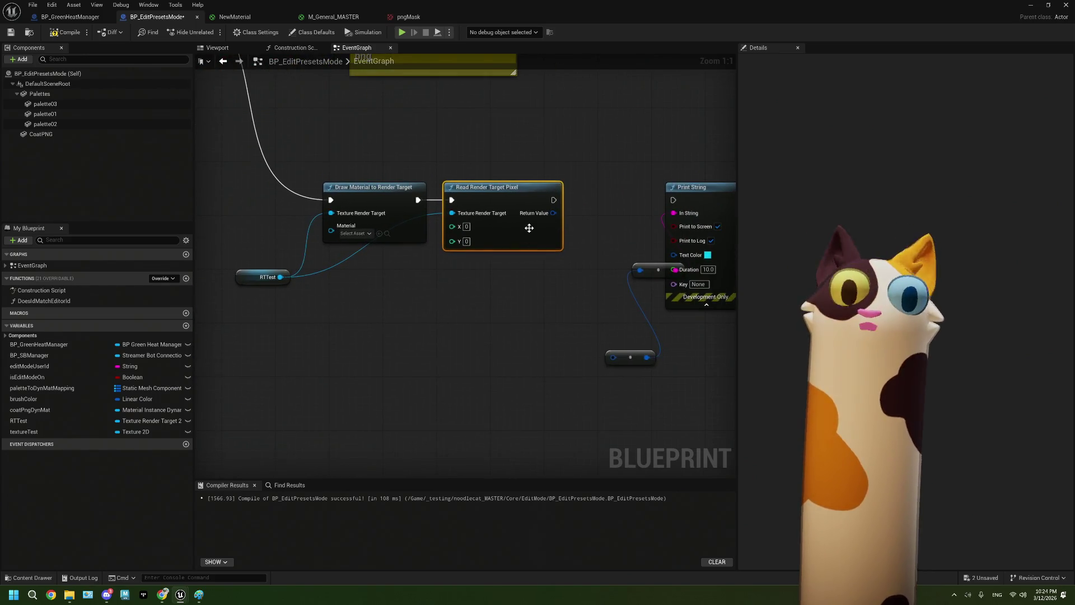
pyautogui.rightClick(412, 332)
pyautogui.click(332, 315)
pyautogui.moveTo(280, 276); pyautogui.dragTo(334, 336)
pyautogui.write('uv')
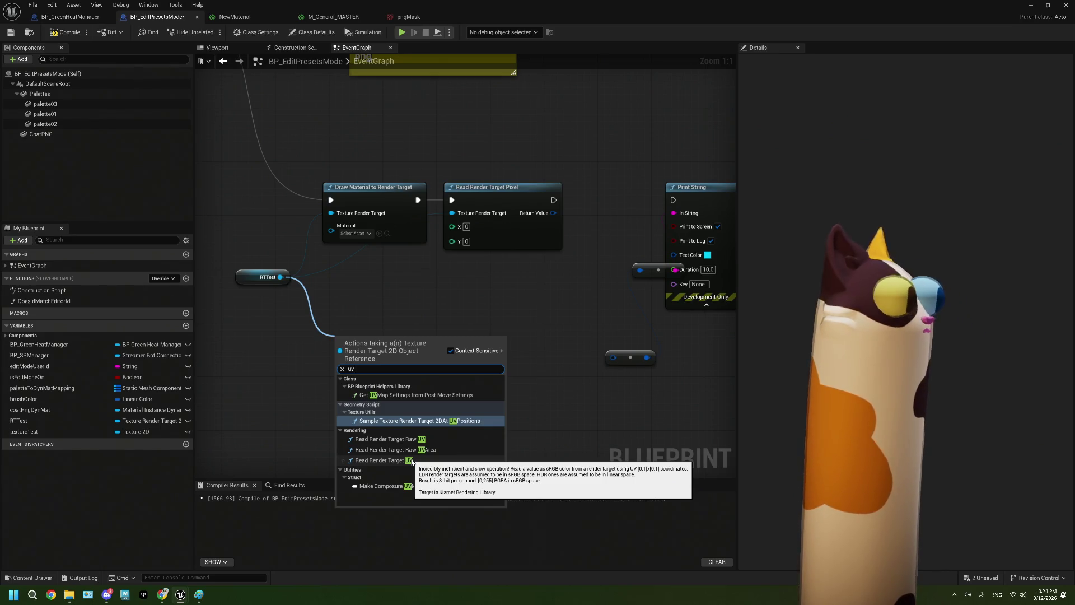
pyautogui.click(411, 461)
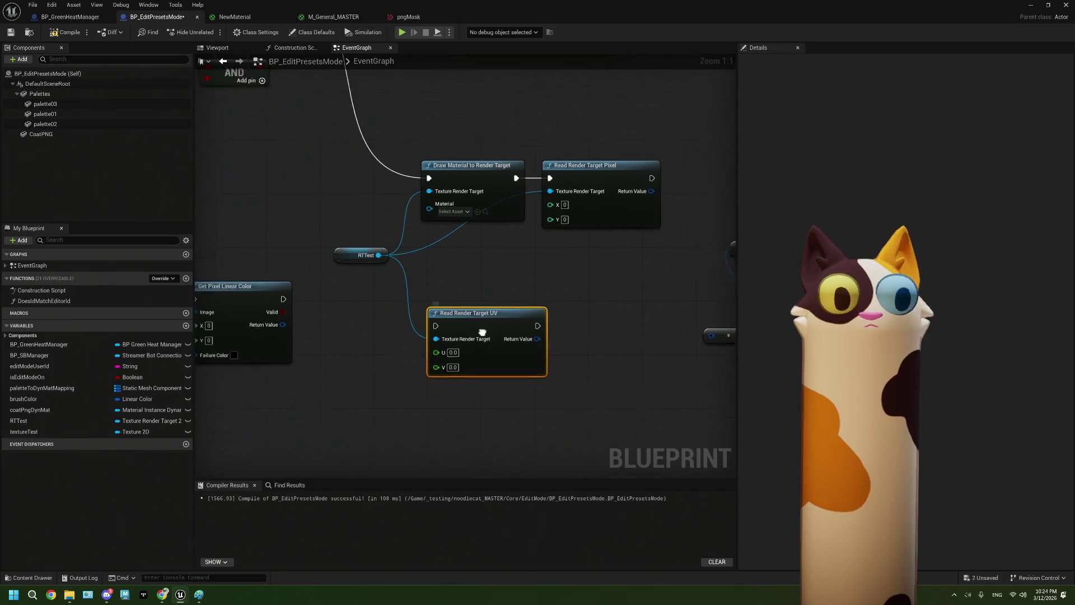
# Break RTTest's link to Read Render Target UV and delete that node
pyautogui.rightClick(462, 332)
pyautogui.click(492, 365)
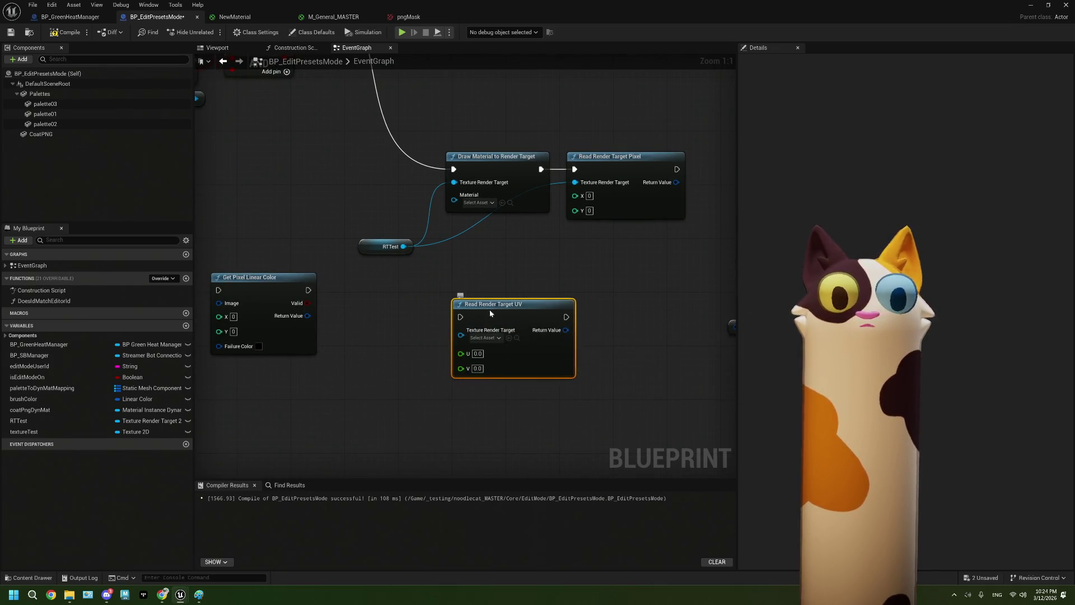
pyautogui.moveTo(490, 309); pyautogui.dragTo(436, 326)
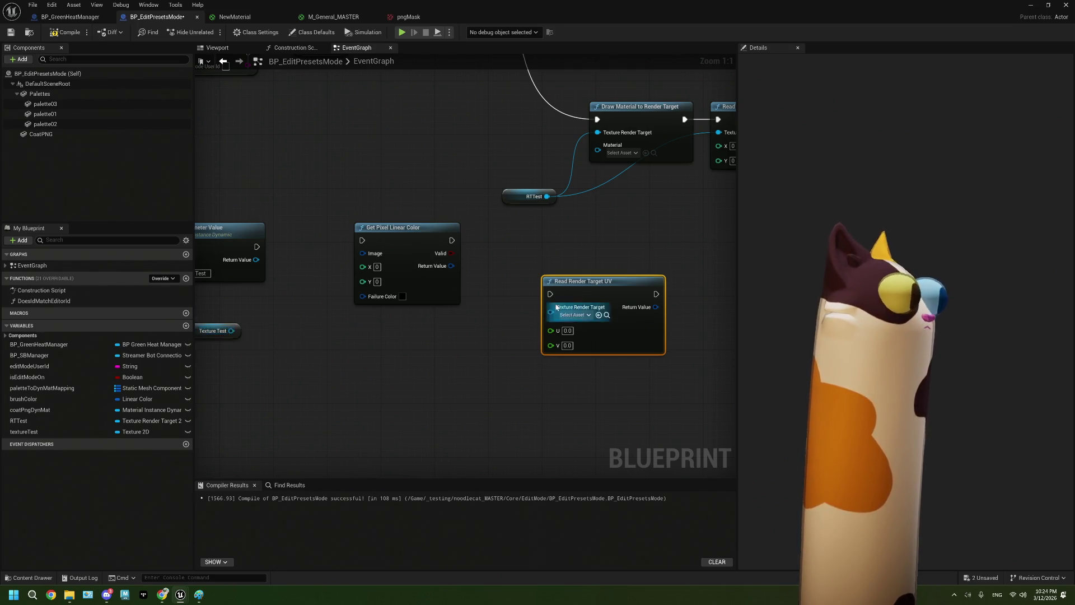
pyautogui.moveTo(616, 290); pyautogui.dragTo(433, 332)
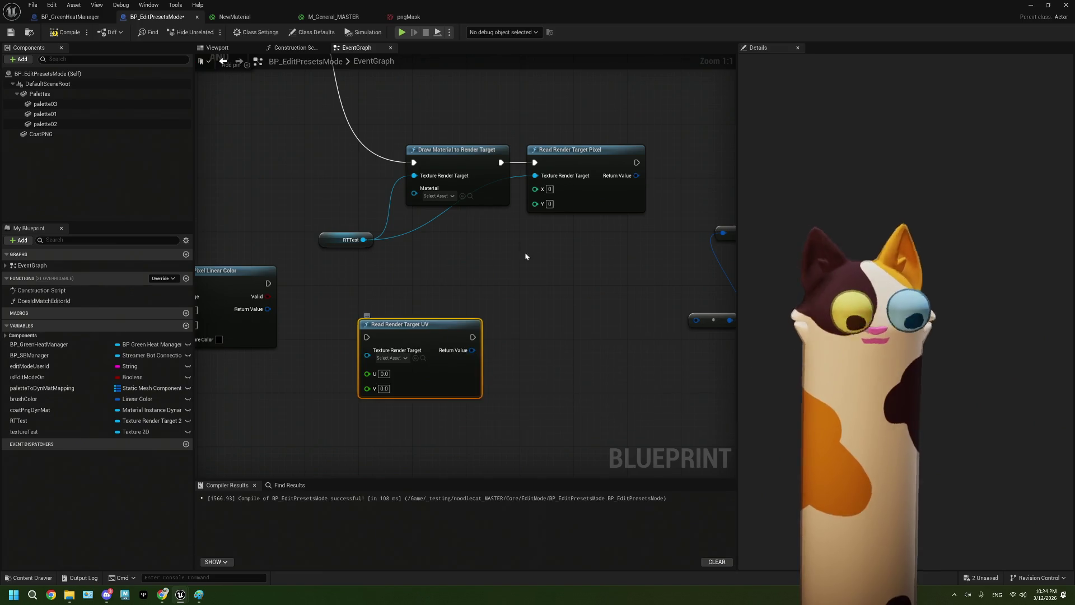
pyautogui.press('Delete')
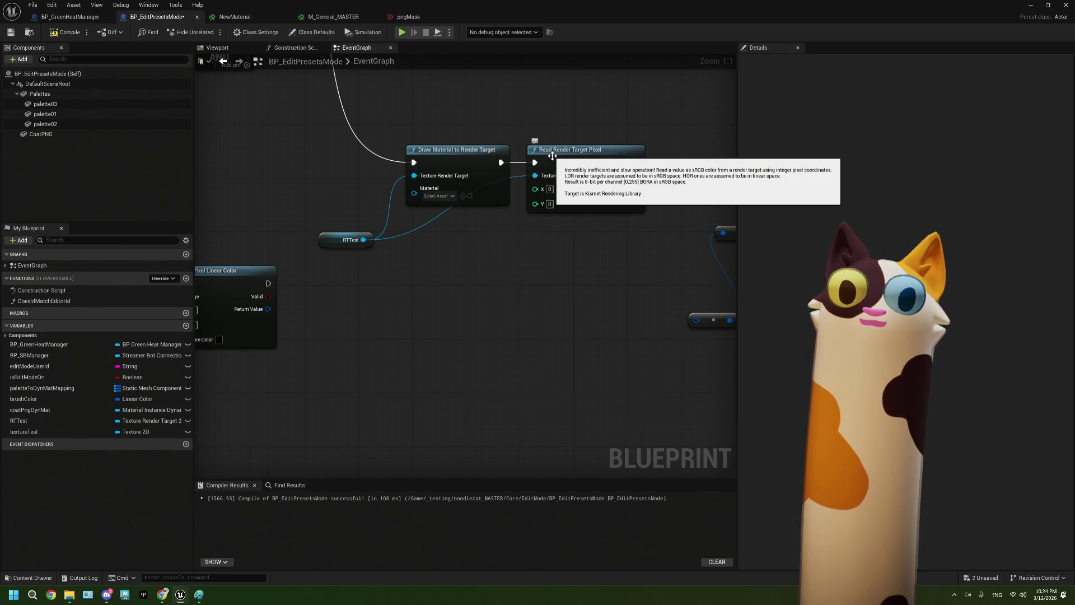
# Try connecting Texture Test to Read Render Target Pixel, including a 'render tar' search, then back out
pyautogui.moveTo(552, 157); pyautogui.dragTo(549, 261)
pyautogui.moveTo(497, 307)
pyautogui.mouseDown()
pyautogui.moveTo(558, 270)
pyautogui.moveTo(658, 257)
pyautogui.moveTo(507, 303)
pyautogui.mouseUp()
pyautogui.moveTo(223, 320)
pyautogui.mouseDown()
pyautogui.moveTo(632, 272)
pyautogui.moveTo(718, 232)
pyautogui.mouseUp()
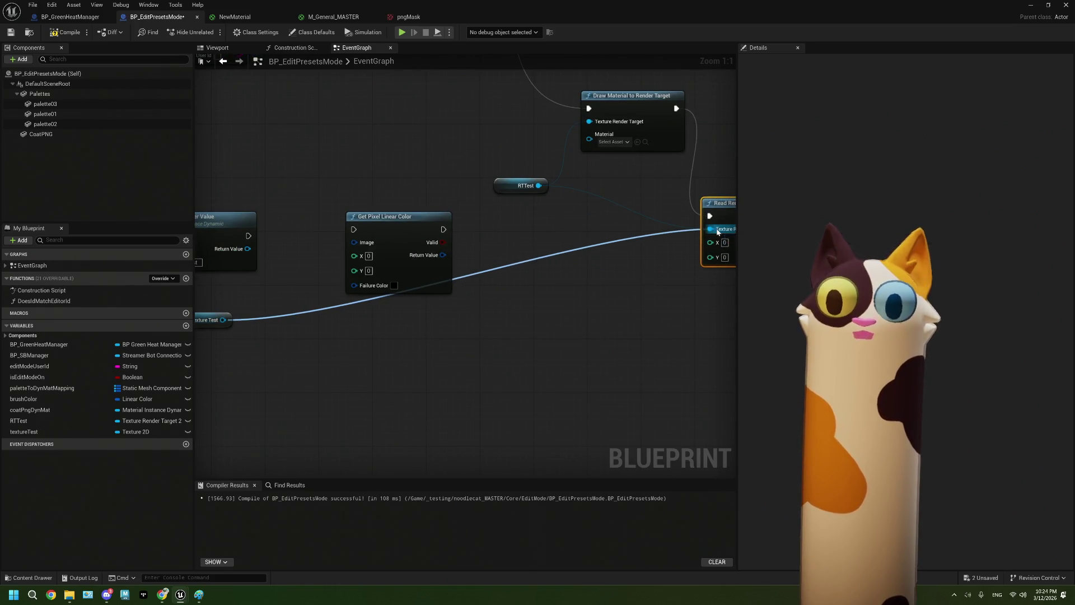
pyautogui.rightClick(717, 232)
pyautogui.click(737, 242)
pyautogui.moveTo(469, 316)
pyautogui.mouseDown()
pyautogui.moveTo(544, 321)
pyautogui.moveTo(500, 322)
pyautogui.mouseUp()
pyautogui.moveTo(254, 332)
pyautogui.mouseDown()
pyautogui.moveTo(499, 352)
pyautogui.moveTo(385, 345)
pyautogui.mouseUp()
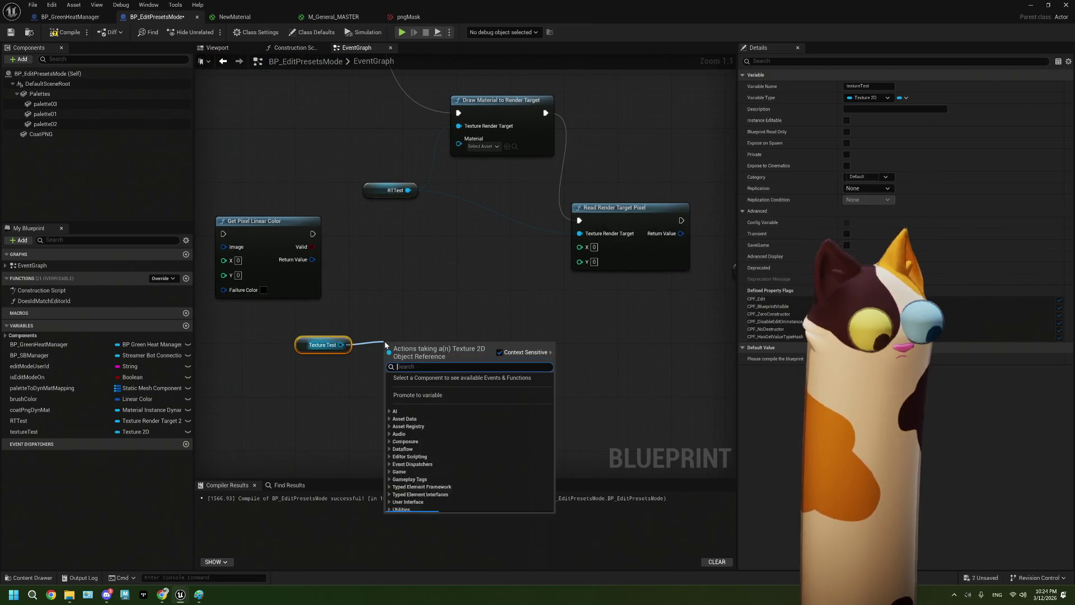
pyautogui.write('render tar')
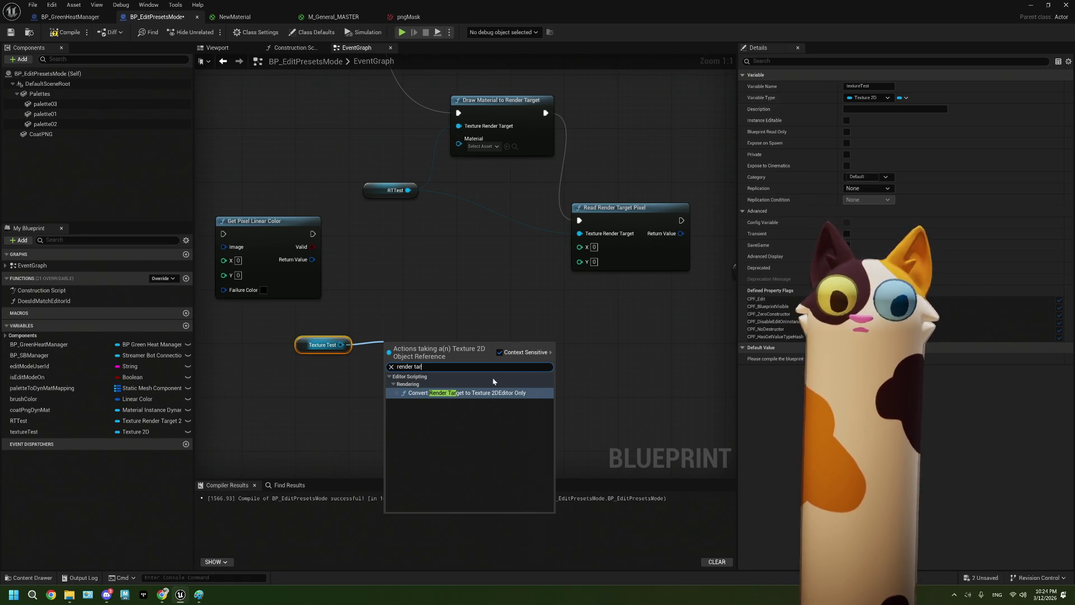
pyautogui.click(461, 298)
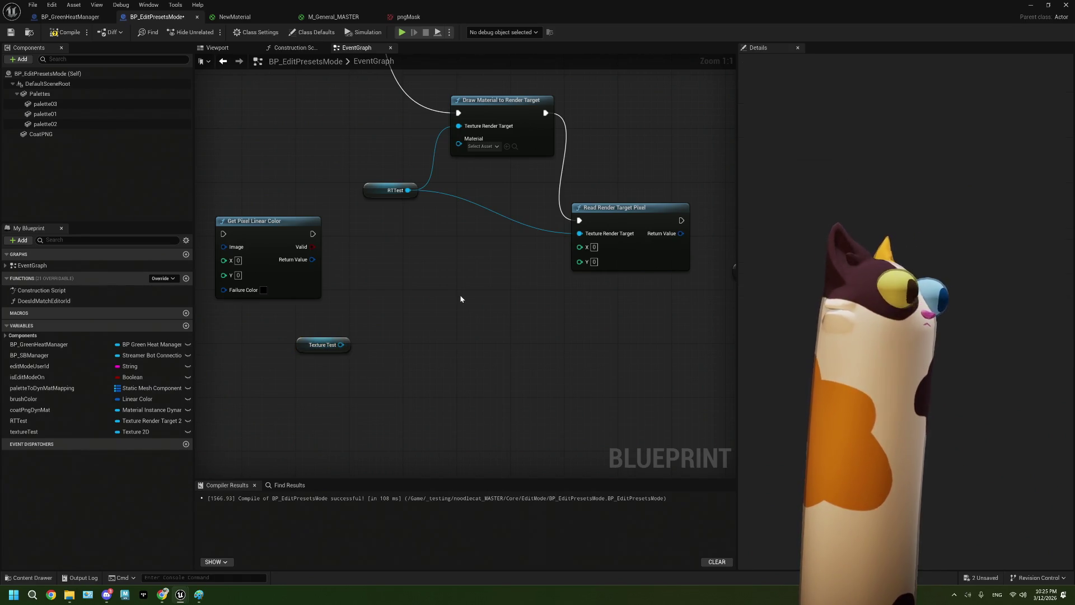
pyautogui.moveTo(340, 344)
pyautogui.mouseDown()
pyautogui.moveTo(587, 237)
pyautogui.moveTo(553, 250)
pyautogui.mouseUp()
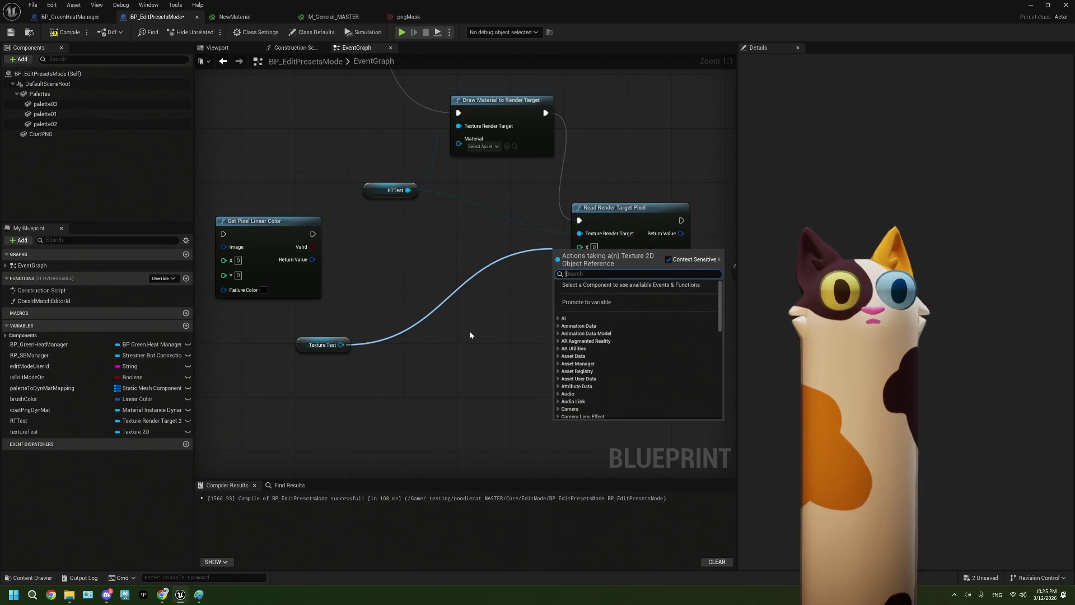
# Cancel the pending wire and move Read Render Target Pixel up beside Draw Material to Render Target
pyautogui.click(470, 335)
pyautogui.moveTo(629, 216); pyautogui.dragTo(629, 109)
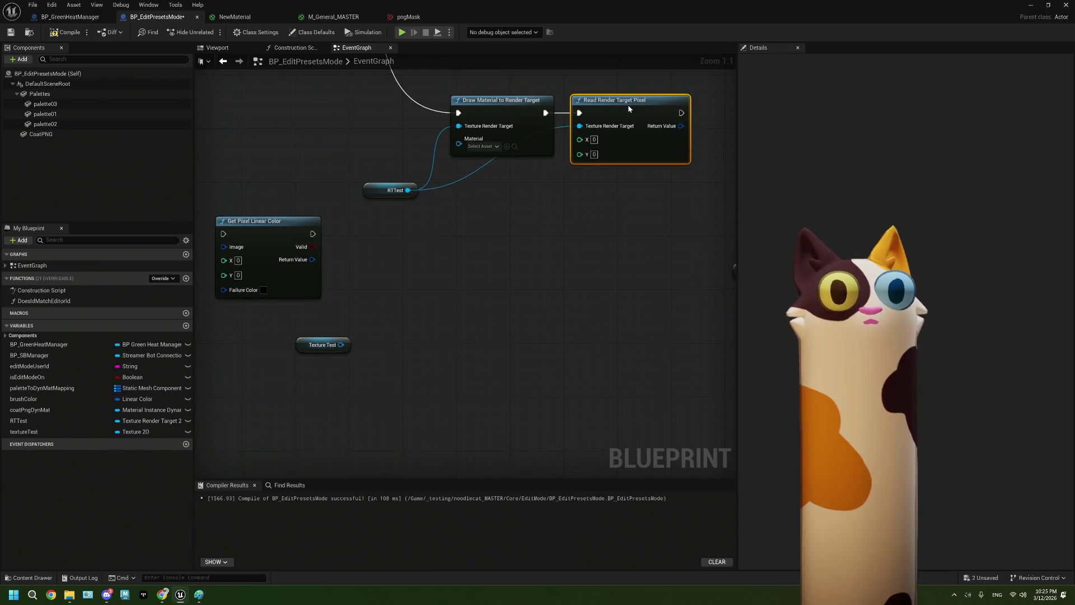
pyautogui.moveTo(506, 279); pyautogui.dragTo(573, 273)
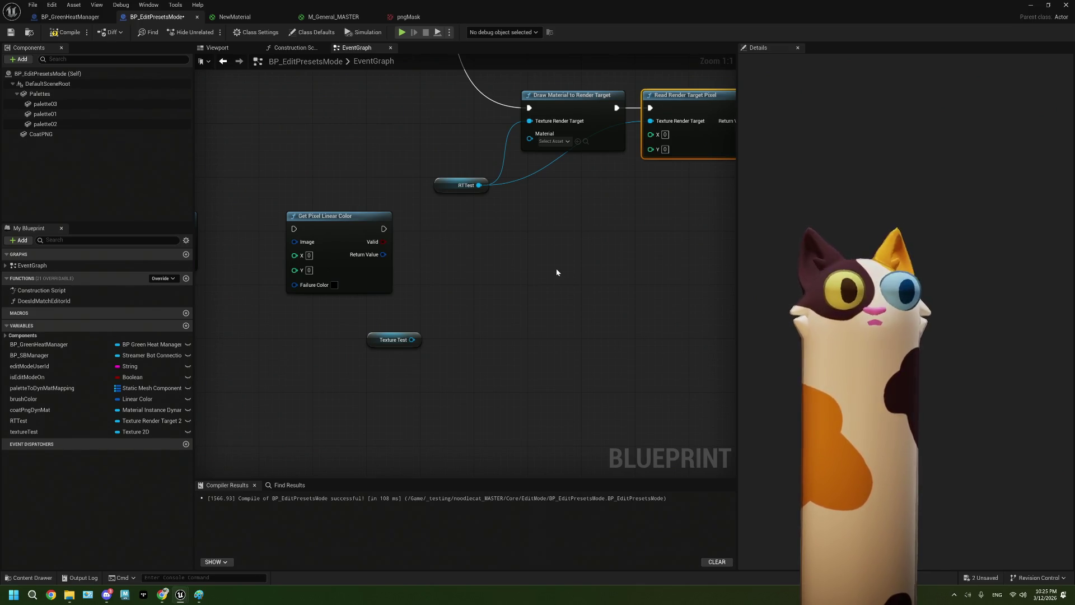
pyautogui.moveTo(554, 281); pyautogui.dragTo(545, 286)
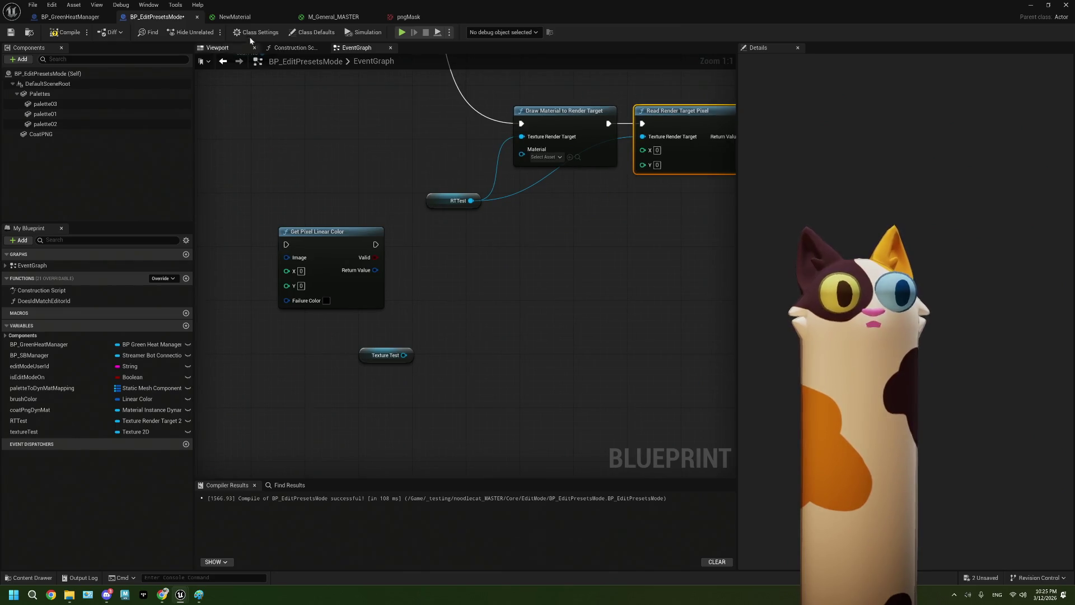
# Switch to the NewMaterial graph and select its pngMask Texture Sample node
pyautogui.click(240, 19)
pyautogui.moveTo(507, 390)
pyautogui.mouseDown()
pyautogui.moveTo(451, 296)
pyautogui.moveTo(449, 255)
pyautogui.mouseUp()
pyautogui.click(448, 253)
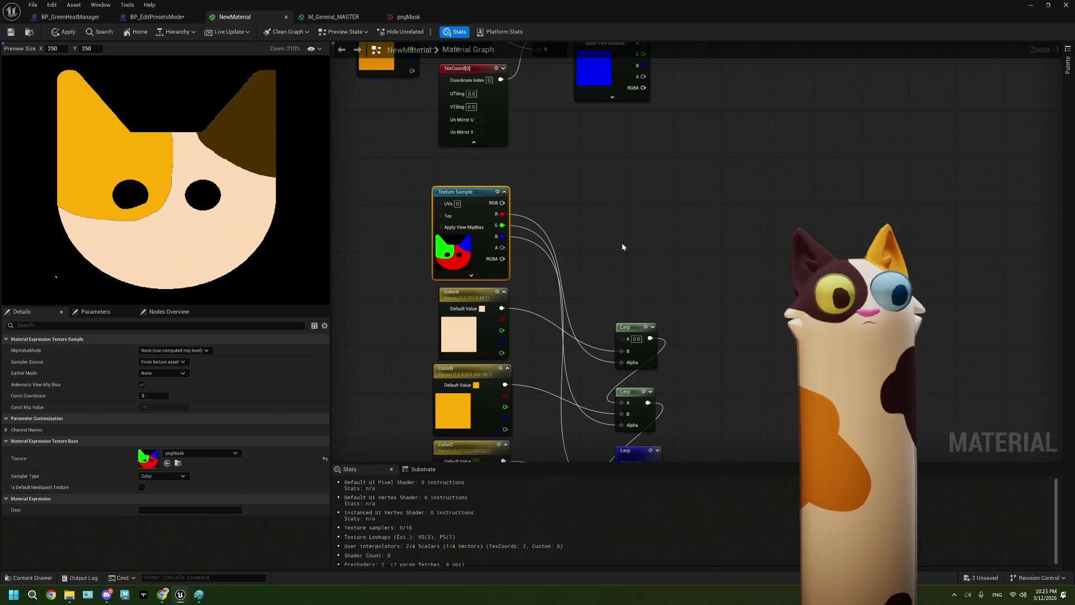
# Set Draw Material to Render Target's Material pin to NewMaterial
pyautogui.scroll(-7, 622, 243)
pyautogui.scroll(5, 622, 243)
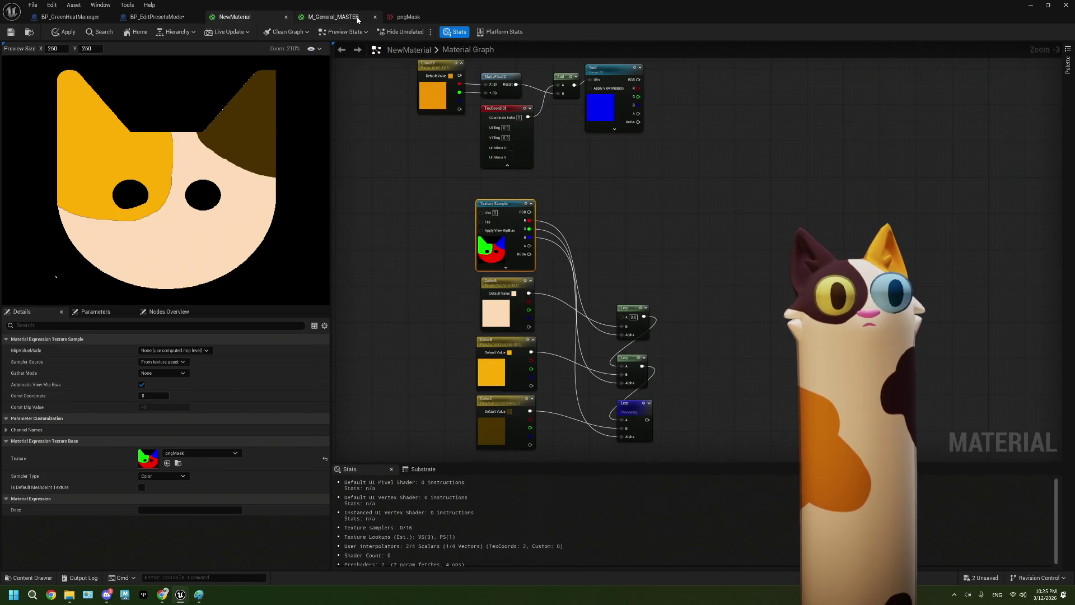
pyautogui.click(357, 18)
pyautogui.click(157, 17)
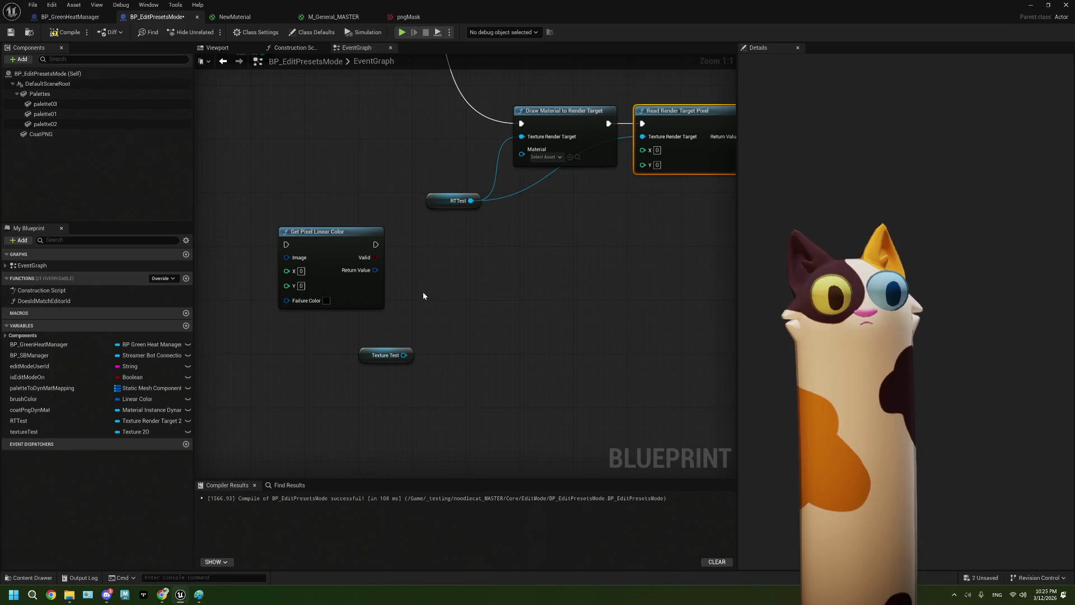
pyautogui.moveTo(423, 296); pyautogui.dragTo(408, 336)
pyautogui.moveTo(401, 408); pyautogui.dragTo(404, 455)
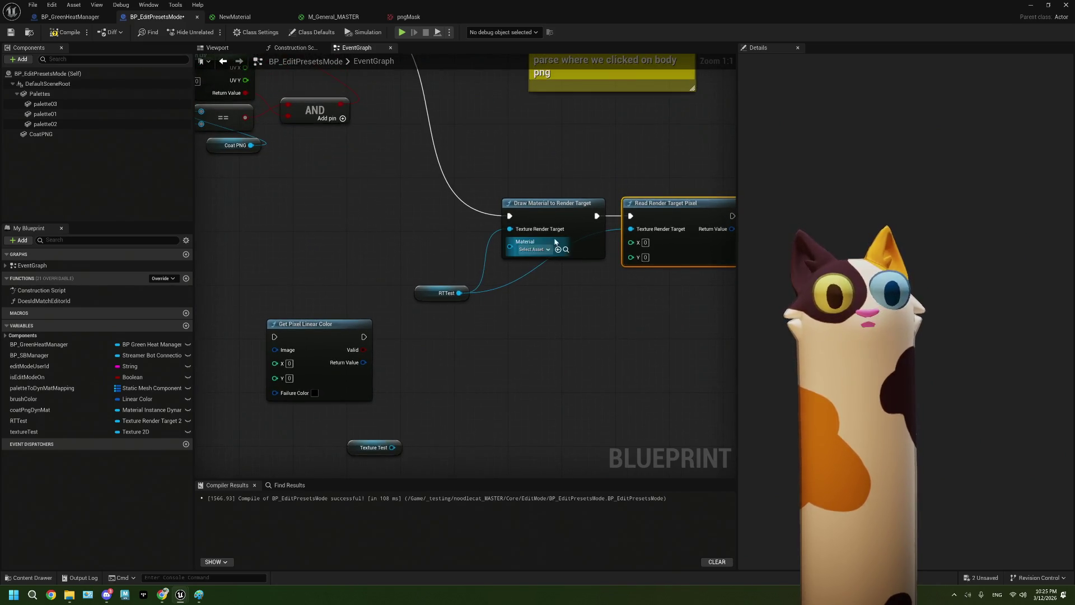
pyautogui.click(530, 250)
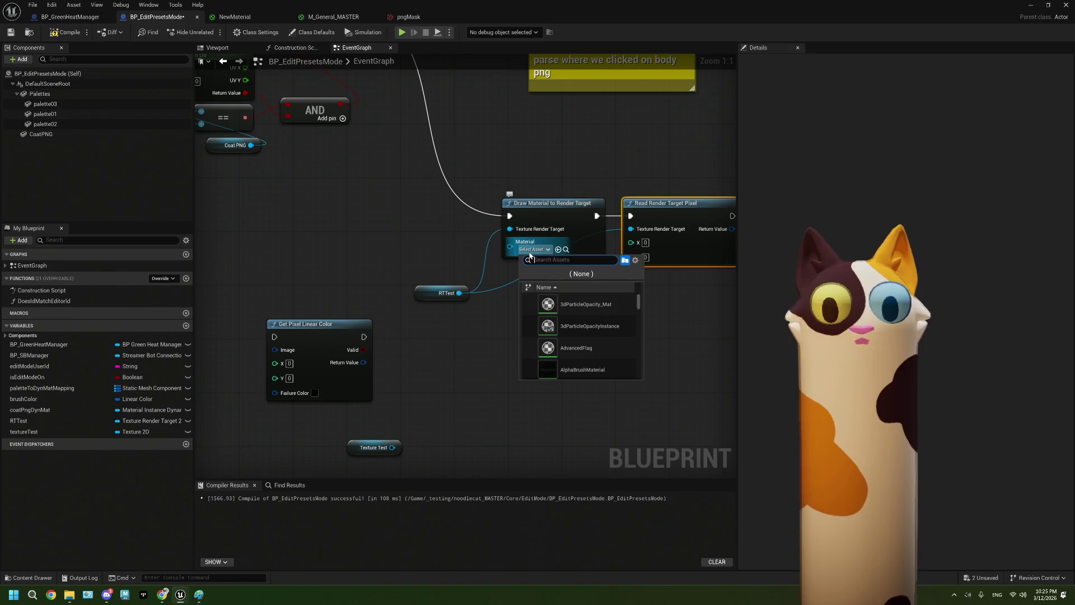
pyautogui.write('NewMa')
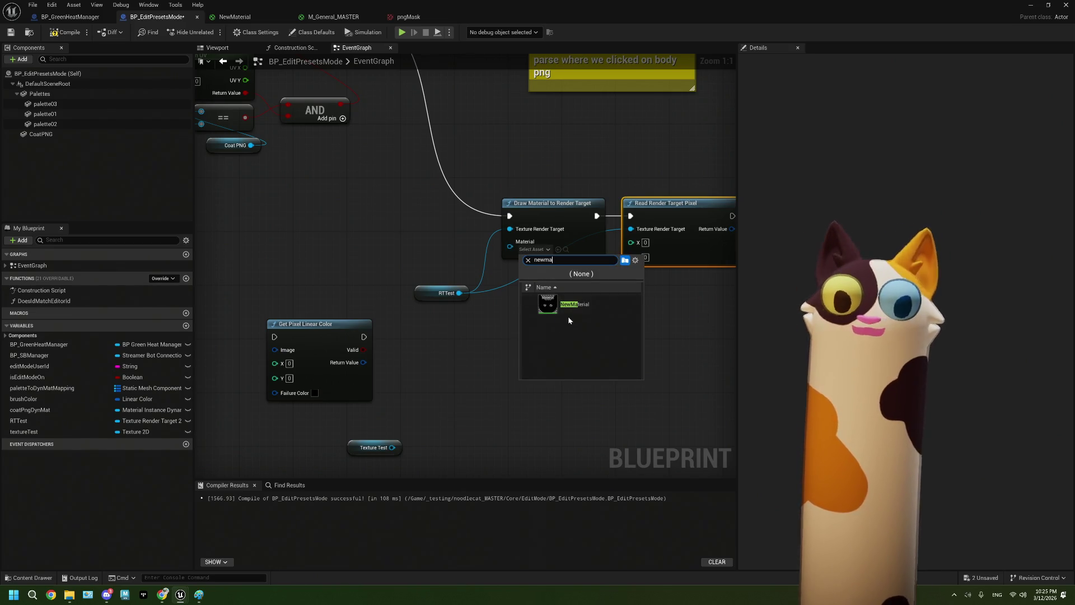
pyautogui.click(594, 305)
# Wire NewMaterial's last Lerp into Final Color, save it, and return to the blueprint
pyautogui.click(235, 17)
pyautogui.scroll(-3, 614, 295)
pyautogui.moveTo(493, 394)
pyautogui.mouseDown()
pyautogui.moveTo(859, 132)
pyautogui.moveTo(843, 192)
pyautogui.moveTo(864, 177)
pyautogui.mouseUp()
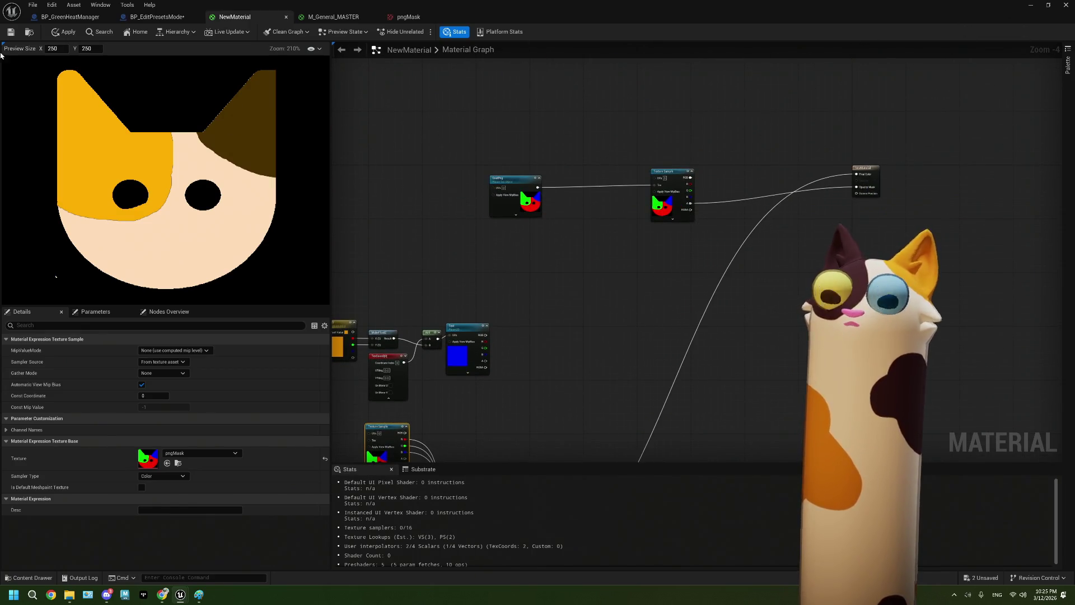
pyautogui.click(10, 31)
pyautogui.click(167, 17)
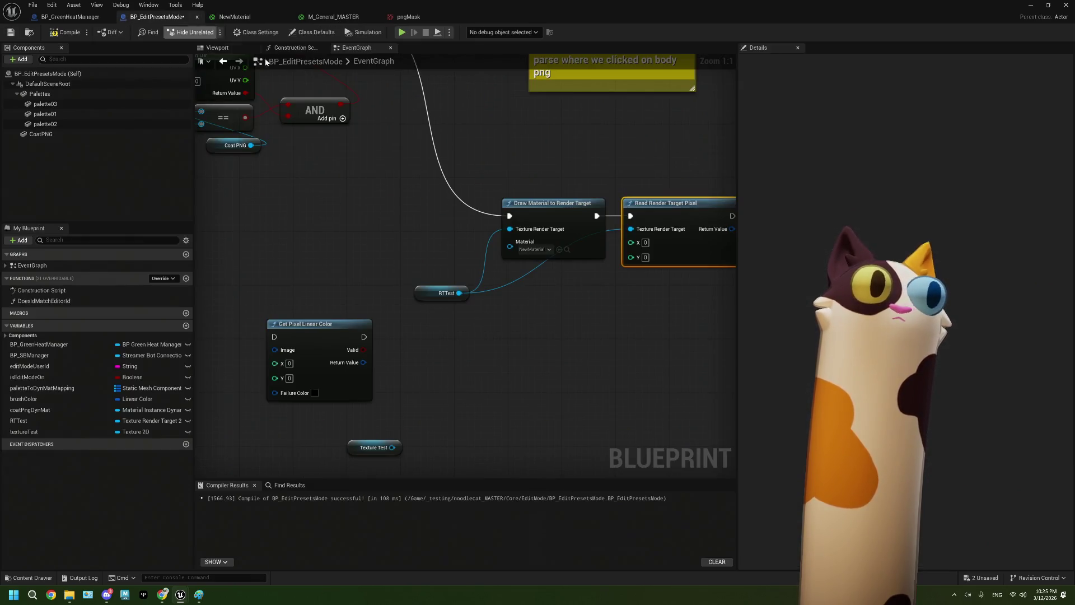
pyautogui.moveTo(604, 243)
pyautogui.mouseDown()
pyautogui.moveTo(516, 256)
pyautogui.moveTo(596, 283)
pyautogui.mouseUp()
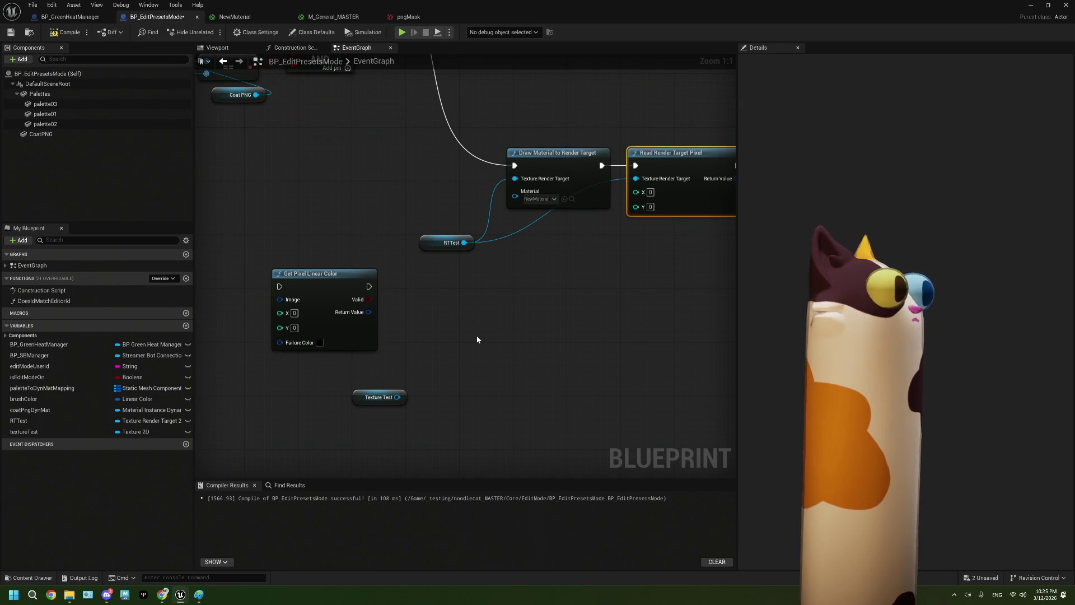
# Move RTTest up toward Draw Material to Render Target and place Find Collision UV just below it
pyautogui.moveTo(475, 334); pyautogui.dragTo(373, 344)
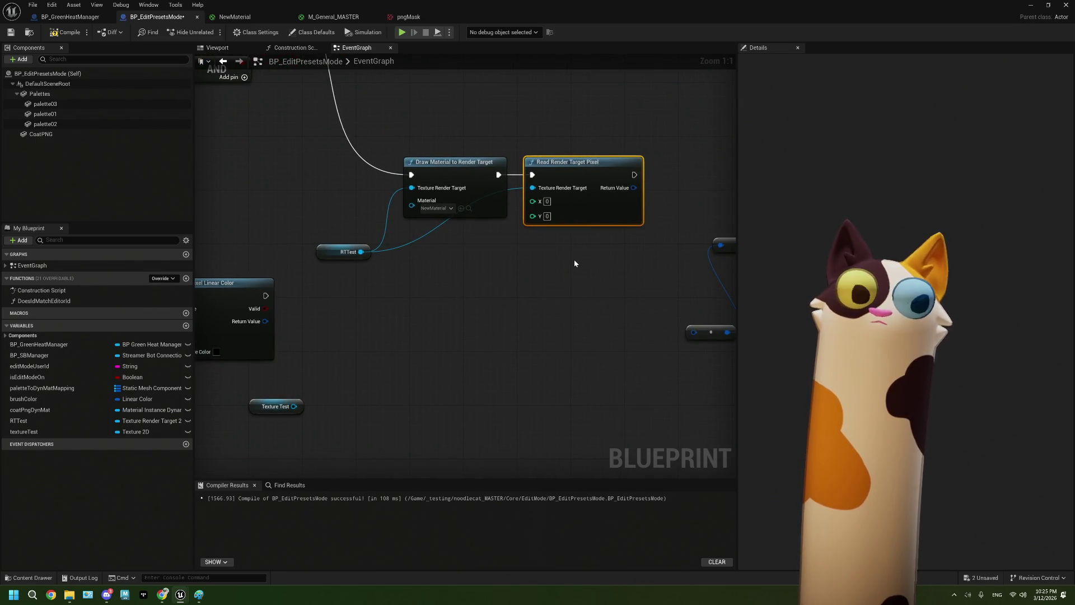
pyautogui.moveTo(366, 259)
pyautogui.mouseDown()
pyautogui.moveTo(370, 229)
pyautogui.moveTo(383, 232)
pyautogui.moveTo(345, 237)
pyautogui.mouseUp()
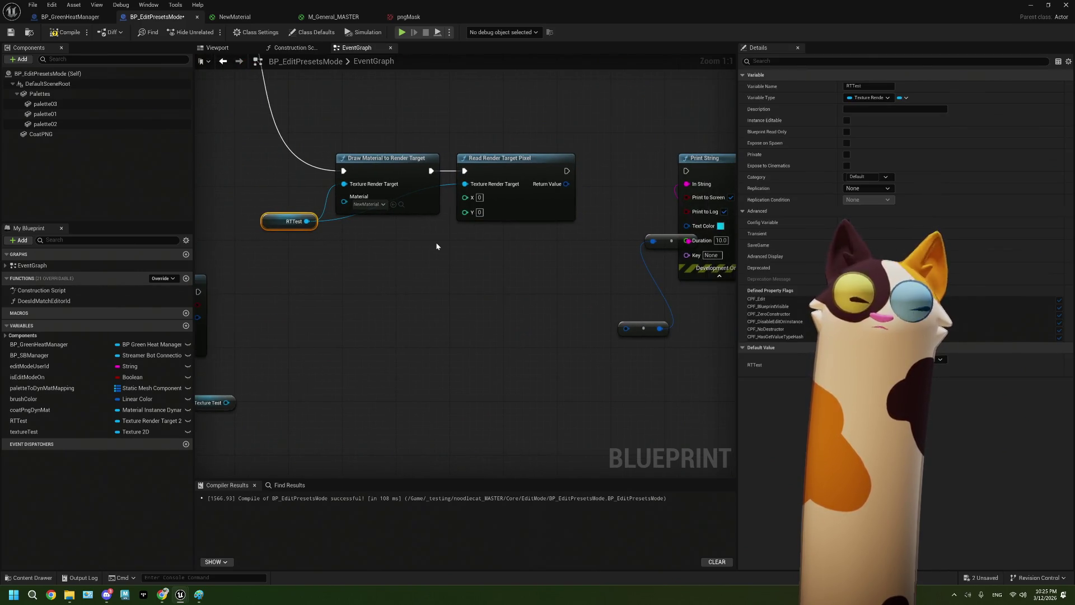
pyautogui.click(544, 200)
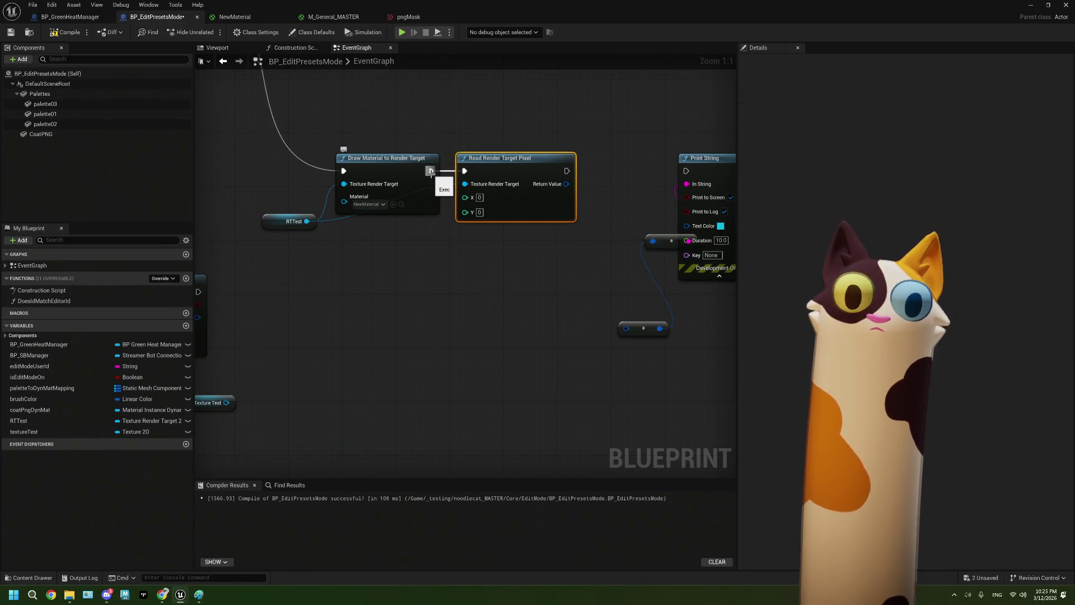
pyautogui.scroll(-2, 398, 296)
pyautogui.moveTo(401, 297); pyautogui.dragTo(615, 340)
pyautogui.moveTo(326, 125)
pyautogui.mouseDown()
pyautogui.moveTo(560, 301)
pyautogui.moveTo(580, 296)
pyautogui.mouseUp()
pyautogui.scroll(2, 527, 303)
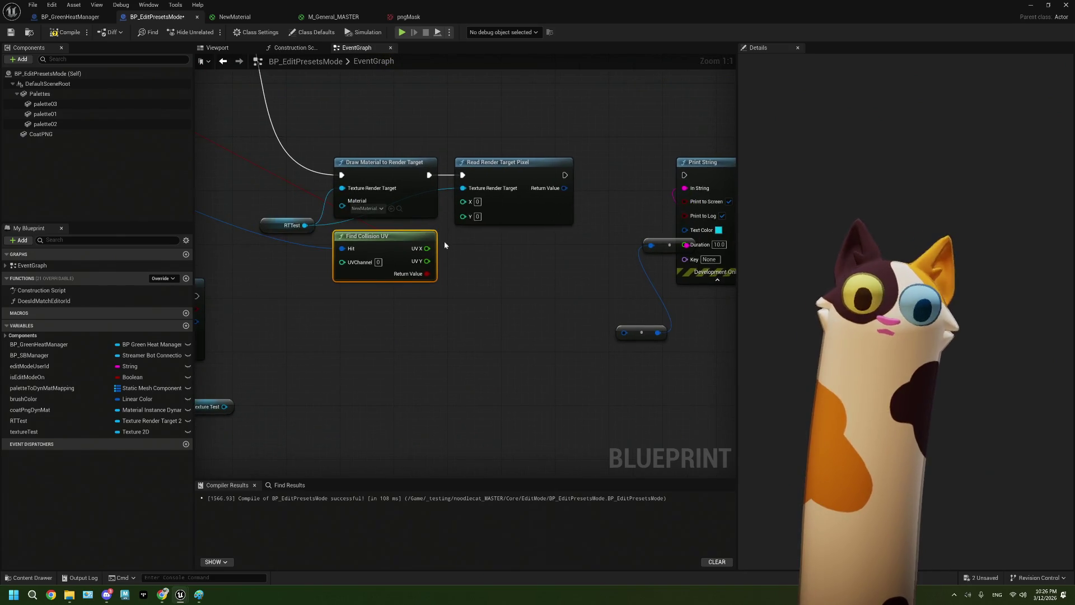
pyautogui.click(500, 200)
# Add a Read Render Target UV node via a 'ren tar uv' search, placed below Read Render Target Pixel
pyautogui.click(496, 300)
pyautogui.rightClick(497, 301)
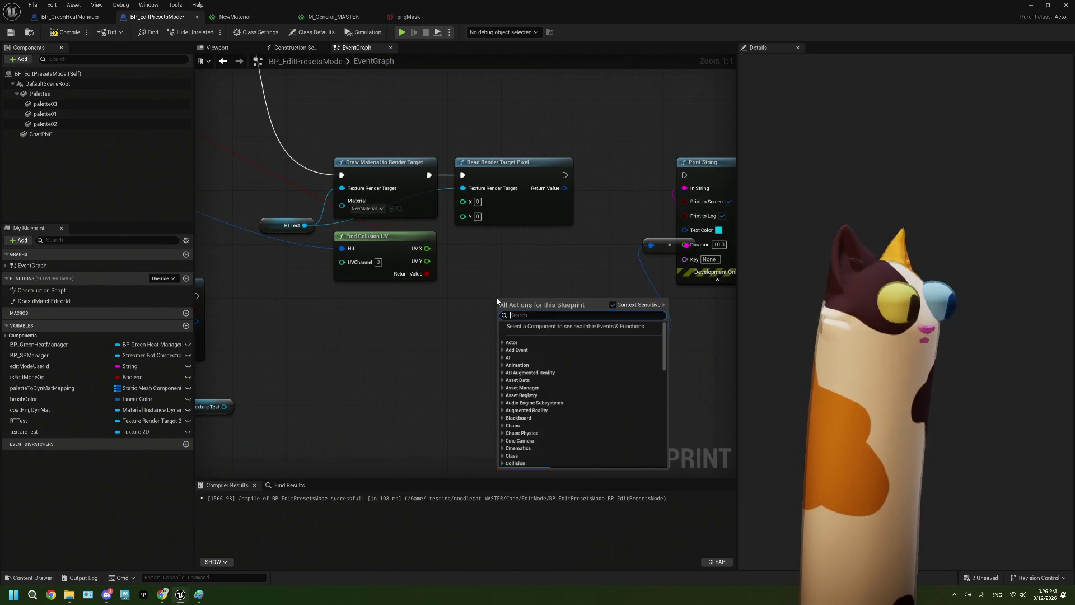
pyautogui.press('Down')
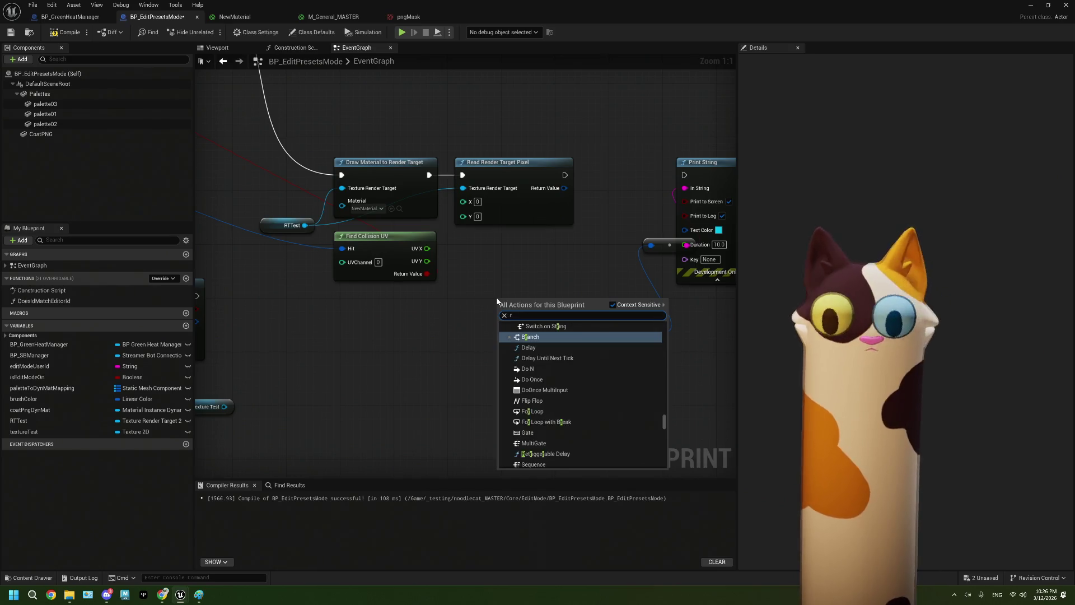
pyautogui.press('Up')
pyautogui.write('uv')
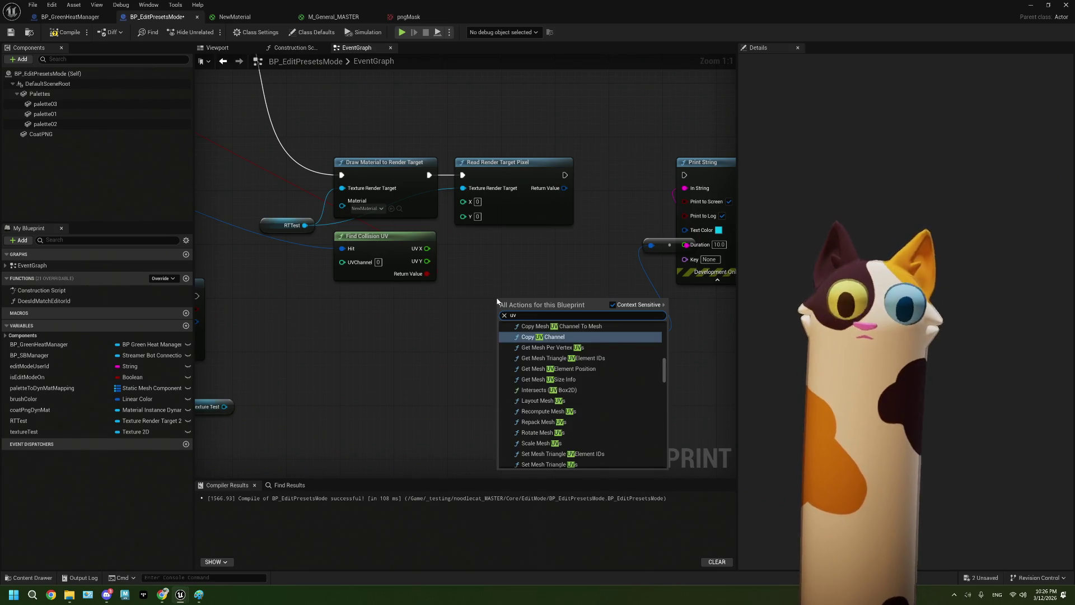
pyautogui.scroll(-3, 565, 370)
pyautogui.scroll(-10, 565, 369)
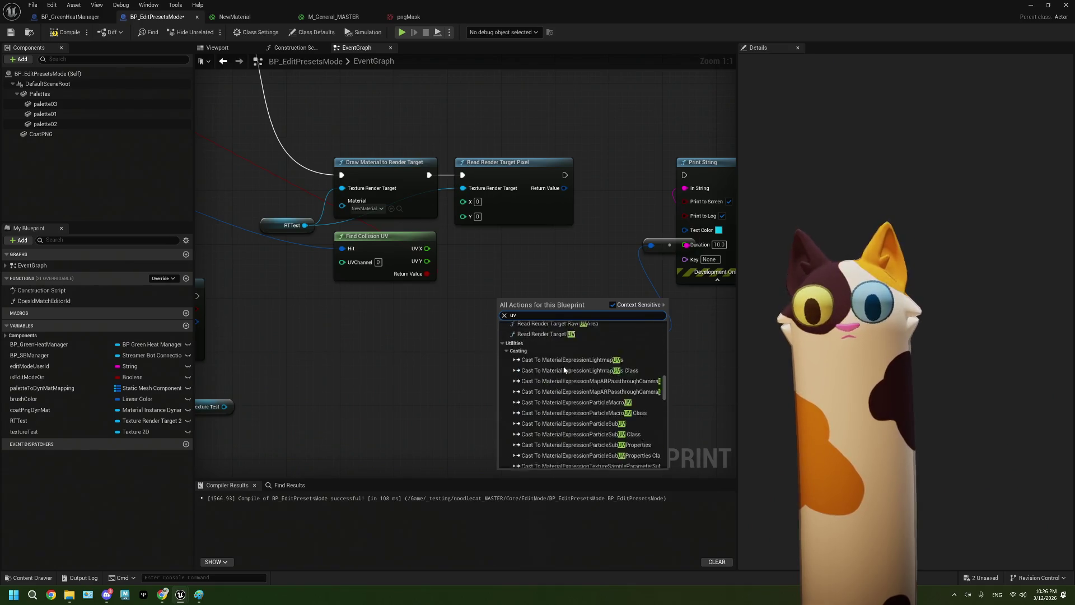
pyautogui.scroll(5, 564, 369)
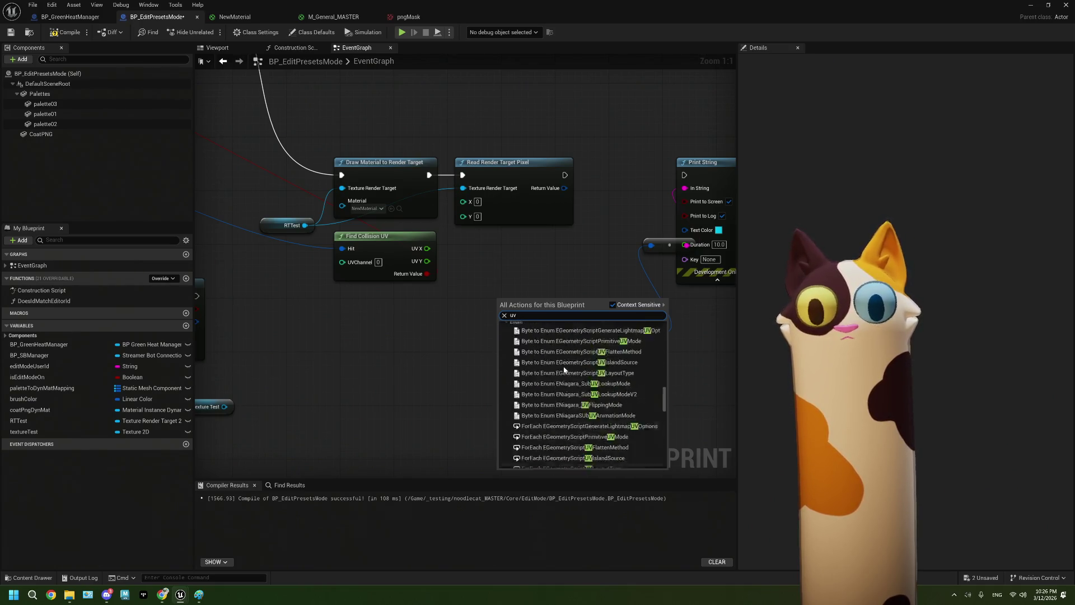
pyautogui.press('BackSpace')
pyautogui.press('BackSpace')
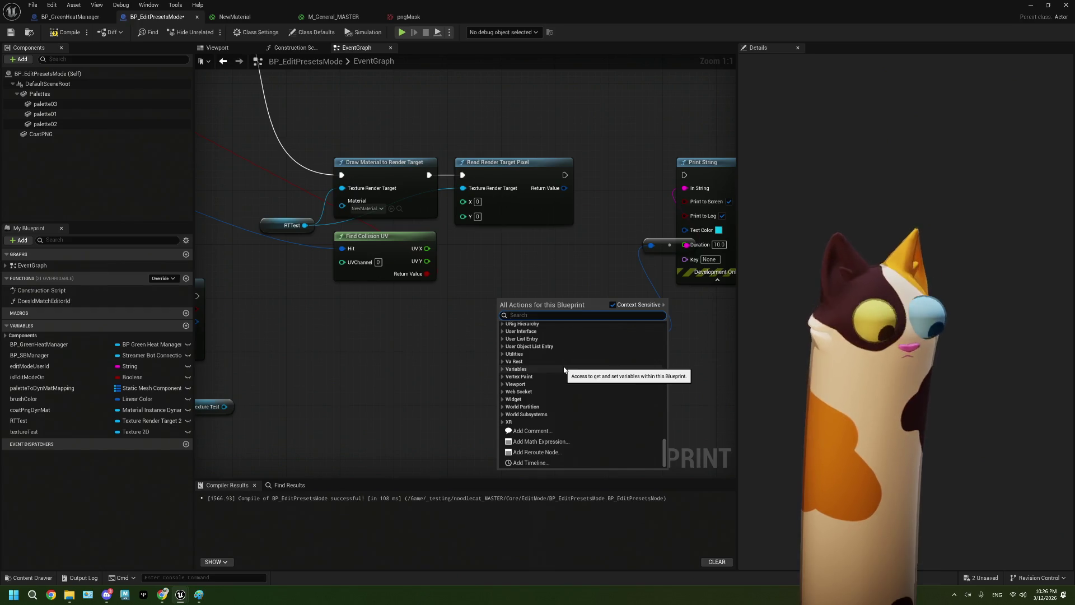
pyautogui.write('ren tar uv')
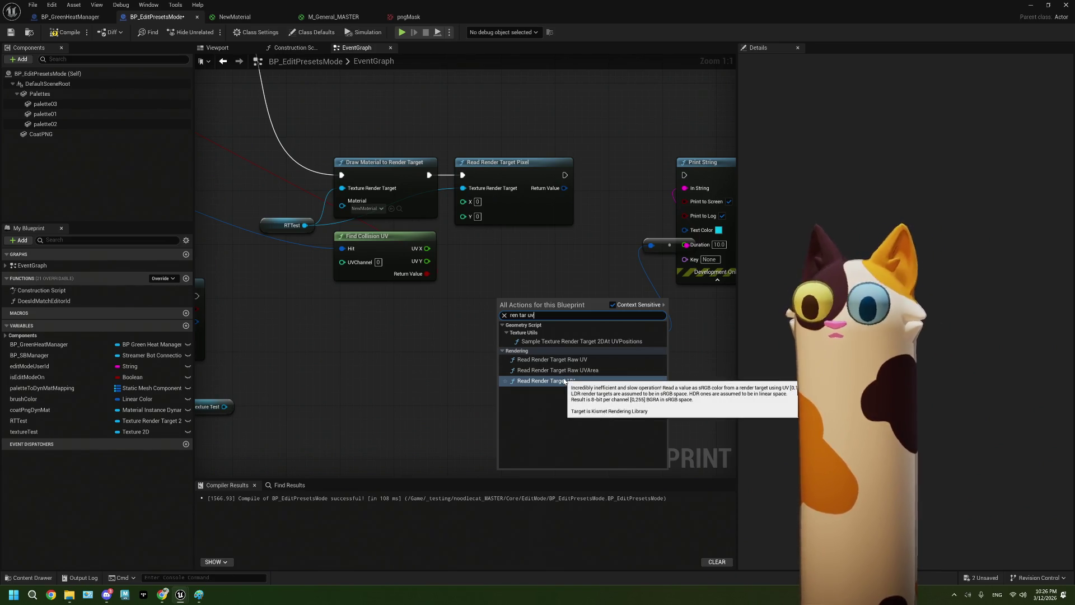
pyautogui.click(565, 380)
pyautogui.moveTo(563, 368); pyautogui.dragTo(531, 326)
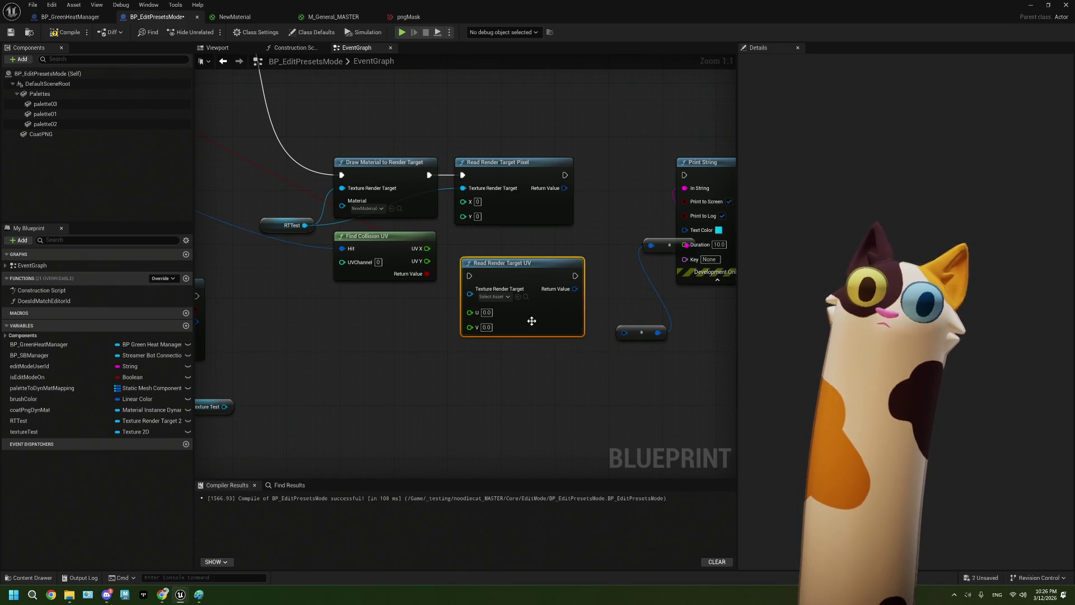
# Wire Find Collision UV's UV X and UV Y into U and V, executing after Draw Material
pyautogui.moveTo(427, 262)
pyautogui.mouseDown()
pyautogui.moveTo(471, 319)
pyautogui.moveTo(462, 285)
pyautogui.moveTo(458, 315)
pyautogui.moveTo(469, 325)
pyautogui.moveTo(470, 312)
pyautogui.mouseUp()
pyautogui.moveTo(304, 225)
pyautogui.mouseDown()
pyautogui.moveTo(314, 238)
pyautogui.moveTo(470, 289)
pyautogui.mouseUp()
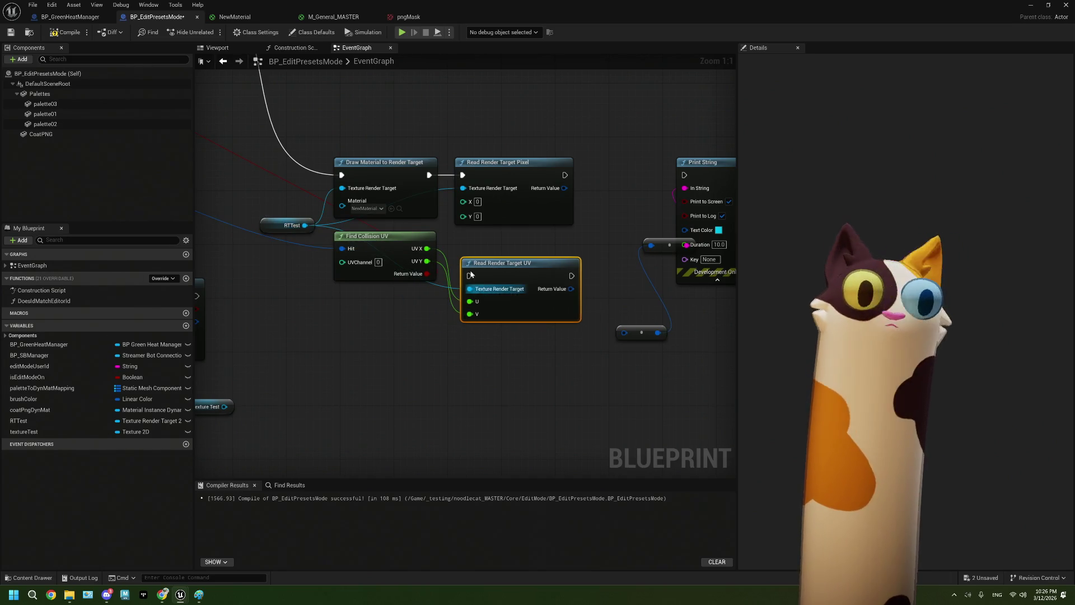
pyautogui.moveTo(429, 176); pyautogui.dragTo(469, 275)
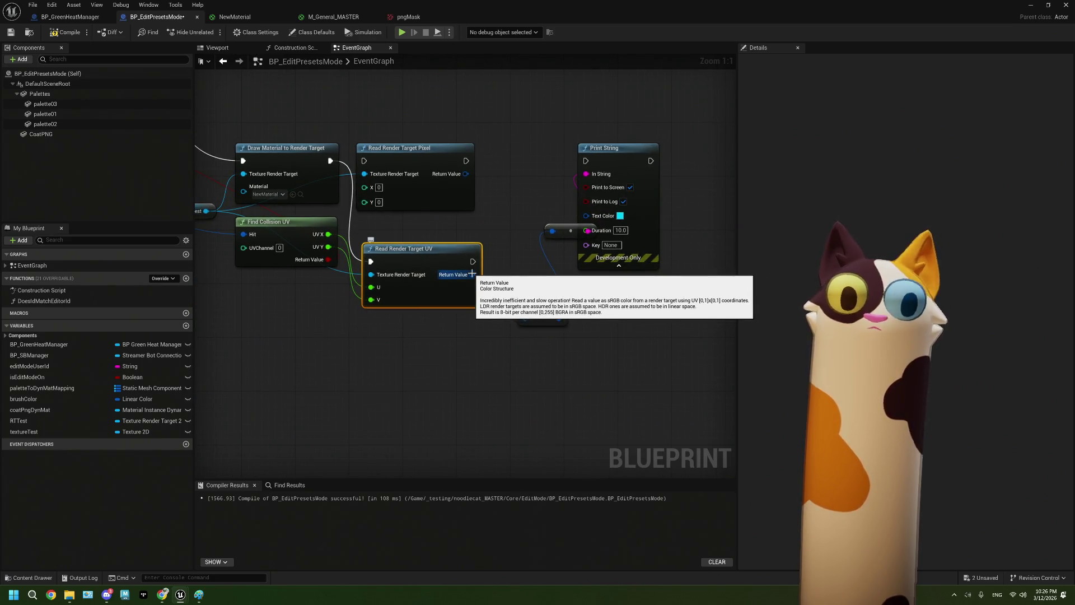
# Add a Read Render Target Raw UV node from a 'read' search, then delete it again
pyautogui.moveTo(320, 338)
pyautogui.mouseDown()
pyautogui.moveTo(413, 319)
pyautogui.moveTo(391, 315)
pyautogui.mouseUp()
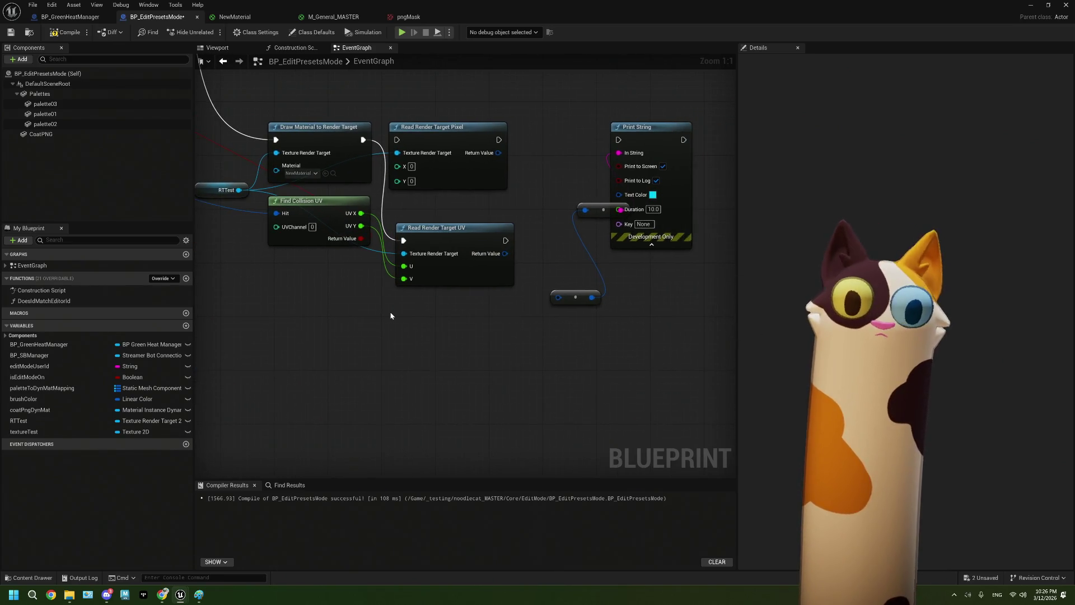
pyautogui.rightClick(390, 315)
pyautogui.write('read')
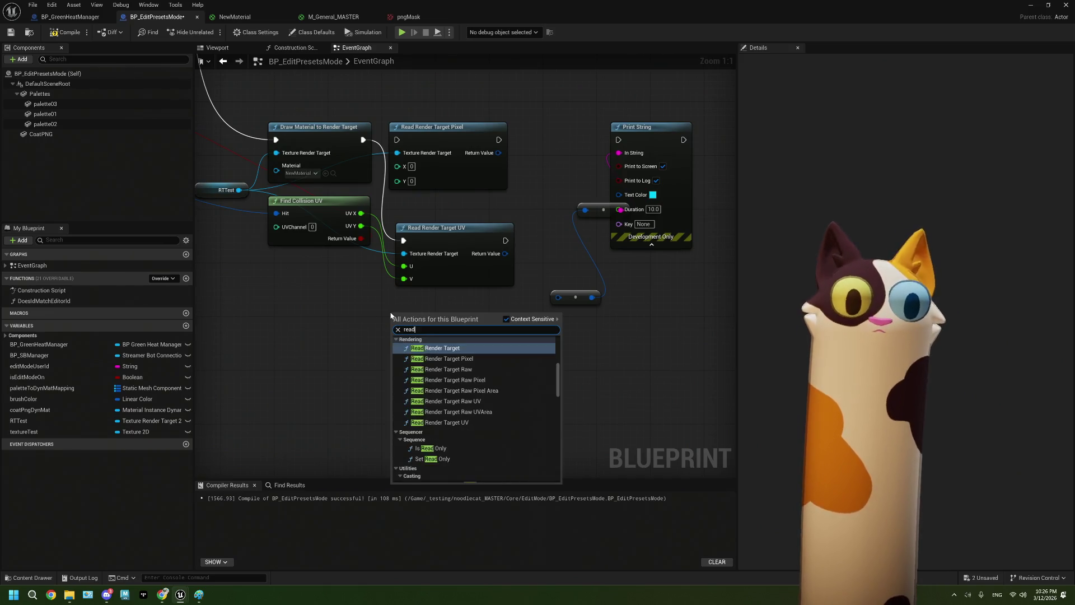
pyautogui.click(475, 402)
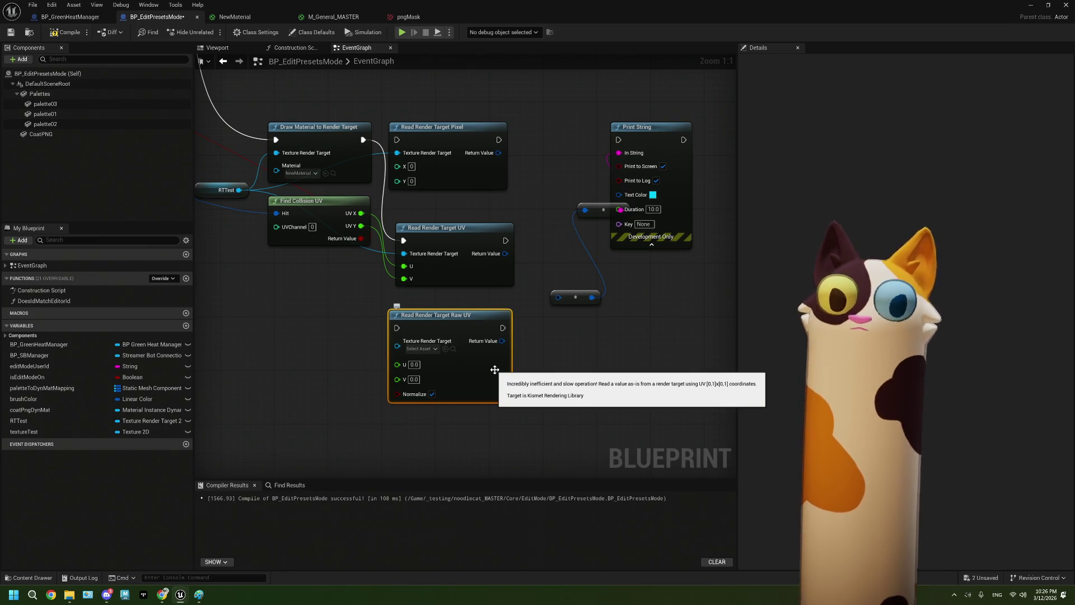
pyautogui.press('Delete')
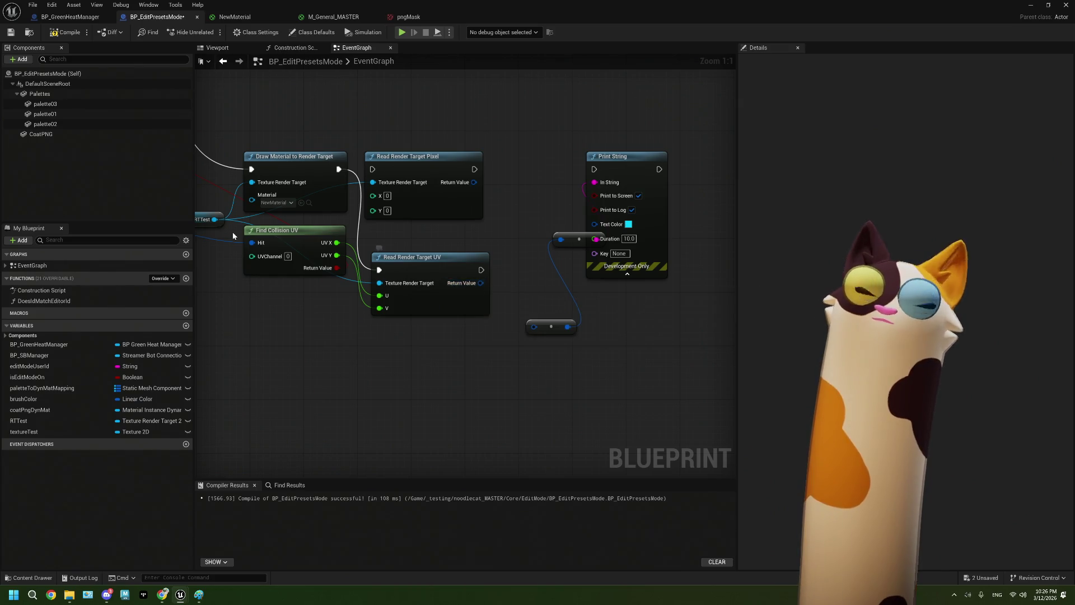
# Compile and save BP_EditPresetsMode, then return to the Noodlecat_Env level editor
pyautogui.scroll(-2, 431, 289)
pyautogui.click(66, 32)
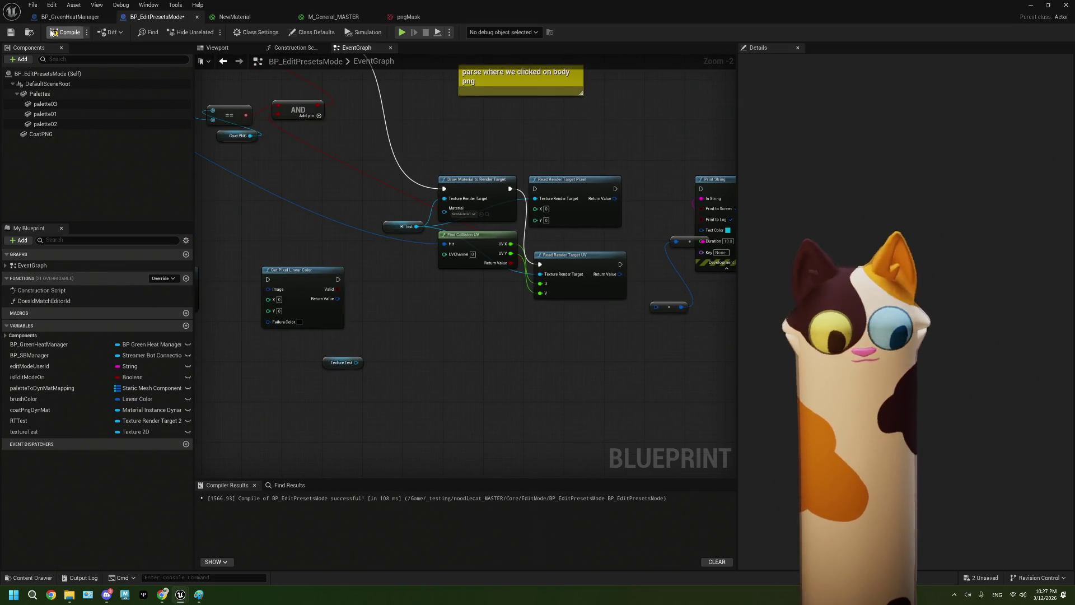
pyautogui.click(12, 32)
pyautogui.hotkey('alt', 'Tab')
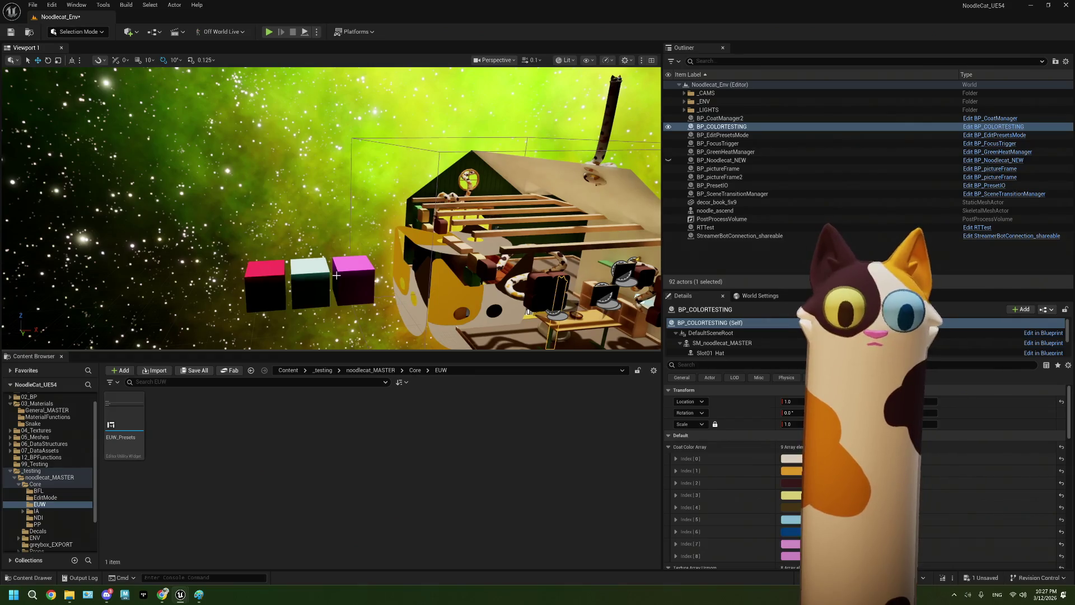
# Move BP_EditPresetsMode left to X -965.4, then run and stop a Play in Editor test
pyautogui.click(361, 295)
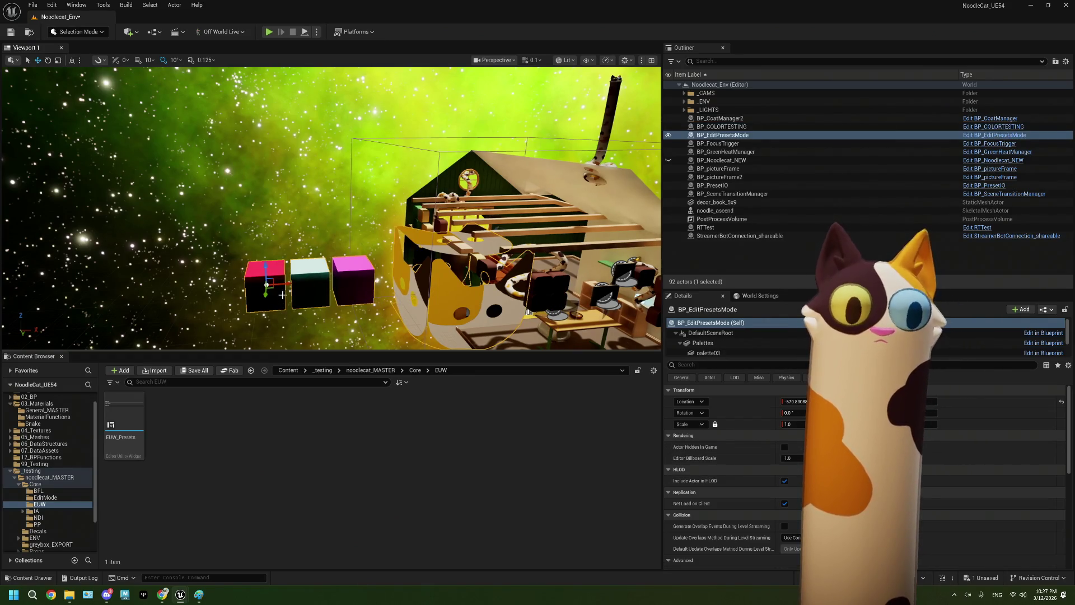
pyautogui.moveTo(280, 286); pyautogui.dragTo(239, 293)
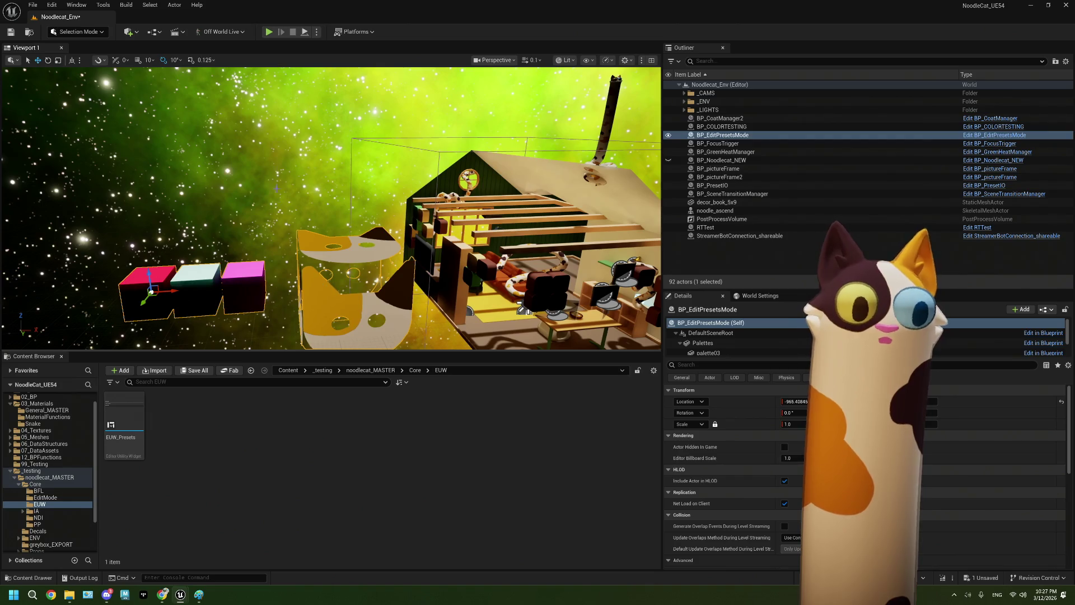
pyautogui.hotkey('alt', 'p')
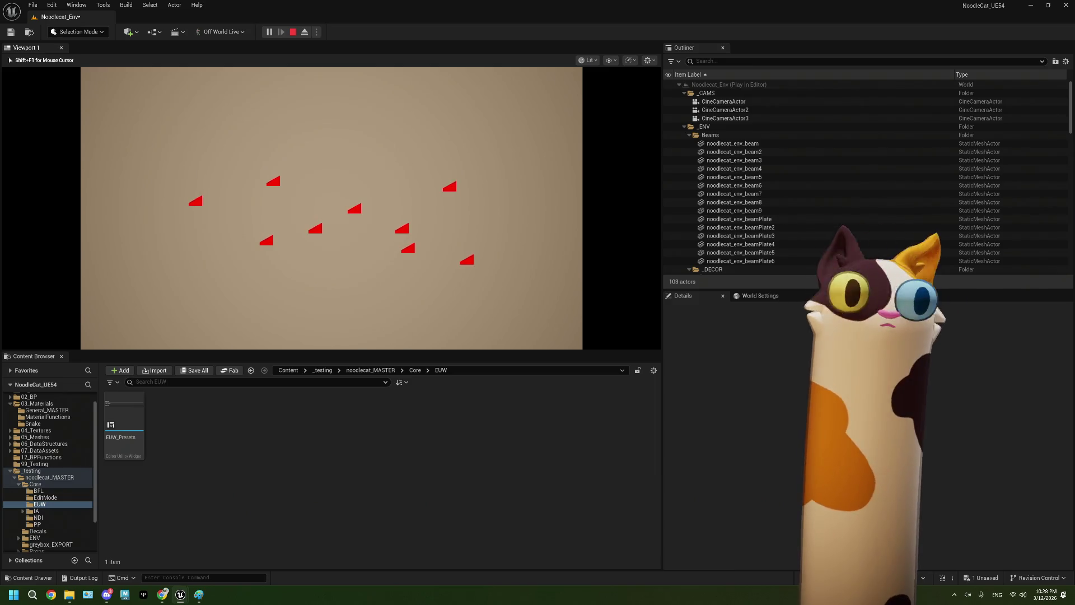
pyautogui.press('Escape')
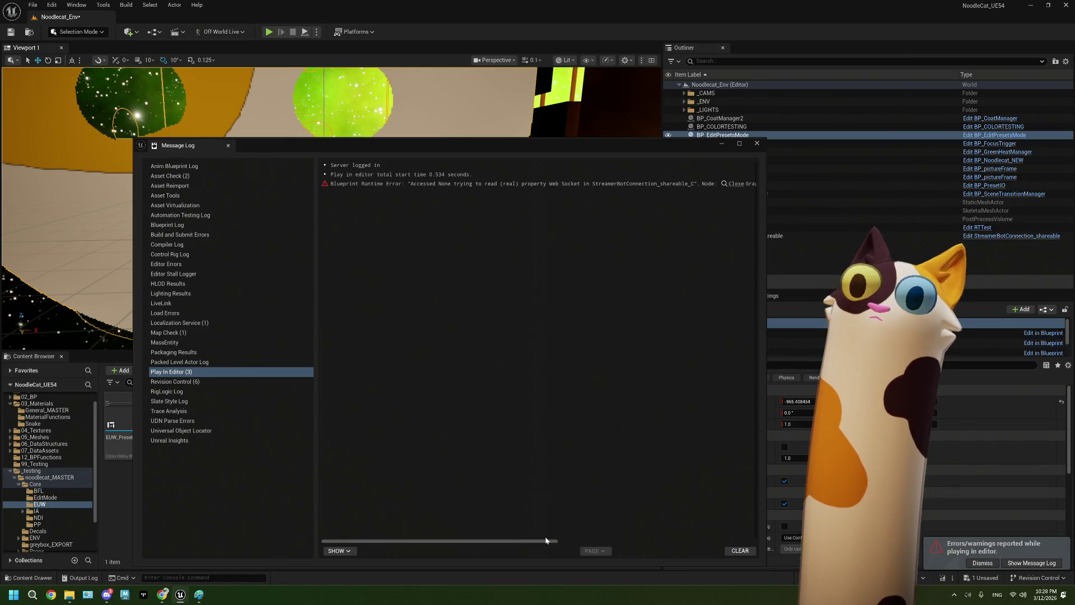
# Close the Message Log, replay, click the mask to print its pixel colour, then reopen BP_EditPresetsMode
pyautogui.click(757, 143)
pyautogui.hotkey('alt', 'p')
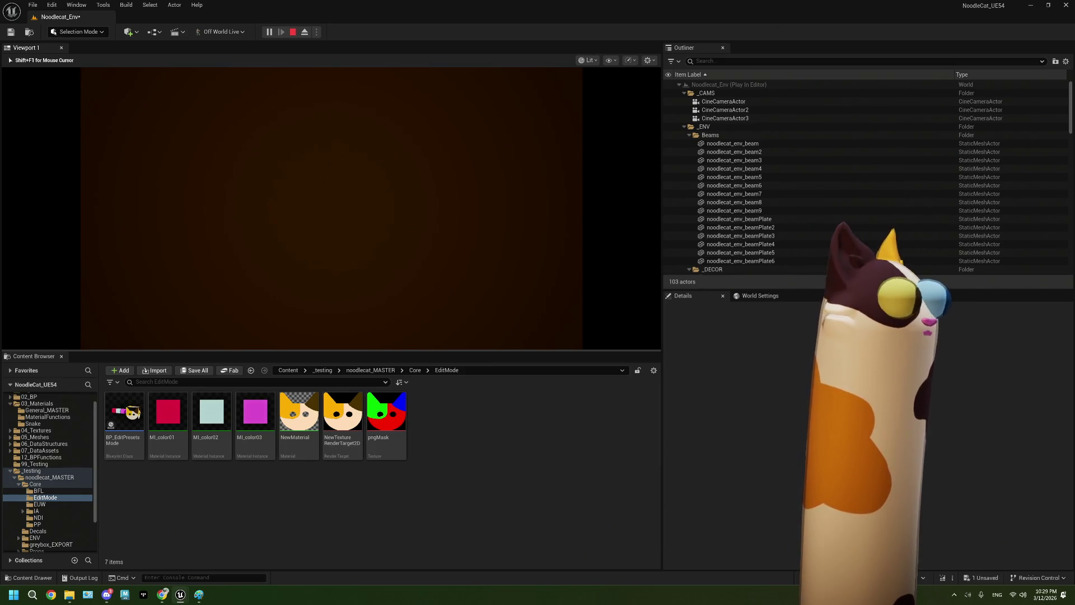
pyautogui.click(377, 193)
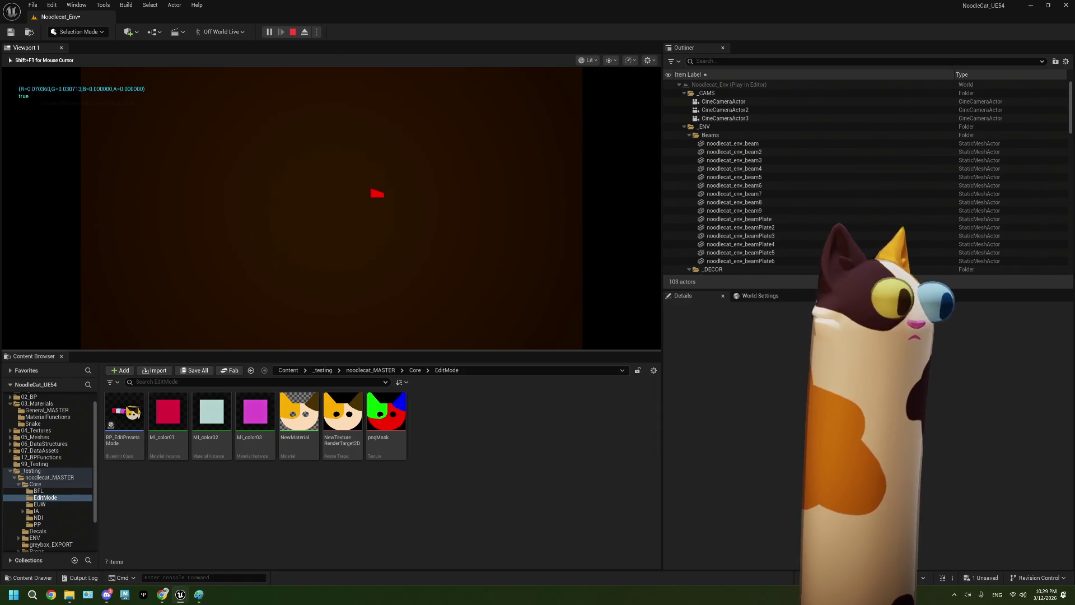
pyautogui.press('Escape')
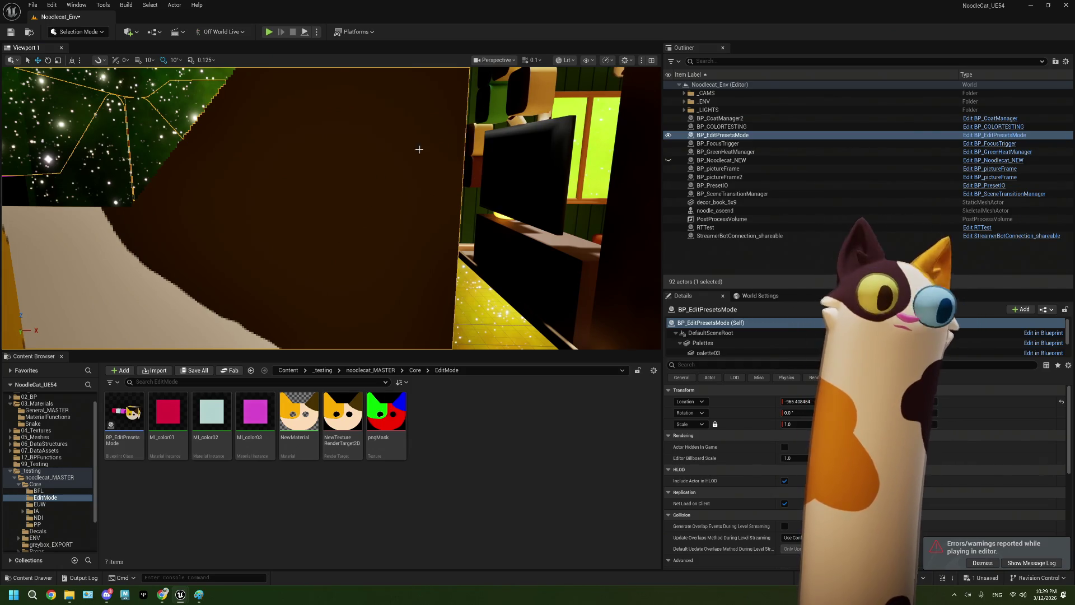
pyautogui.doubleClick(124, 414)
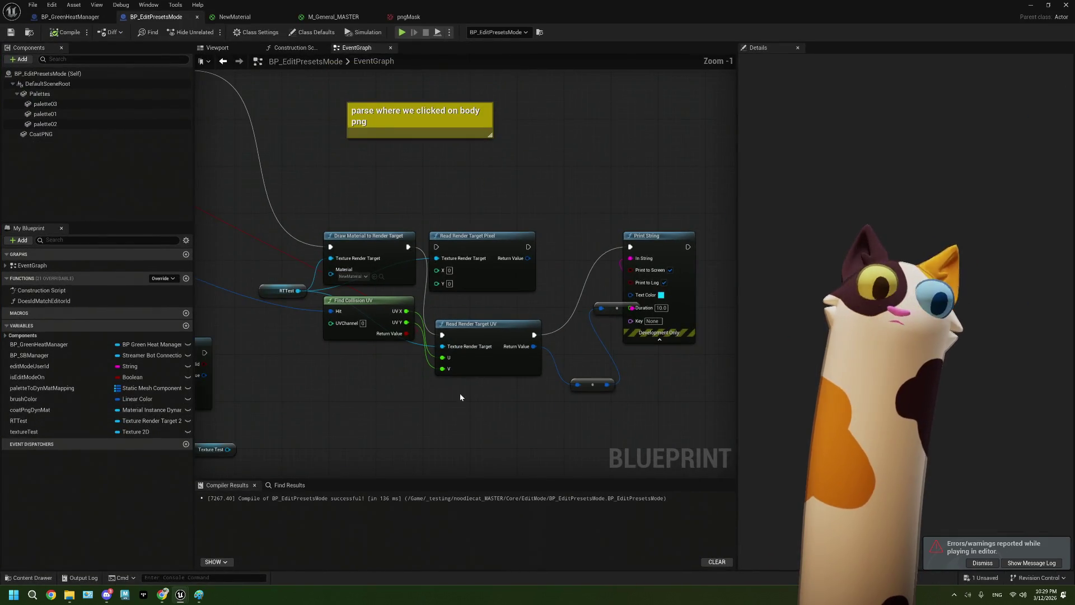
# Delete the old Get Pixel Linear Color and Texture Test nodes
pyautogui.scroll(-2, 459, 393)
pyautogui.scroll(1, 531, 319)
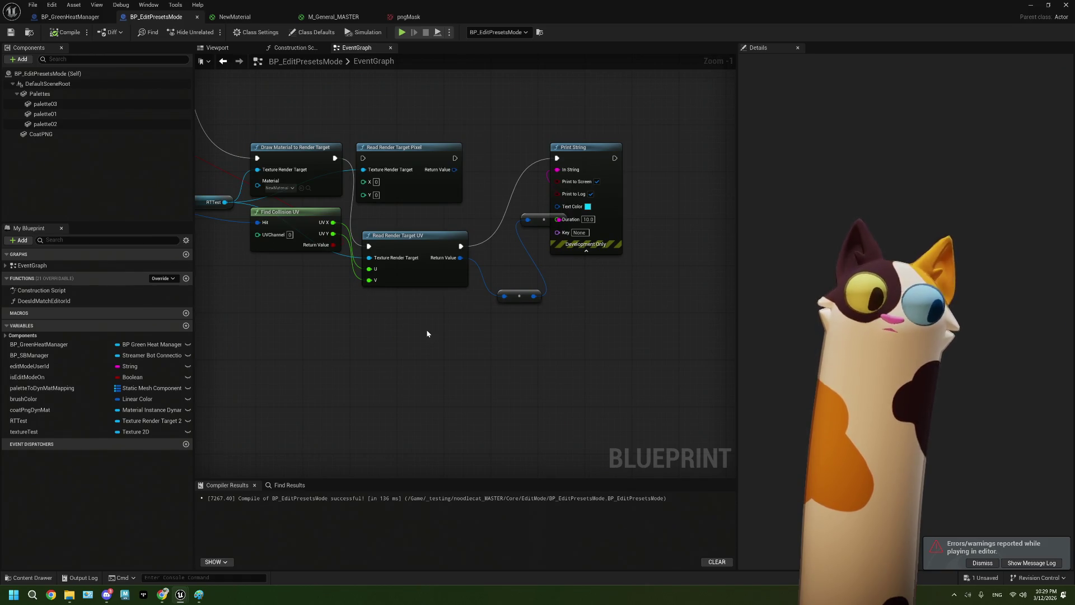
pyautogui.moveTo(428, 334); pyautogui.dragTo(583, 317)
pyautogui.moveTo(447, 286); pyautogui.dragTo(350, 236)
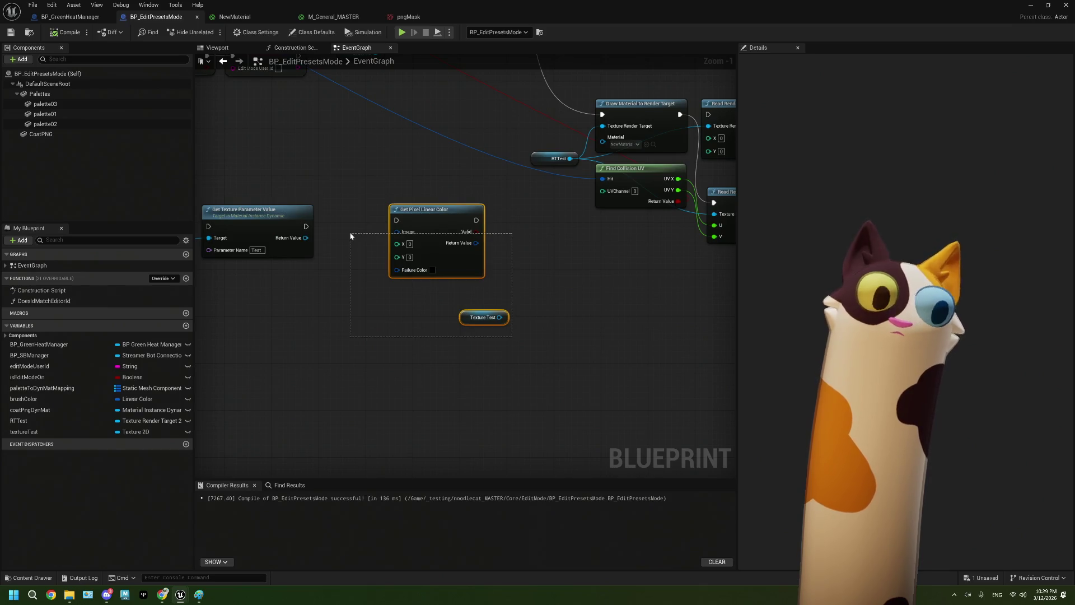
pyautogui.press('Delete')
# Move Coat Png Dyn Mat next to the render target chain and delete Get Texture Parameter Value
pyautogui.scroll(-2, 421, 316)
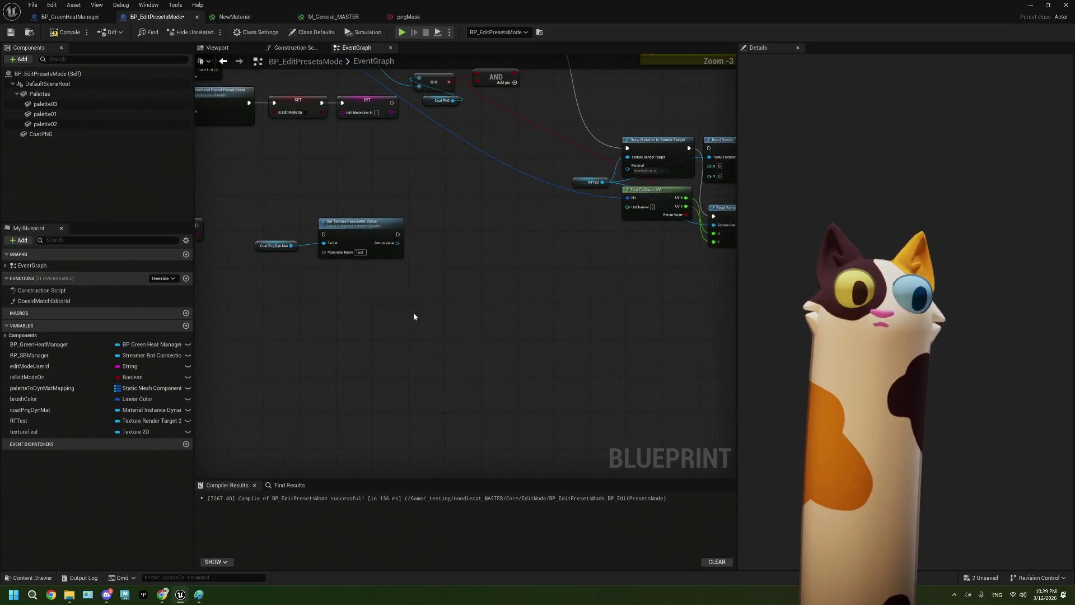
pyautogui.moveTo(405, 306); pyautogui.dragTo(253, 216)
pyautogui.moveTo(341, 233); pyautogui.dragTo(569, 299)
pyautogui.moveTo(664, 351); pyautogui.dragTo(502, 334)
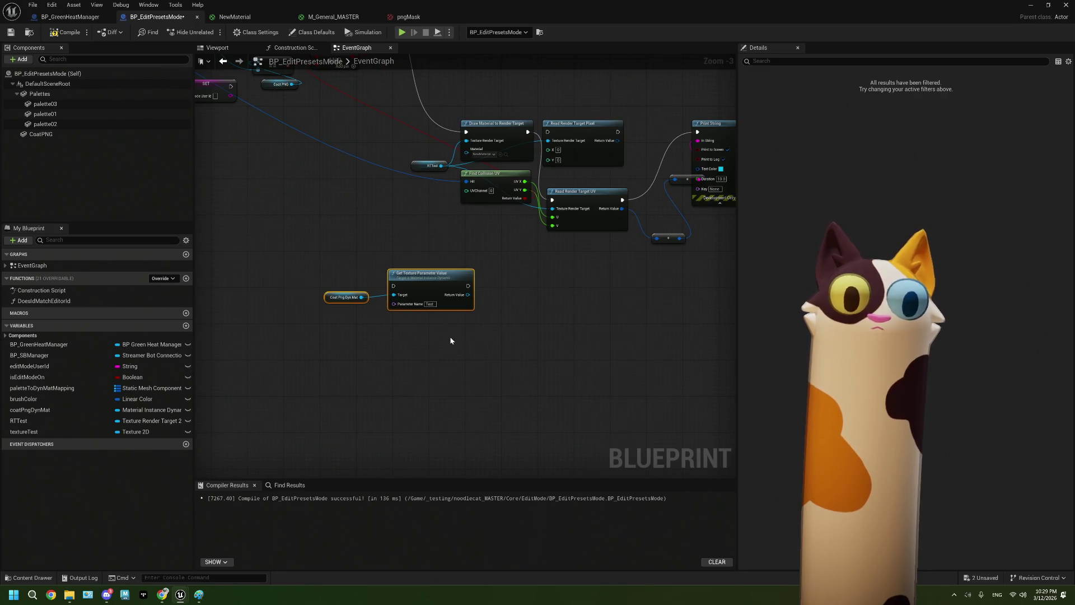
pyautogui.press('Delete')
pyautogui.scroll(2, 376, 314)
# Add a Get Vector Parameter Value node from Coat Png Dyn Mat via a 'get vec' search
pyautogui.moveTo(357, 292); pyautogui.dragTo(398, 293)
pyautogui.write('get vc')
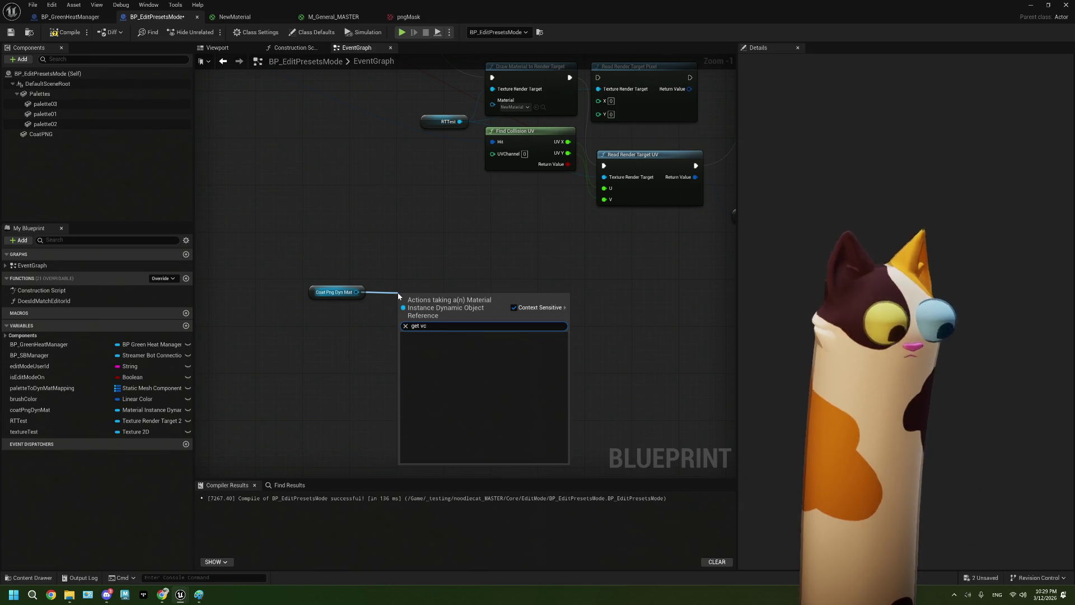
pyautogui.press('BackSpace')
pyautogui.write('ec')
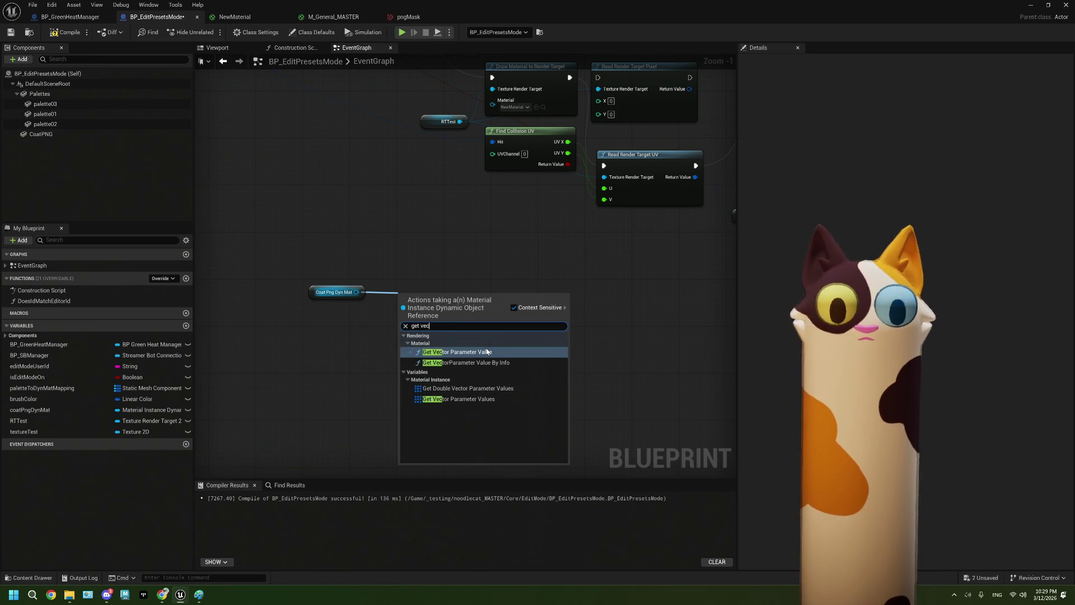
pyautogui.click(487, 351)
pyautogui.keyDown('ctrl'); pyautogui.click(334, 292); pyautogui.keyUp('ctrl')
pyautogui.moveTo(430, 349); pyautogui.dragTo(566, 318)
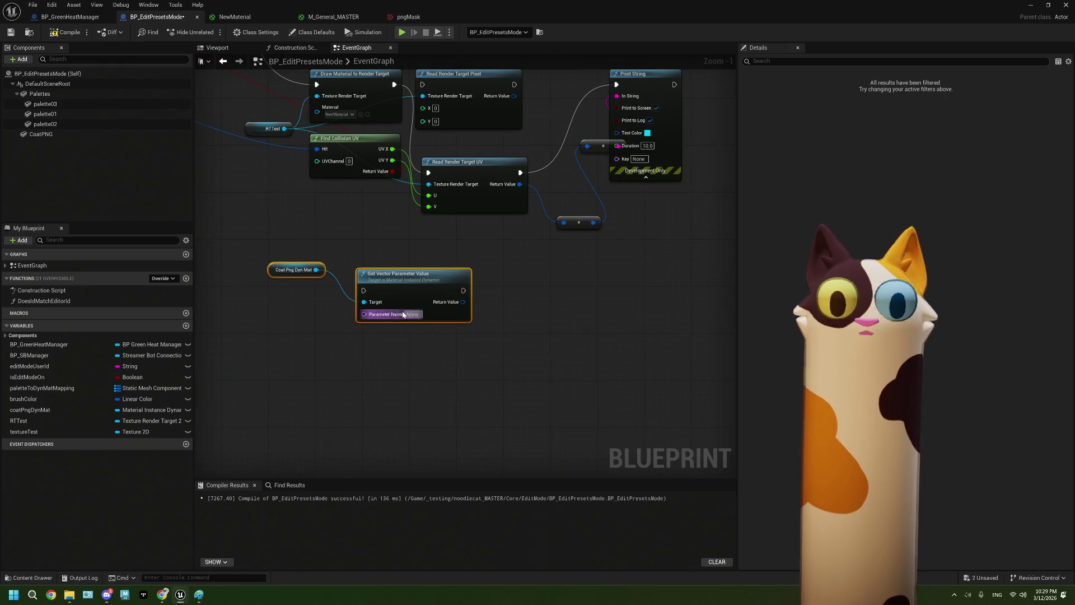
pyautogui.moveTo(299, 271); pyautogui.dragTo(296, 305)
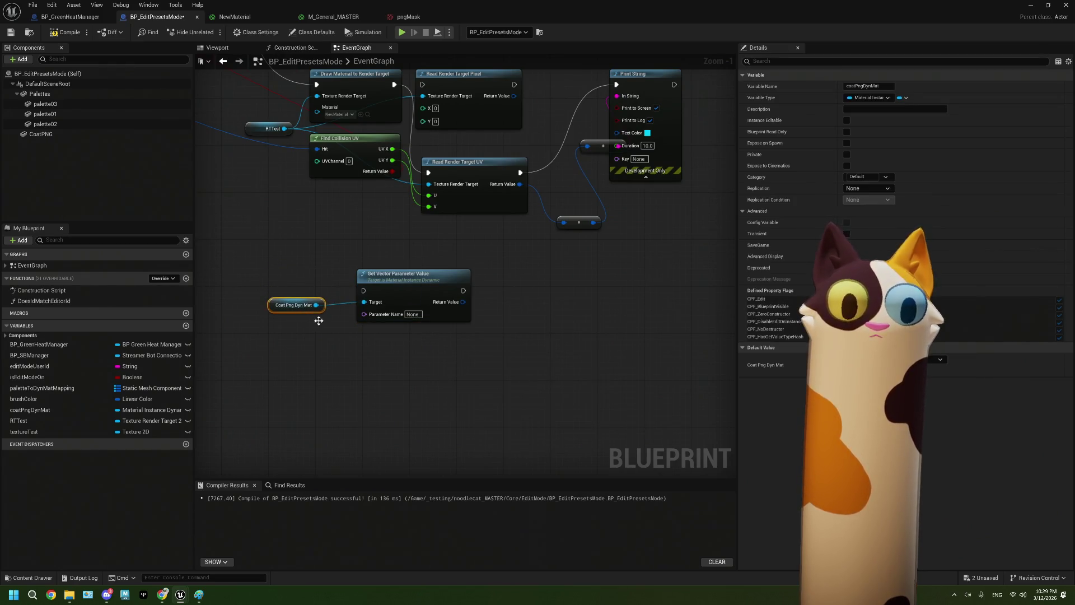
pyautogui.scroll(1, 390, 334)
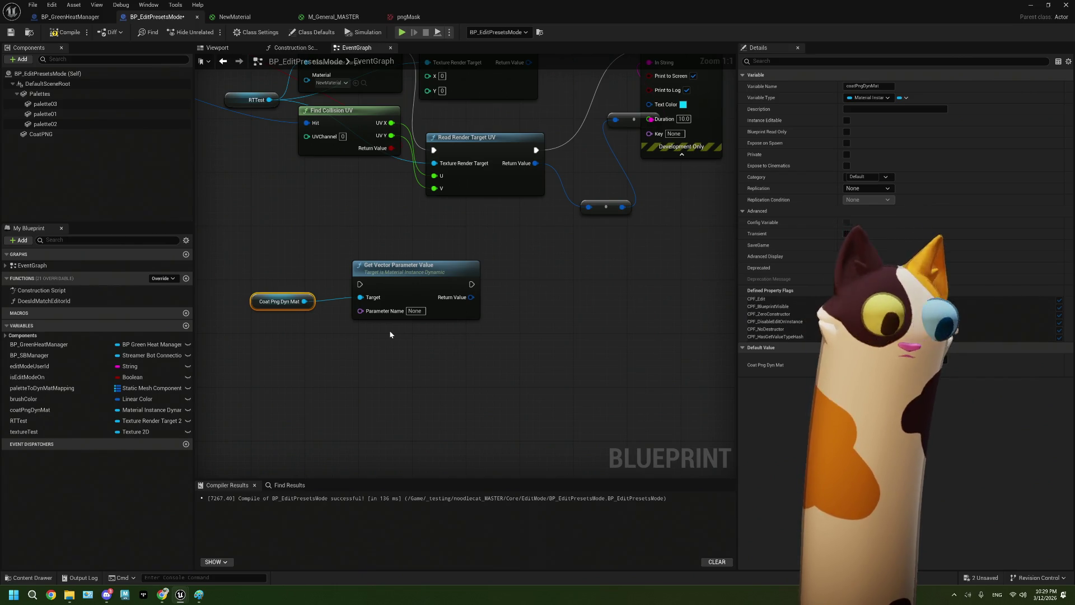
pyautogui.moveTo(390, 334); pyautogui.dragTo(443, 335)
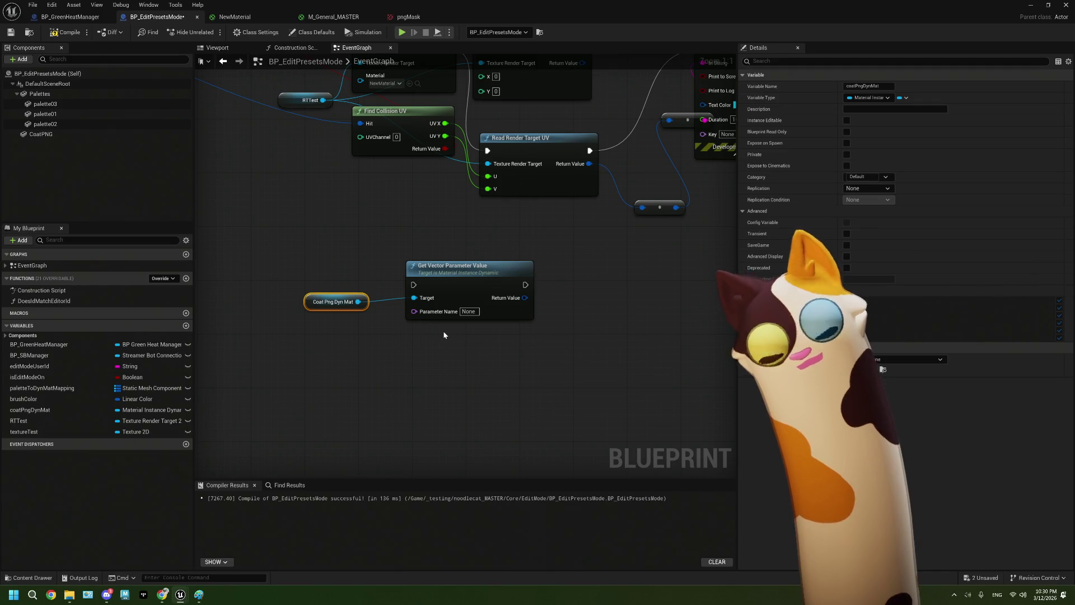
# Select the Get Vector Parameter Value node that Coat Png Dyn Mat feeds
pyautogui.moveTo(444, 335)
pyautogui.mouseDown()
pyautogui.moveTo(511, 338)
pyautogui.moveTo(286, 319)
pyautogui.moveTo(236, 294)
pyautogui.mouseUp()
# Swap the Get Vector Parameter Value node for Get Vector Parameter Values, wired from Coat Png Dyn Mat
pyautogui.moveTo(357, 294); pyautogui.dragTo(424, 292)
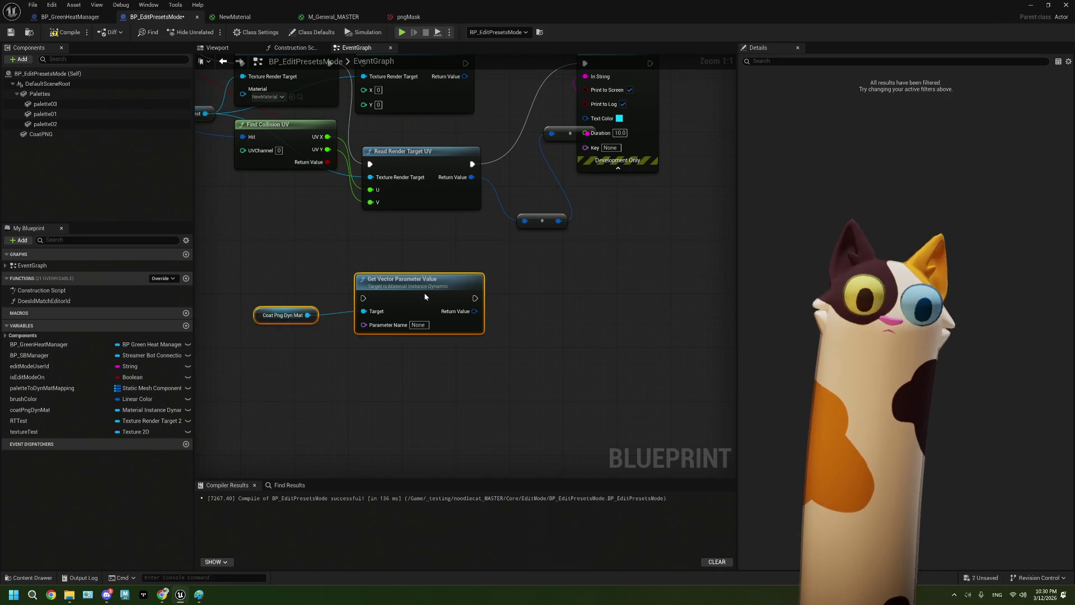
pyautogui.click(432, 380)
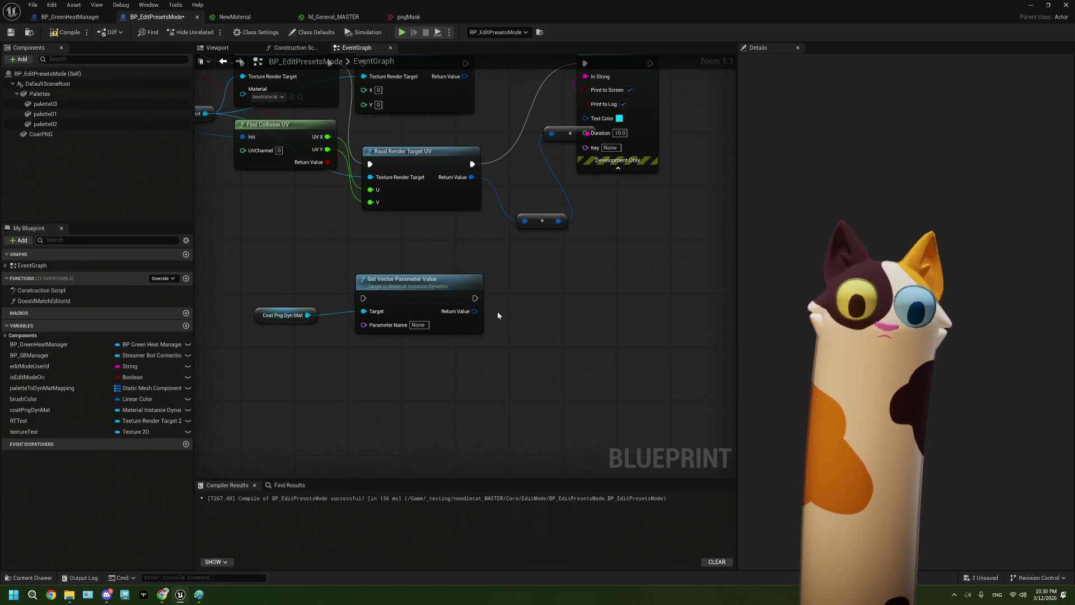
pyautogui.hotkey('ctrl', 'z')
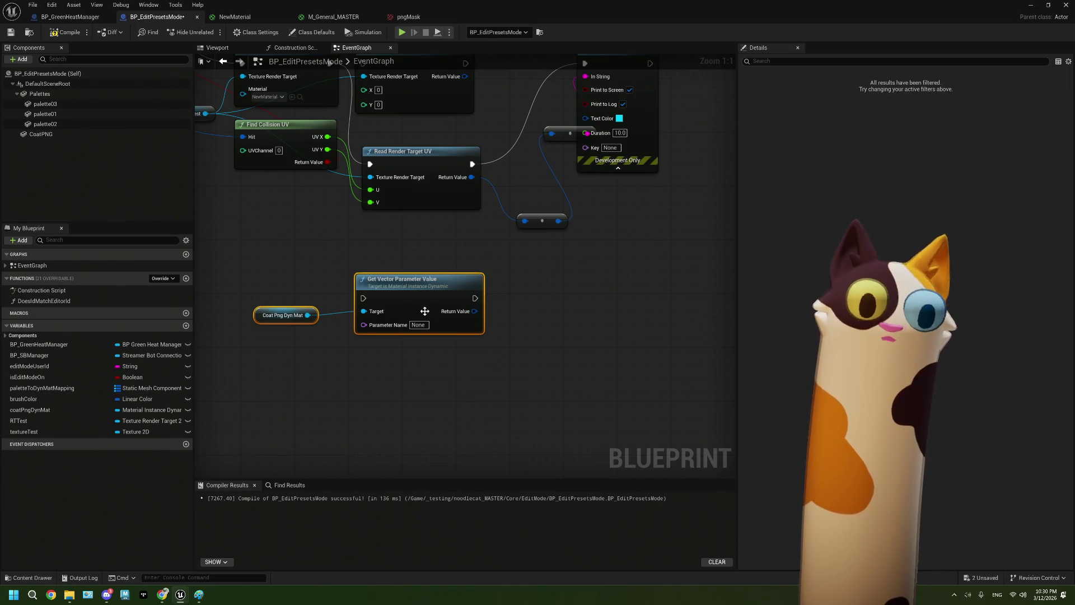
pyautogui.hotkey('ctrl', 'z')
pyautogui.moveTo(308, 314); pyautogui.dragTo(331, 327)
pyautogui.write('get')
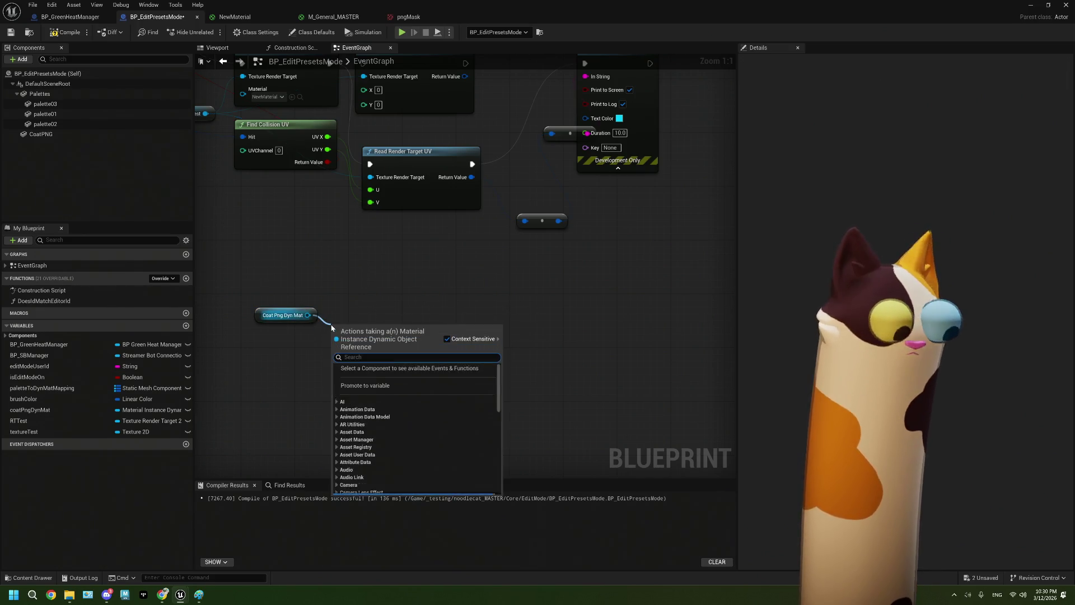
pyautogui.write(' vec')
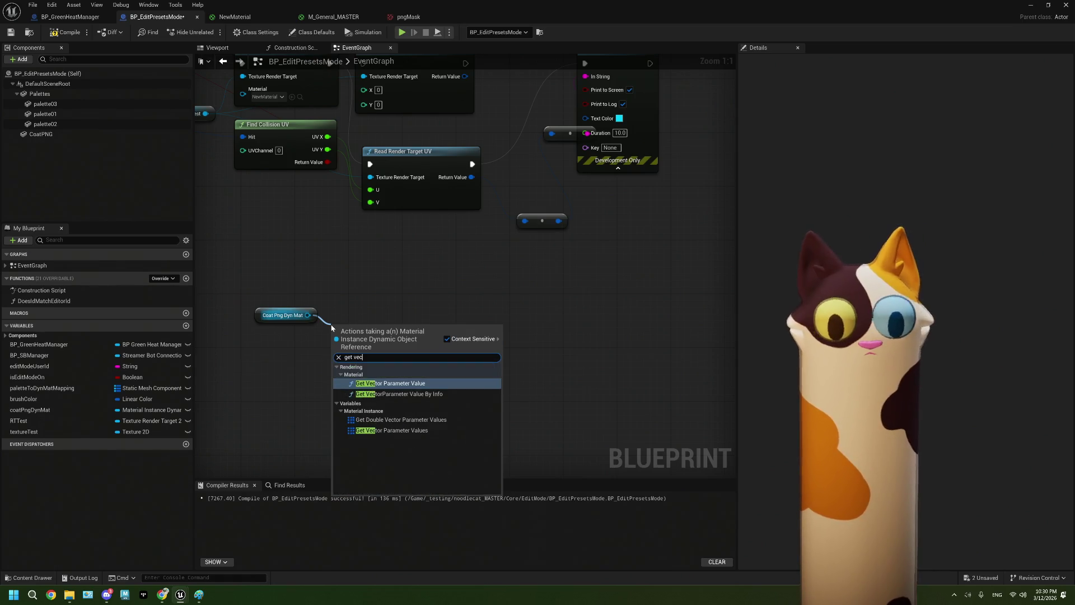
pyautogui.click(392, 430)
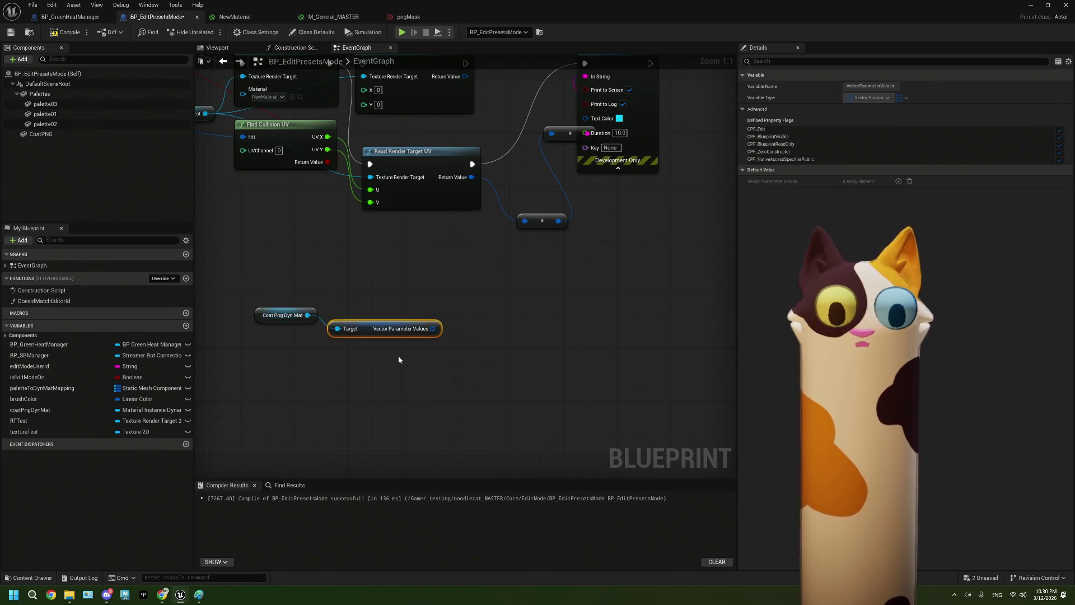
pyautogui.click(261, 17)
pyautogui.scroll(-2, 492, 276)
# Delete the upper node group in NewMaterial, check M_General_MASTER, then return to BP_EditPresetsMode
pyautogui.scroll(2, 572, 292)
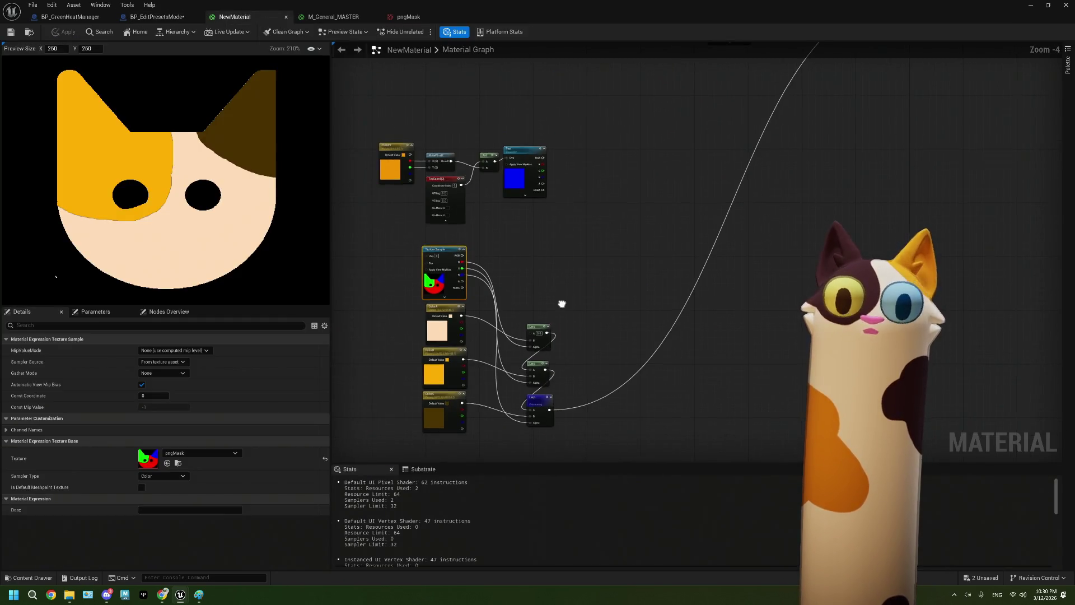
pyautogui.moveTo(386, 117); pyautogui.dragTo(539, 220)
pyautogui.press('Delete')
pyautogui.moveTo(604, 212)
pyautogui.mouseDown()
pyautogui.moveTo(565, 278)
pyautogui.moveTo(538, 300)
pyautogui.mouseUp()
pyautogui.scroll(1, 612, 233)
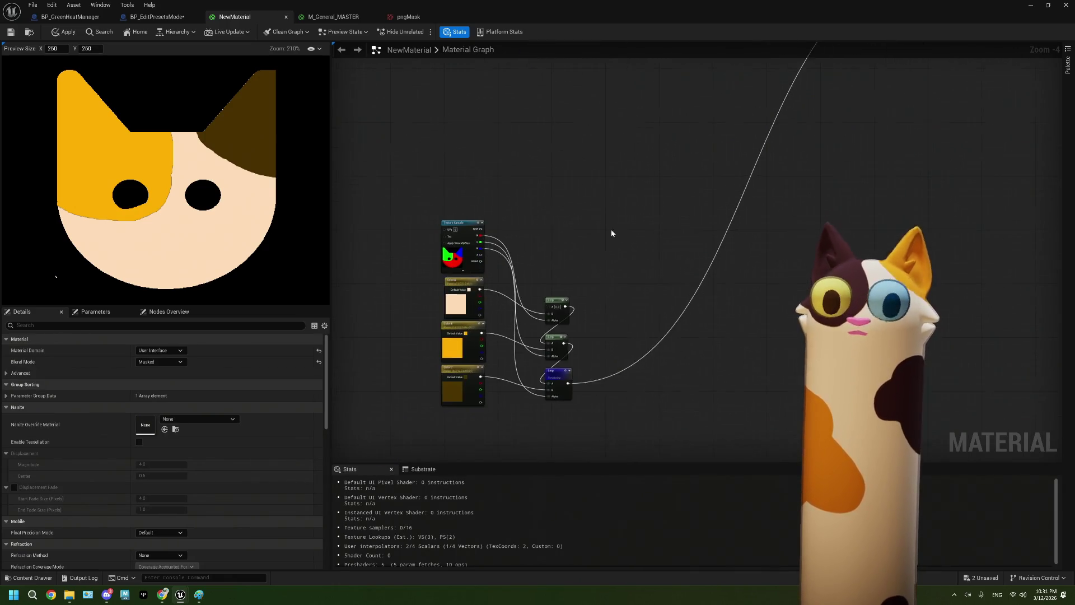
pyautogui.click(343, 16)
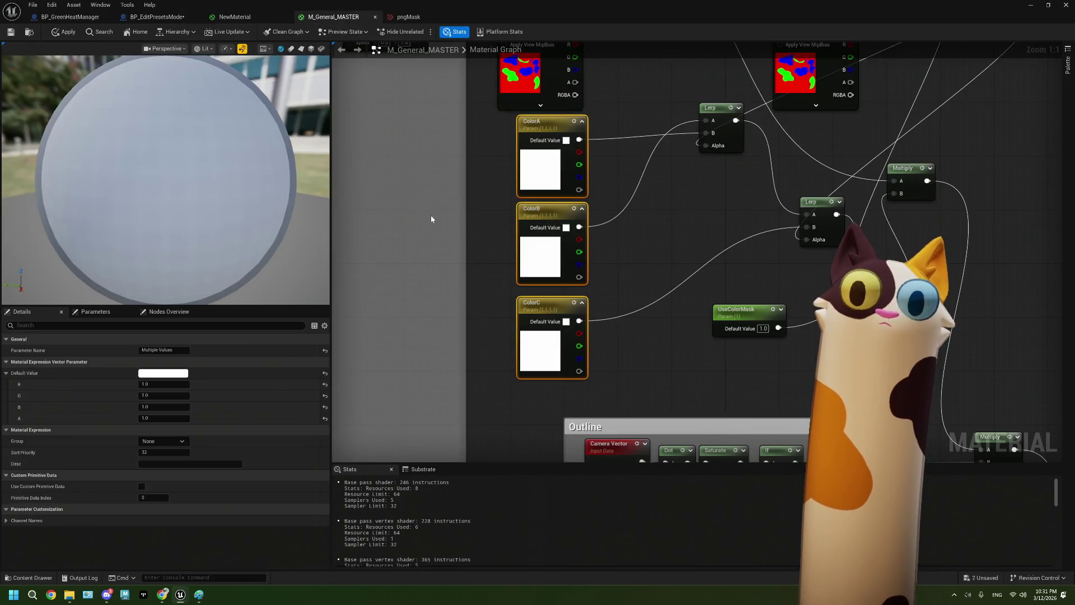
pyautogui.click(157, 17)
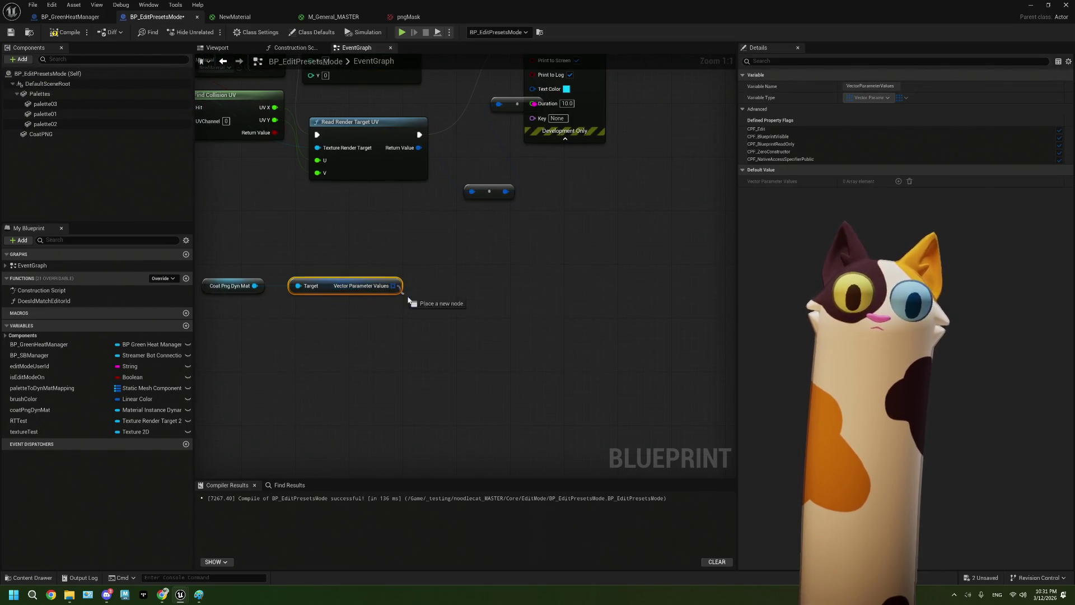
# Add a For Each Loop that iterates over the Vector Parameter Values array
pyautogui.moveTo(395, 286); pyautogui.dragTo(432, 317)
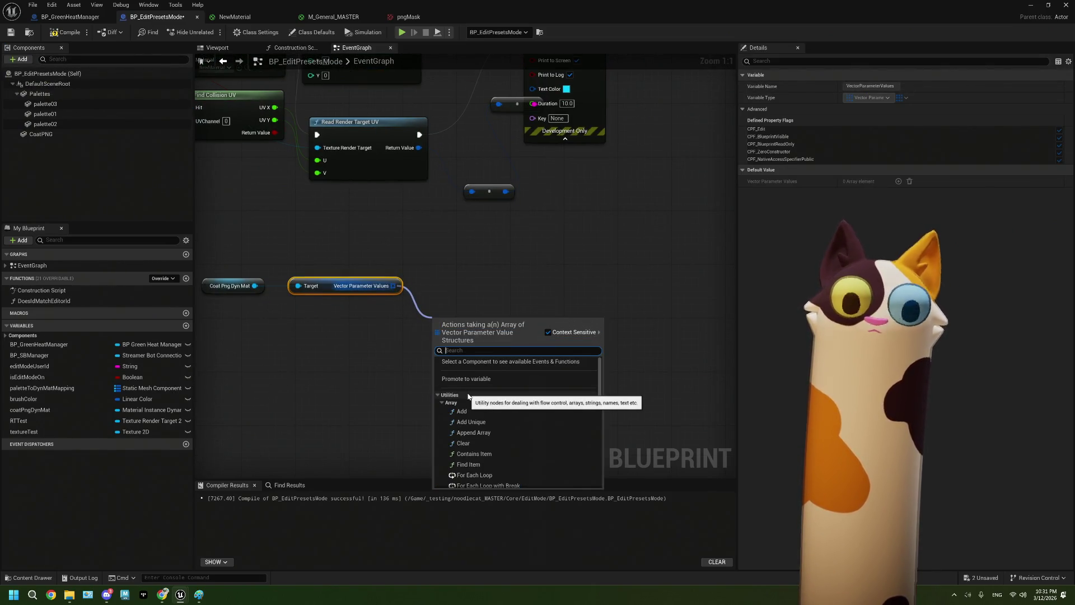
pyautogui.write('fore')
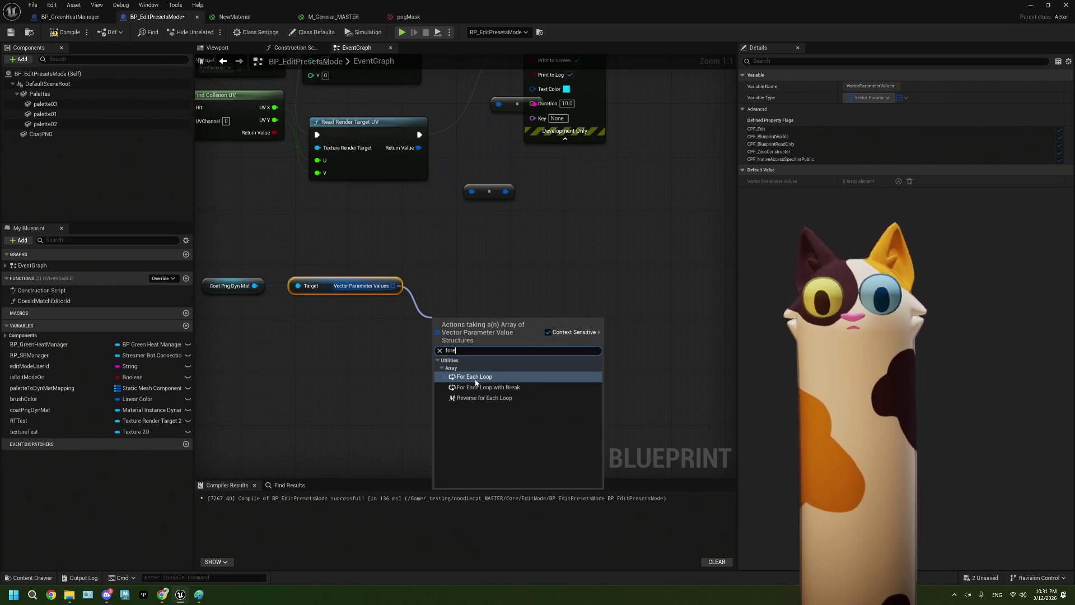
pyautogui.click(475, 381)
# Break each loop Array Element with a Break Vector Parameter Value node
pyautogui.moveTo(502, 342)
pyautogui.mouseDown()
pyautogui.moveTo(582, 367)
pyautogui.moveTo(560, 374)
pyautogui.mouseUp()
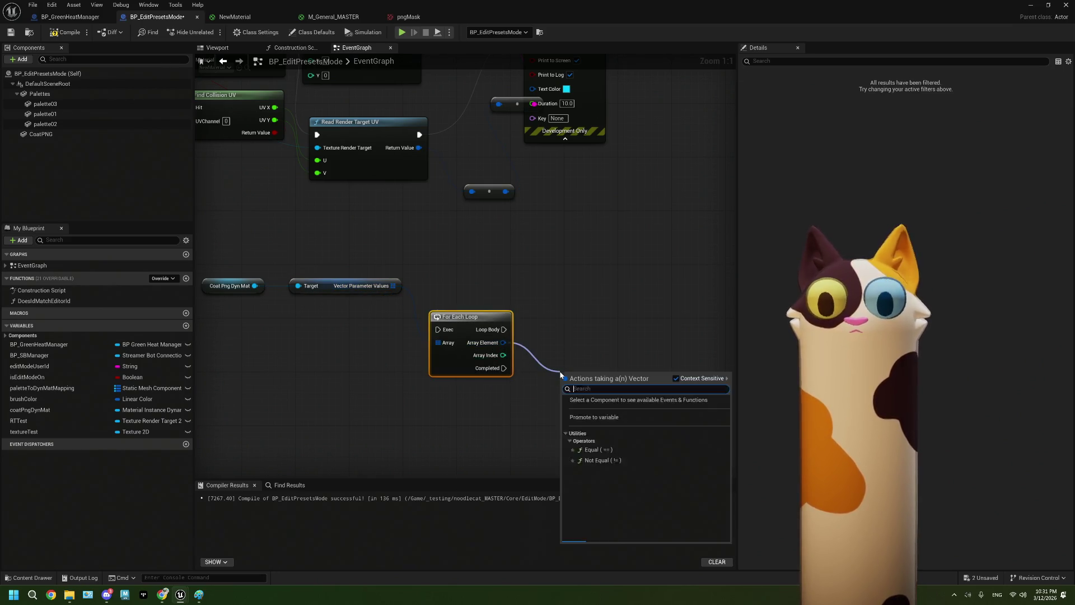
pyautogui.click(558, 371)
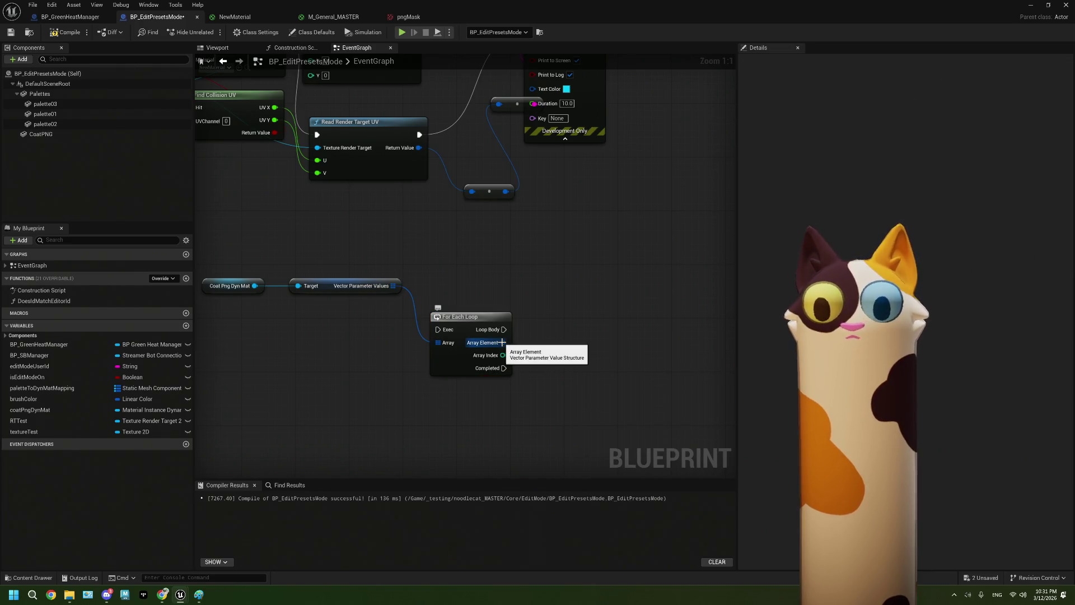
pyautogui.moveTo(502, 343); pyautogui.dragTo(548, 369)
pyautogui.write('bre')
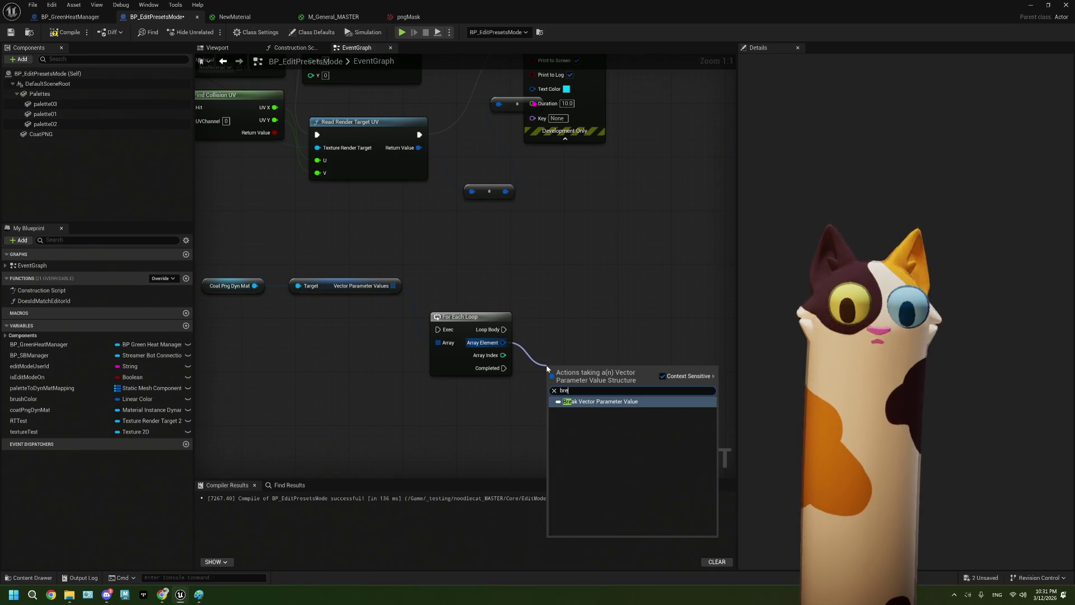
pyautogui.click(582, 402)
# Add Break Material Parameter Info from the Parameter Info pin and frame the graph
pyautogui.moveTo(627, 392)
pyautogui.mouseDown()
pyautogui.moveTo(506, 327)
pyautogui.moveTo(580, 322)
pyautogui.mouseUp()
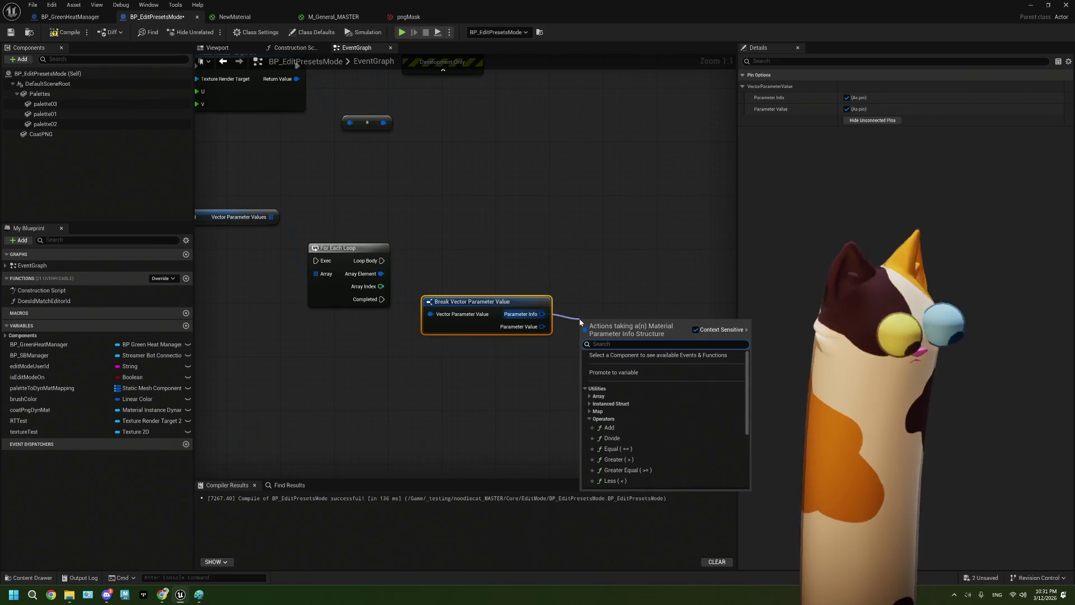
pyautogui.write('fr')
pyautogui.press('BackSpace')
pyautogui.press('BackSpace')
pyautogui.write('bre')
pyautogui.press('Return')
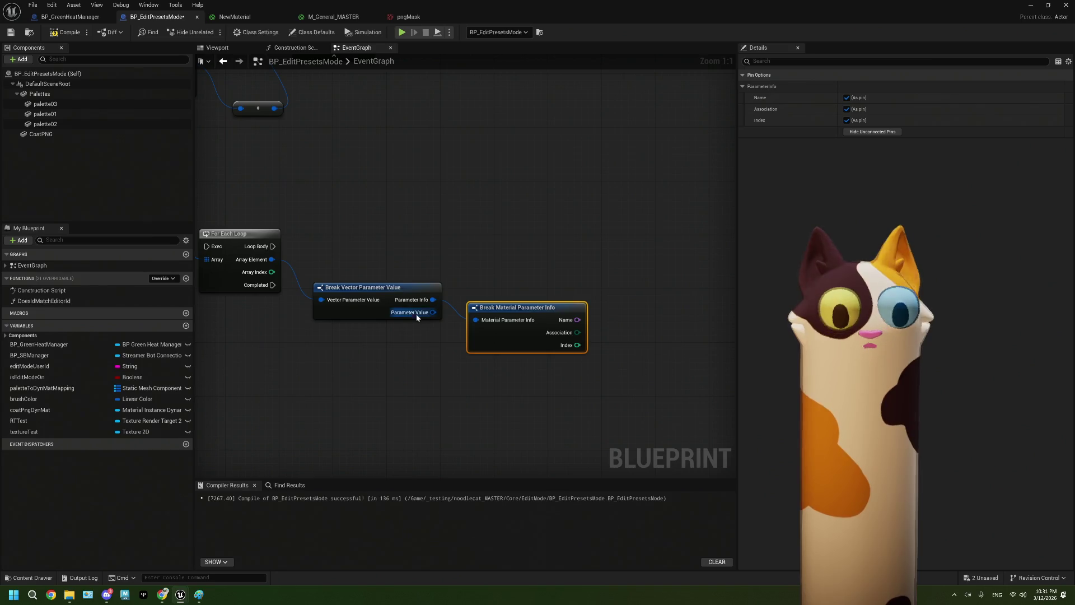
pyautogui.scroll(-1, 444, 355)
pyautogui.moveTo(446, 371); pyautogui.dragTo(573, 361)
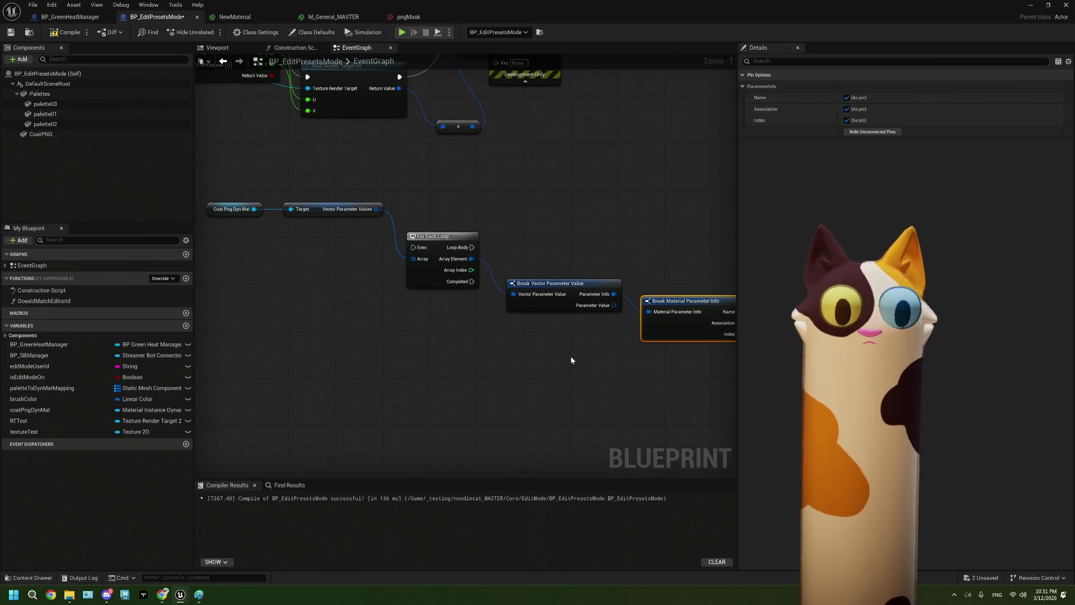
pyautogui.scroll(1, 417, 327)
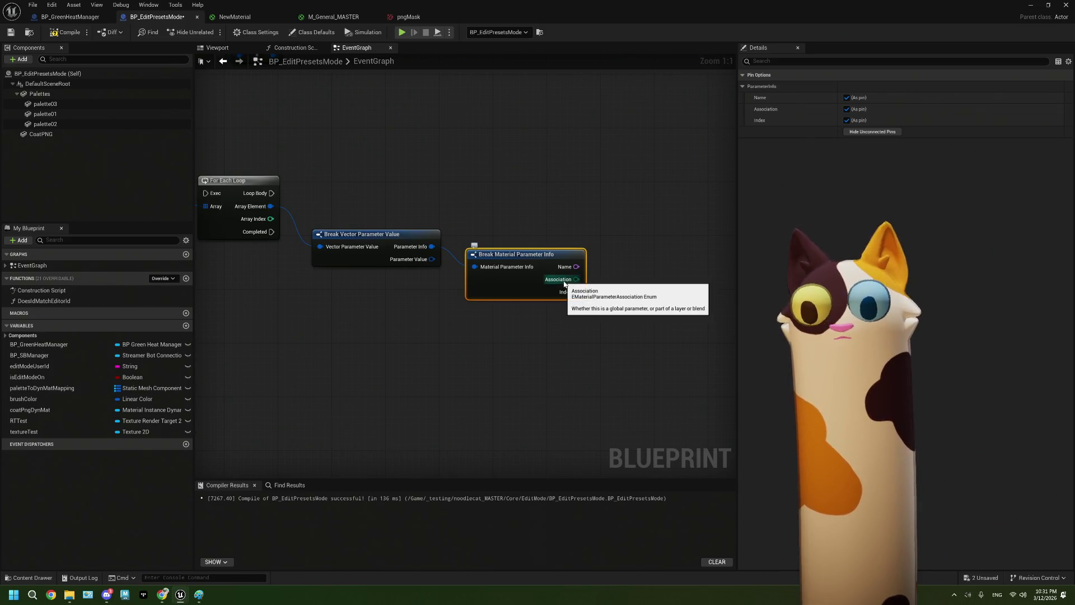
pyautogui.scroll(-3, 569, 292)
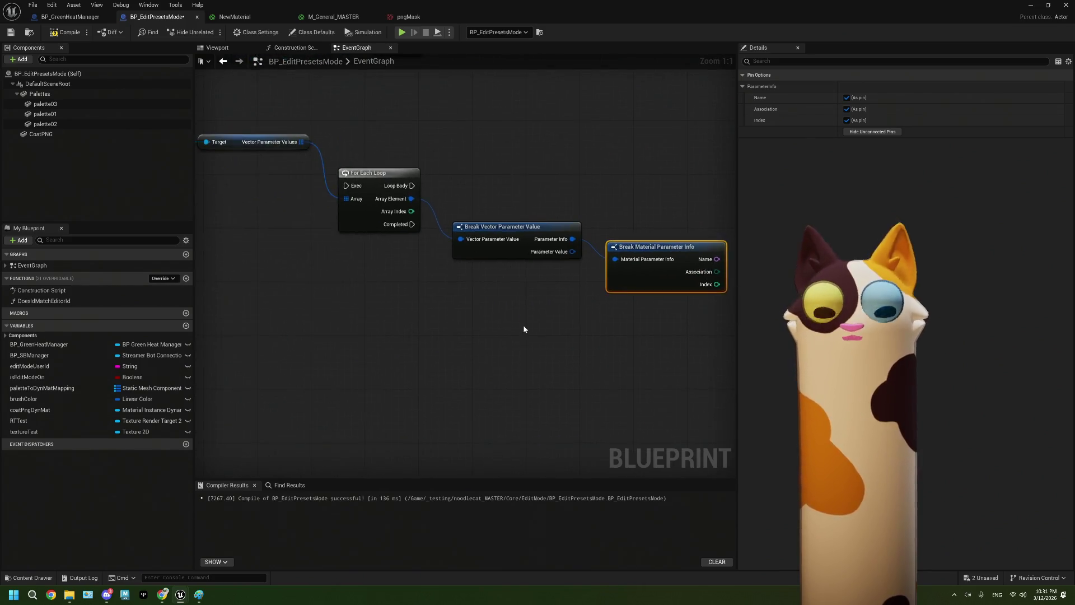
pyautogui.moveTo(300, 129)
pyautogui.mouseDown()
pyautogui.moveTo(410, 194)
pyautogui.moveTo(409, 233)
pyautogui.mouseUp()
pyautogui.moveTo(463, 256)
pyautogui.mouseDown()
pyautogui.moveTo(432, 287)
pyautogui.moveTo(367, 290)
pyautogui.mouseUp()
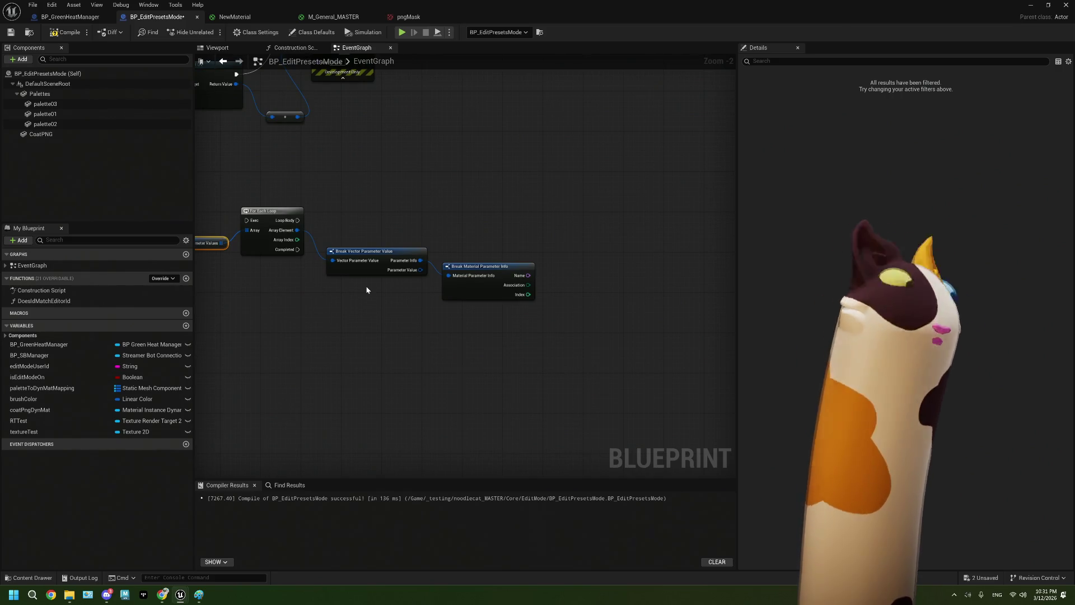
pyautogui.moveTo(366, 262); pyautogui.dragTo(487, 295)
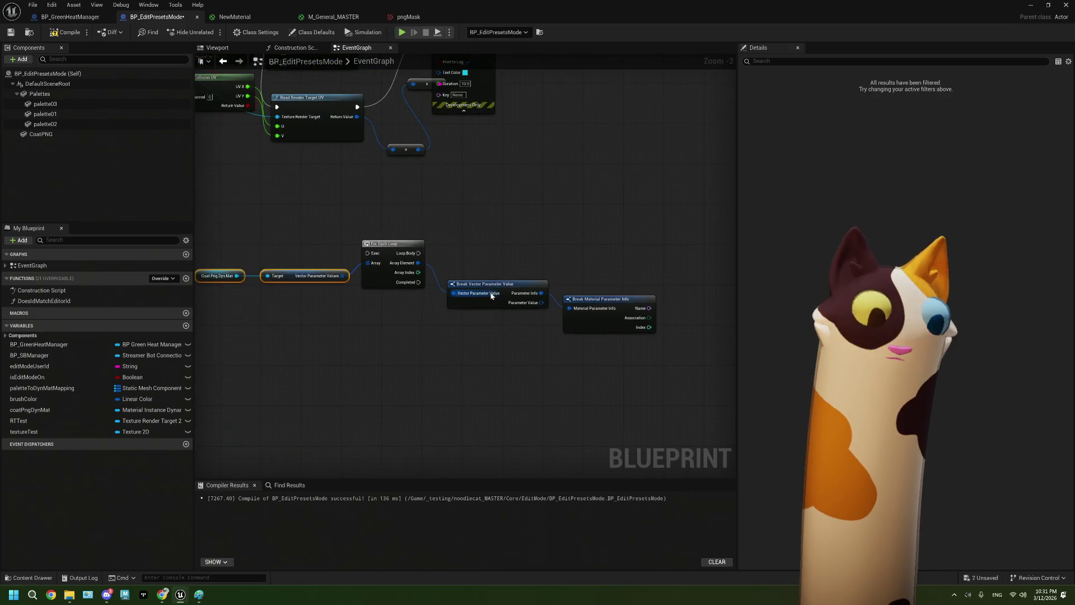
# Wire Read Render Target UV's exec output into the For Each Loop's Exec
pyautogui.moveTo(419, 176); pyautogui.dragTo(436, 234)
pyautogui.moveTo(374, 165); pyautogui.dragTo(385, 311)
pyautogui.moveTo(368, 184)
pyautogui.mouseDown()
pyautogui.moveTo(335, 152)
pyautogui.moveTo(501, 259)
pyautogui.mouseUp()
# Try an Equal (==) node for the read colour, then delete the unconnected one
pyautogui.write('equa')
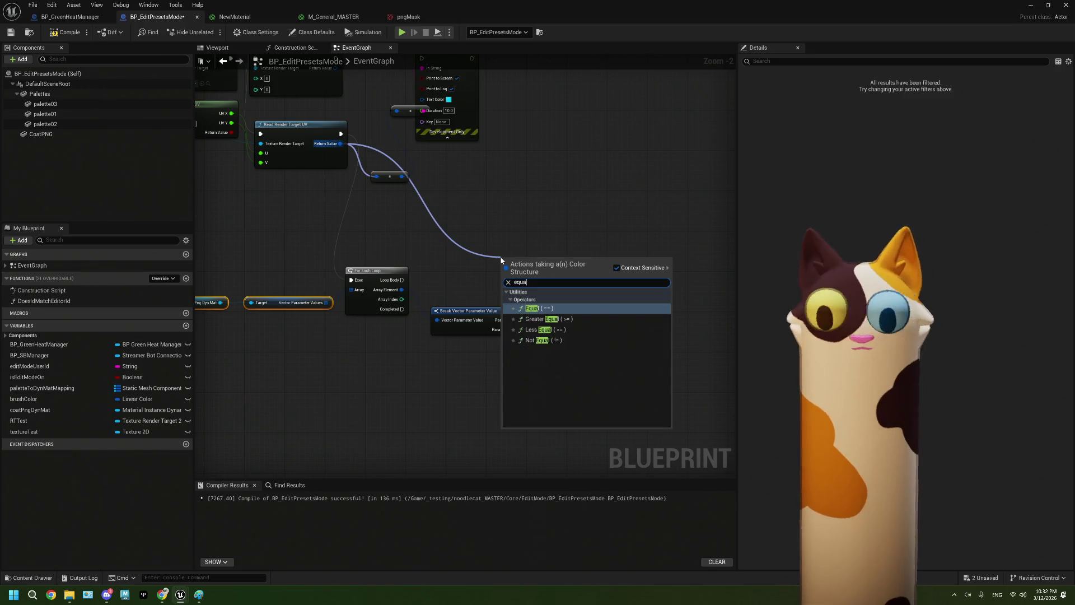
pyautogui.click(555, 309)
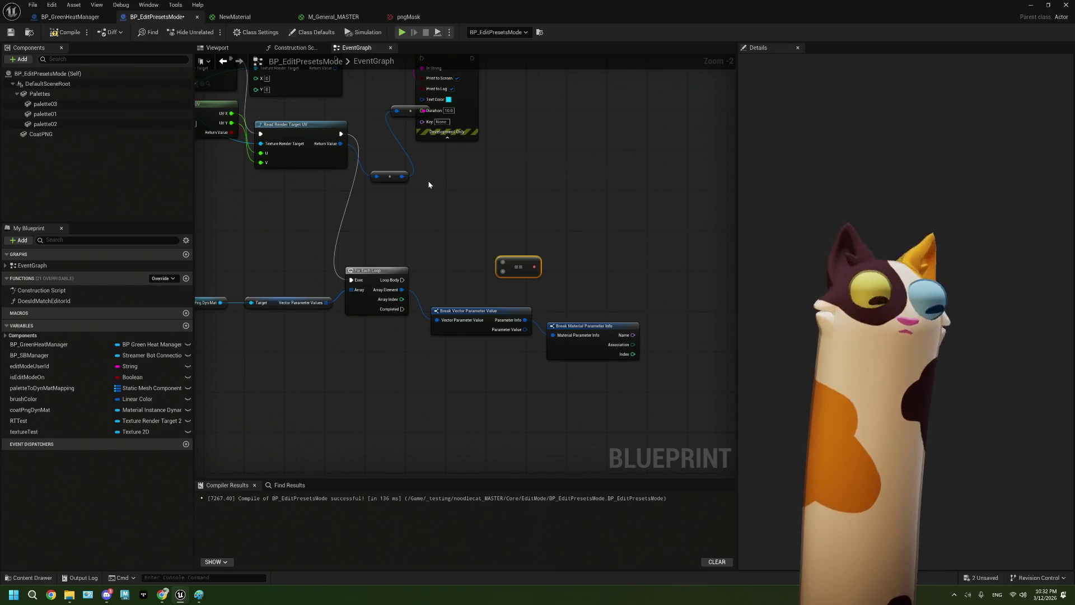
pyautogui.moveTo(340, 143)
pyautogui.mouseDown()
pyautogui.moveTo(513, 277)
pyautogui.moveTo(507, 263)
pyautogui.mouseUp()
pyautogui.press('Escape')
pyautogui.press('Delete')
# Add an Equal (==) node from the read pixel colour and connect it to input A
pyautogui.moveTo(341, 143)
pyautogui.mouseDown()
pyautogui.moveTo(401, 166)
pyautogui.moveTo(440, 243)
pyautogui.moveTo(452, 244)
pyautogui.mouseUp()
pyautogui.write('co')
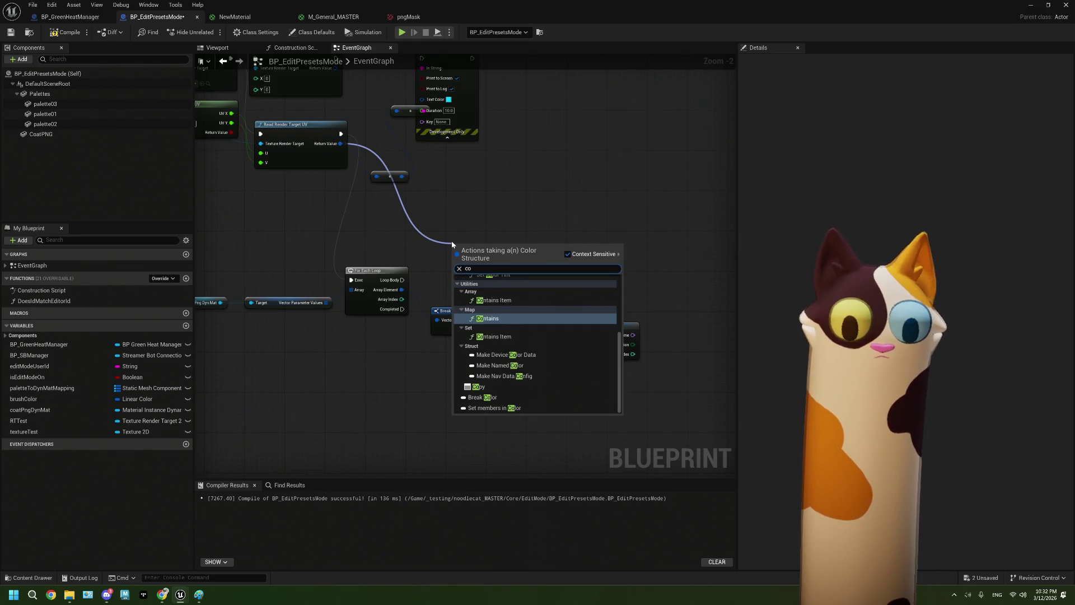
pyautogui.press('BackSpace')
pyautogui.press('BackSpace')
pyautogui.write('el')
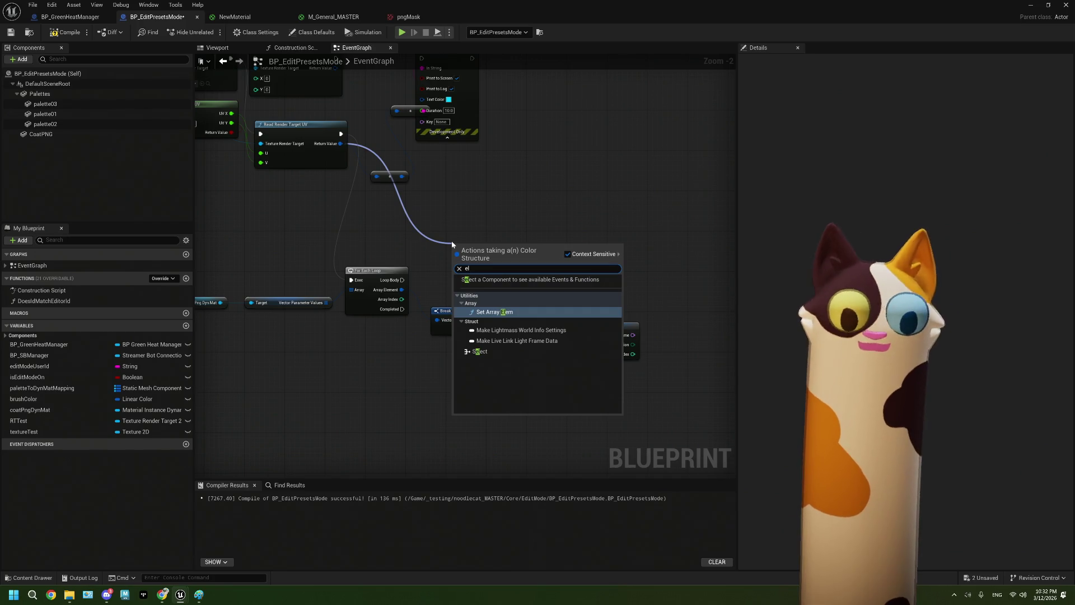
pyautogui.press('BackSpace')
pyautogui.press('BackSpace')
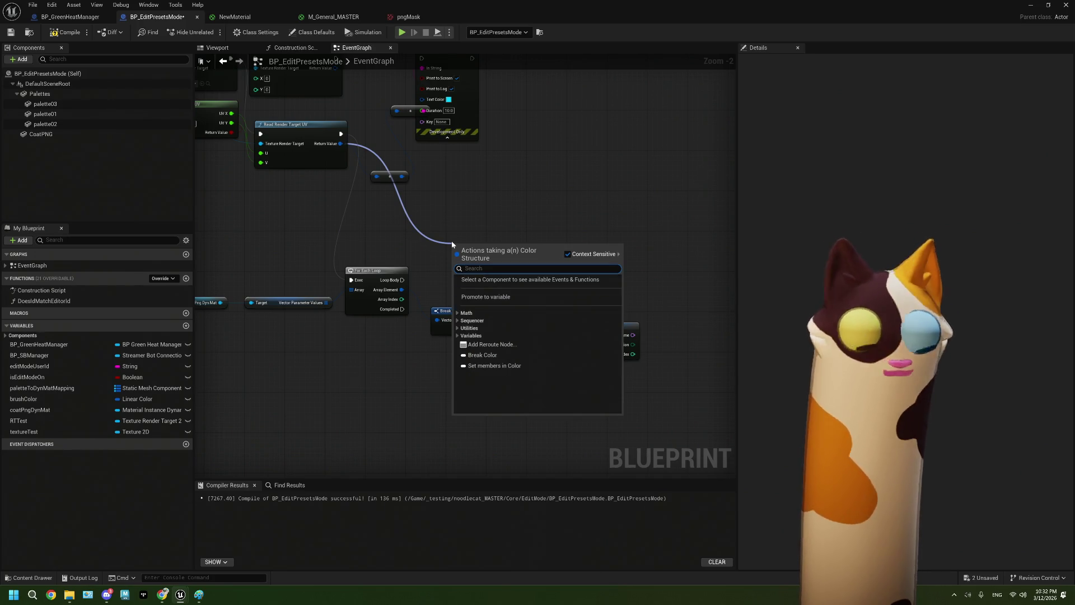
pyautogui.write('col')
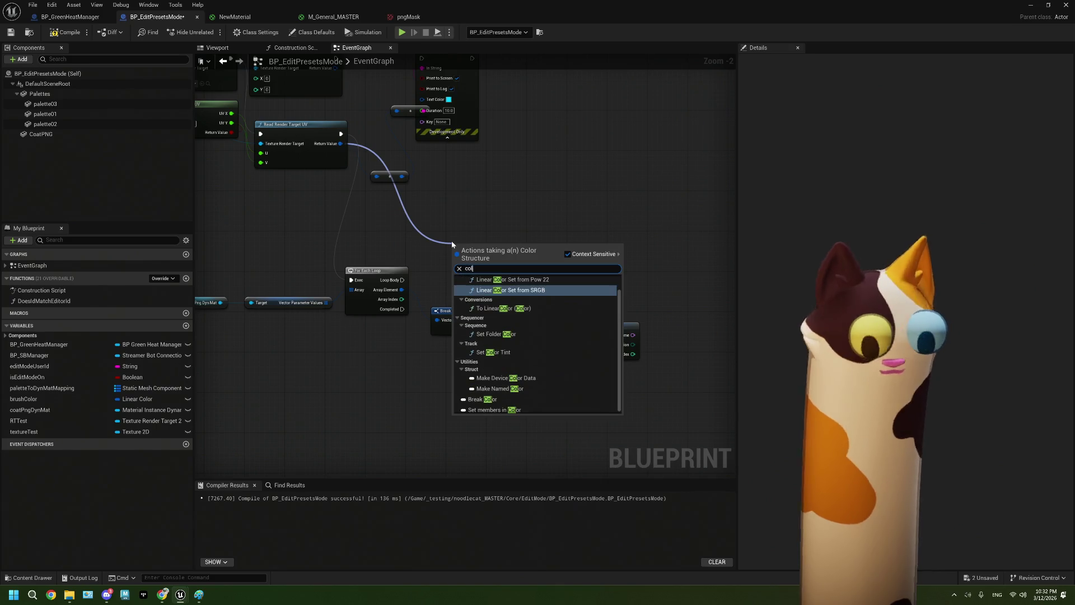
pyautogui.press('BackSpace')
pyautogui.press('BackSpace')
pyautogui.press('BackSpace')
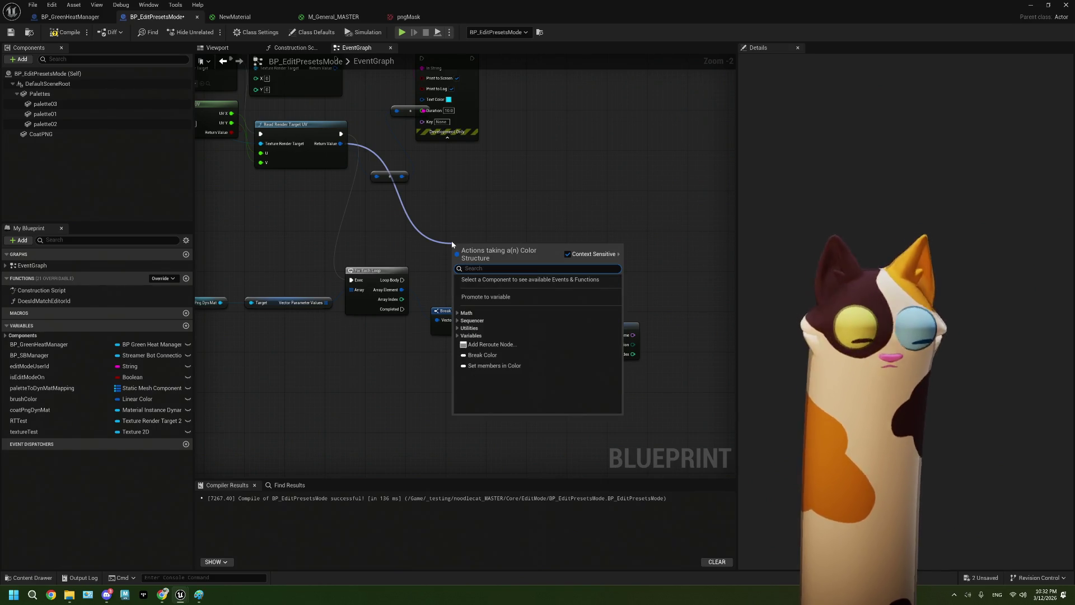
pyautogui.write('equ')
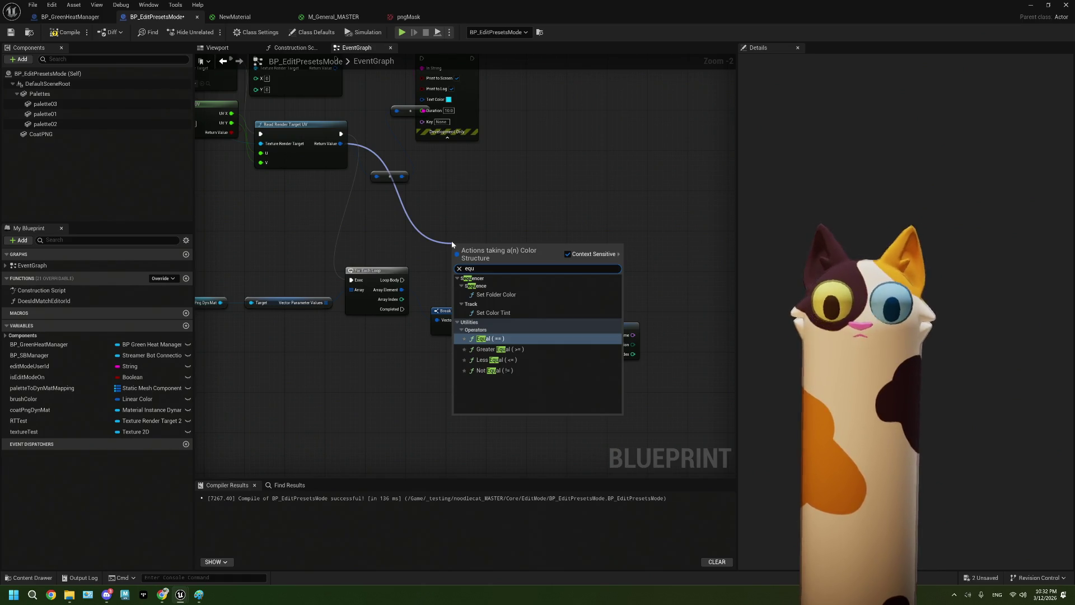
pyautogui.click(513, 339)
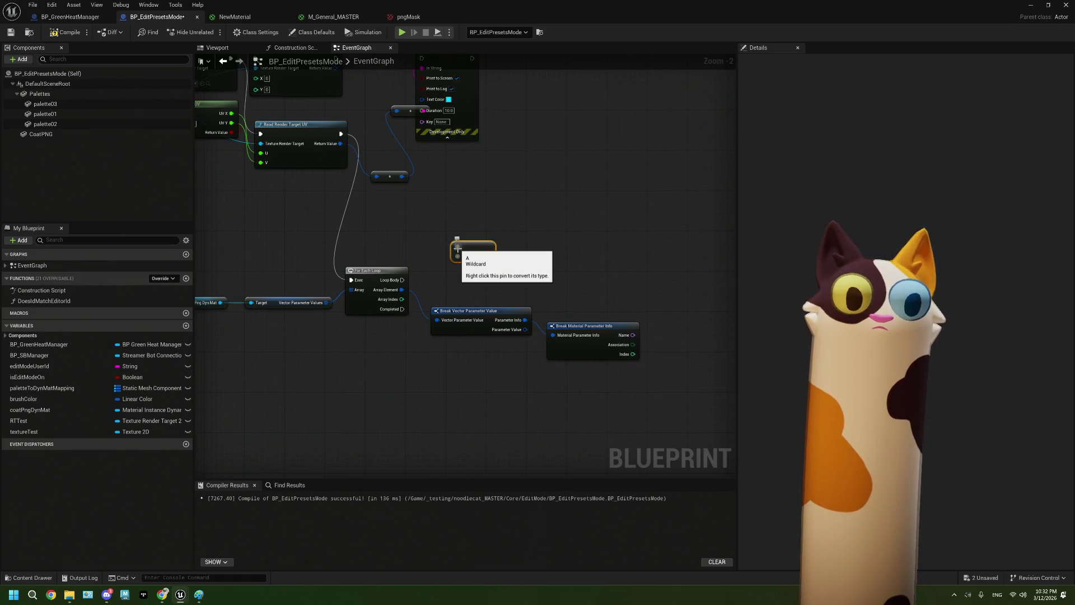
pyautogui.moveTo(340, 143)
pyautogui.mouseDown()
pyautogui.moveTo(367, 179)
pyautogui.moveTo(458, 250)
pyautogui.mouseUp()
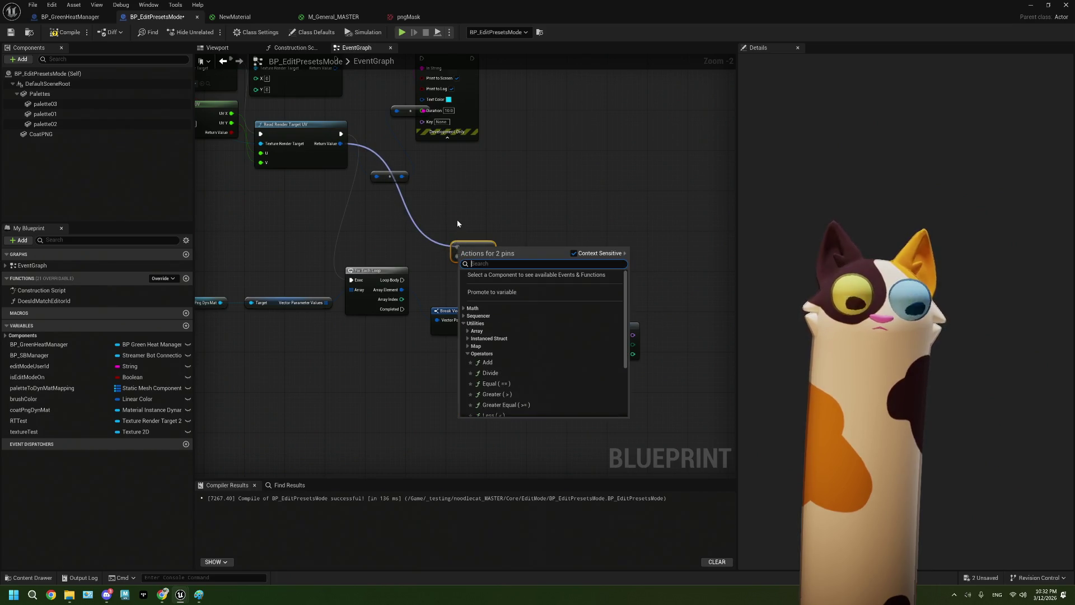
# Delete the Equal node, browse Math > Color and other categories for the read colour, then cancel
pyautogui.click(457, 219)
pyautogui.press('Delete')
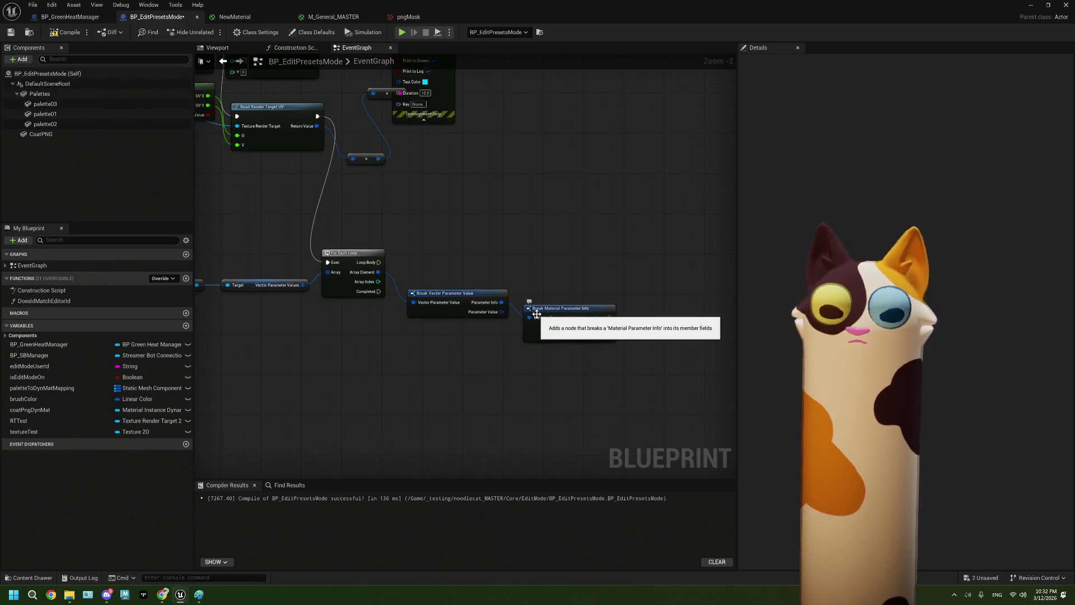
pyautogui.moveTo(317, 126)
pyautogui.mouseDown()
pyautogui.moveTo(415, 214)
pyautogui.moveTo(426, 237)
pyautogui.mouseUp()
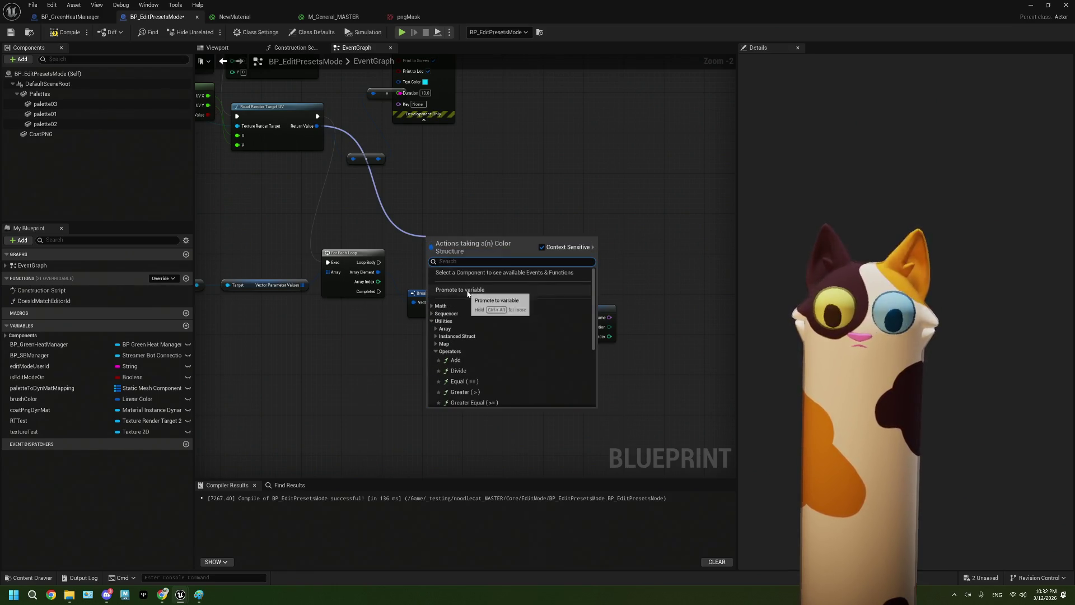
pyautogui.scroll(-5, 468, 293)
pyautogui.scroll(5, 468, 293)
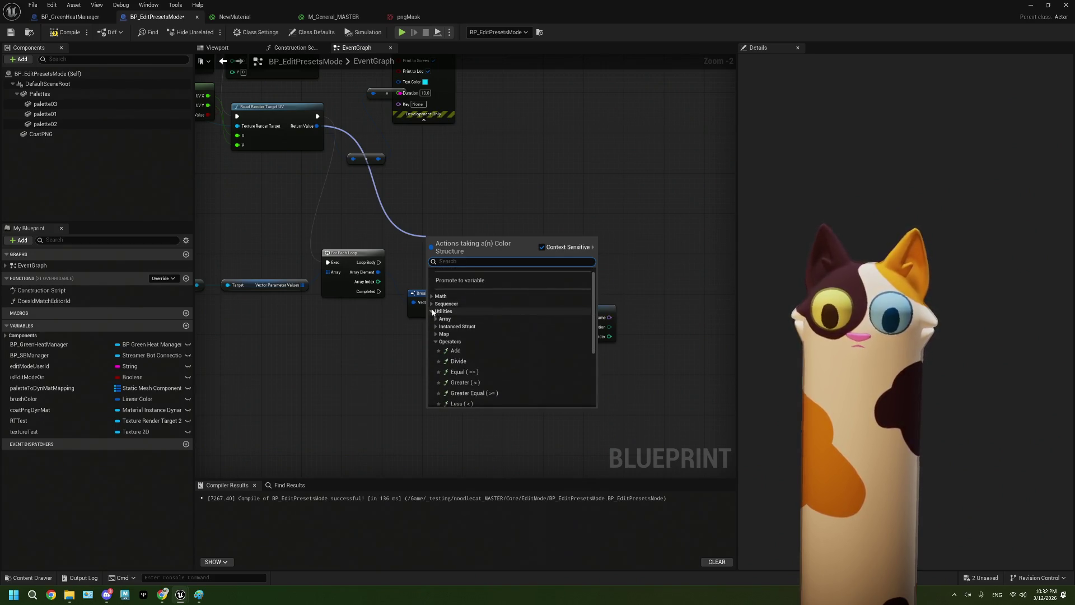
pyautogui.click(433, 296)
pyautogui.click(435, 304)
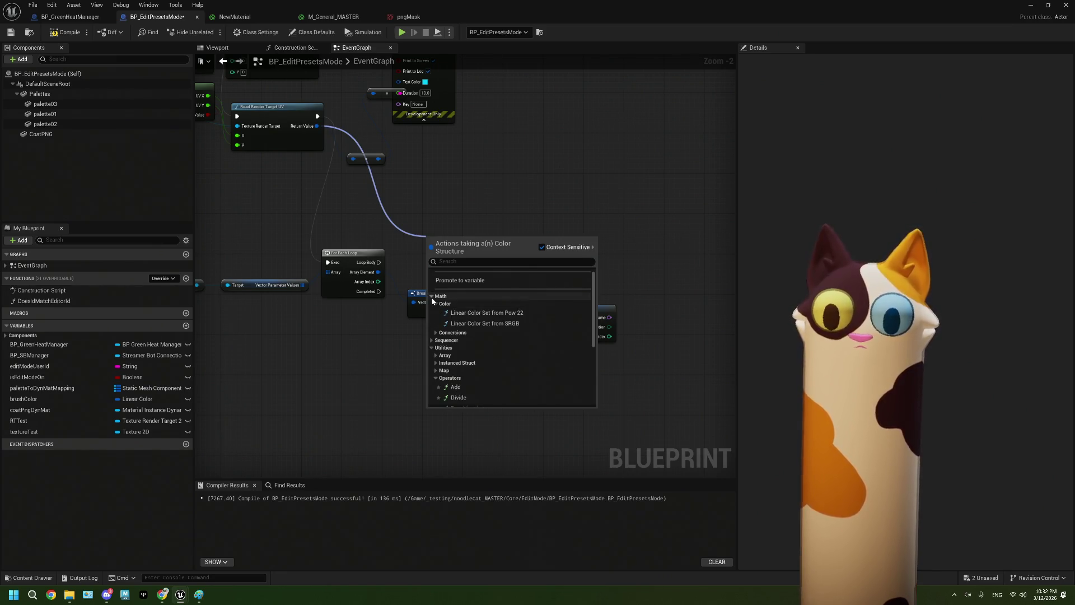
pyautogui.click(434, 296)
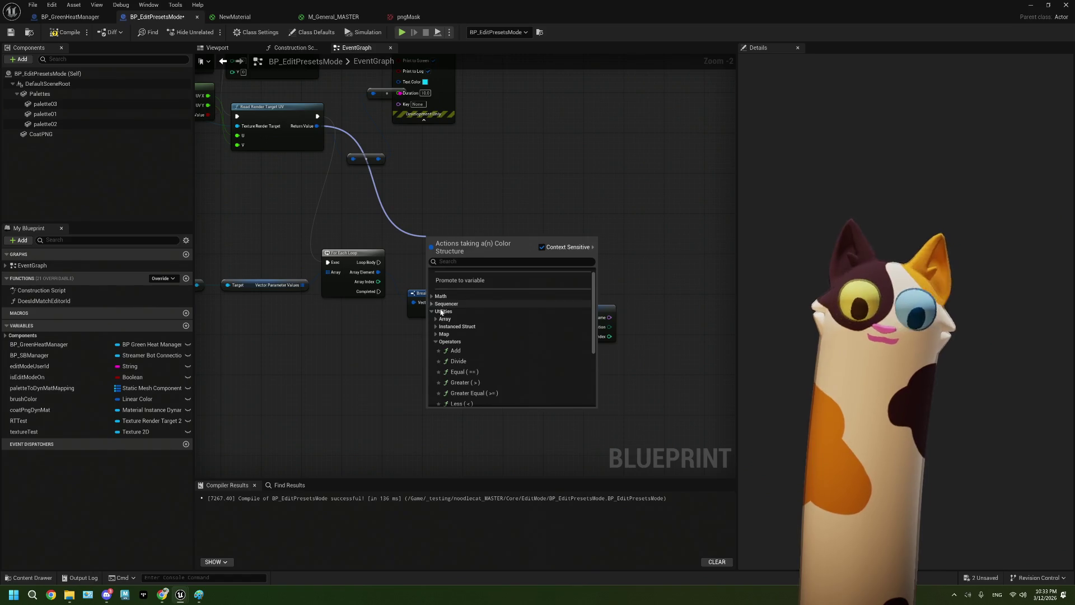
pyautogui.click(436, 326)
pyautogui.click(436, 327)
pyautogui.click(437, 333)
pyautogui.scroll(-5, 437, 333)
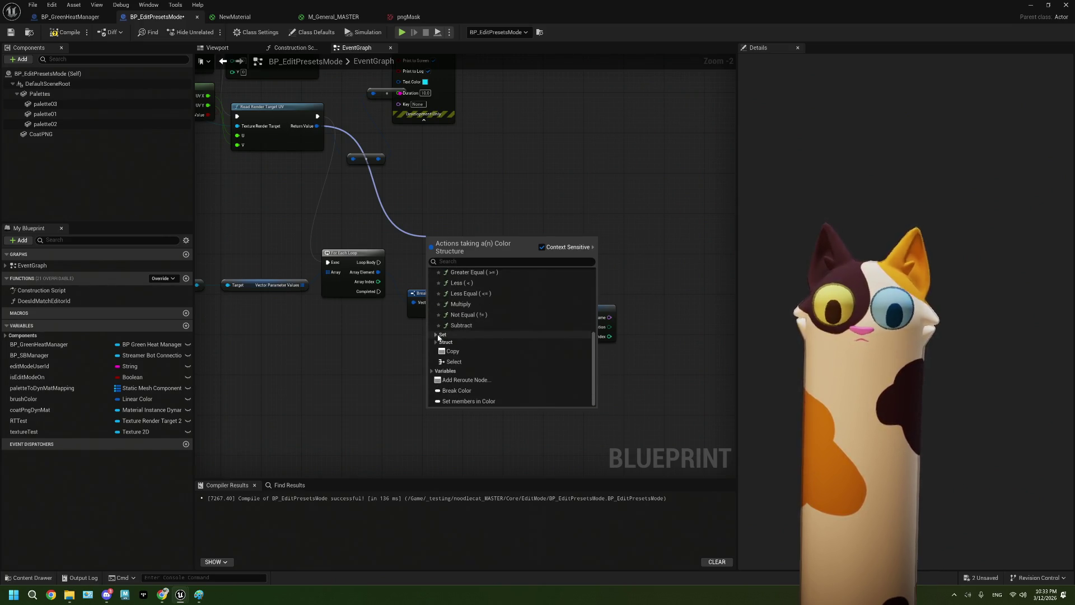
pyautogui.click(394, 186)
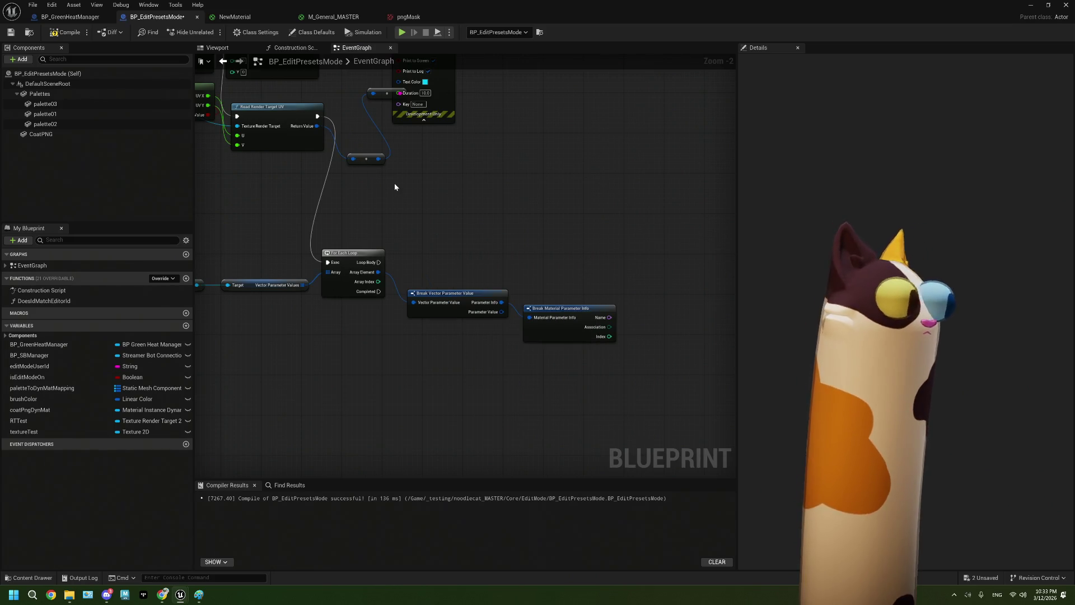
pyautogui.moveTo(395, 187)
pyautogui.mouseDown()
pyautogui.moveTo(475, 186)
pyautogui.moveTo(429, 188)
pyautogui.mouseUp()
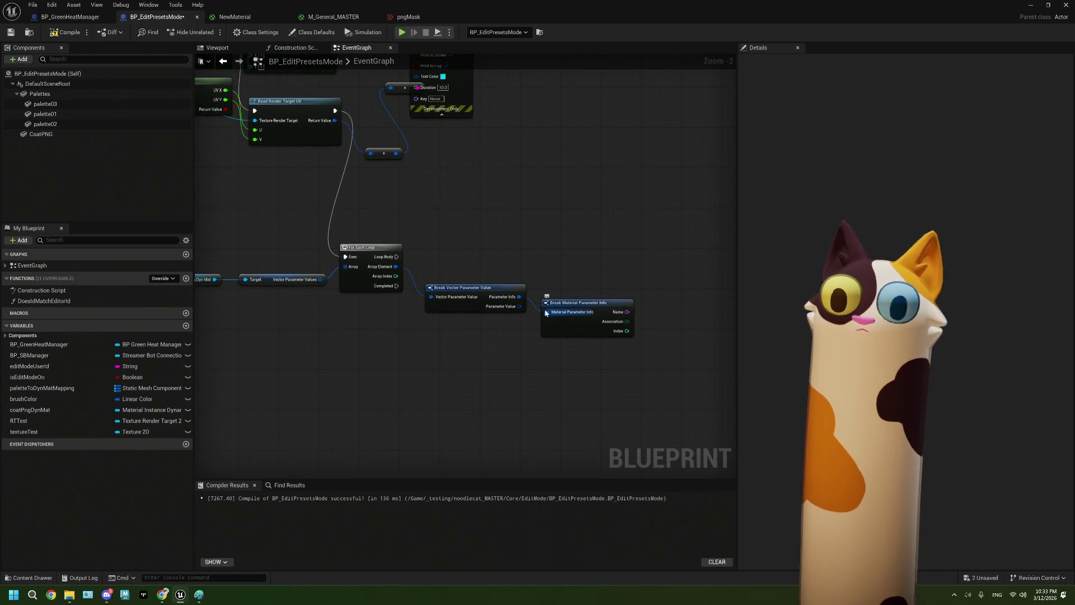
pyautogui.moveTo(519, 305); pyautogui.dragTo(557, 243)
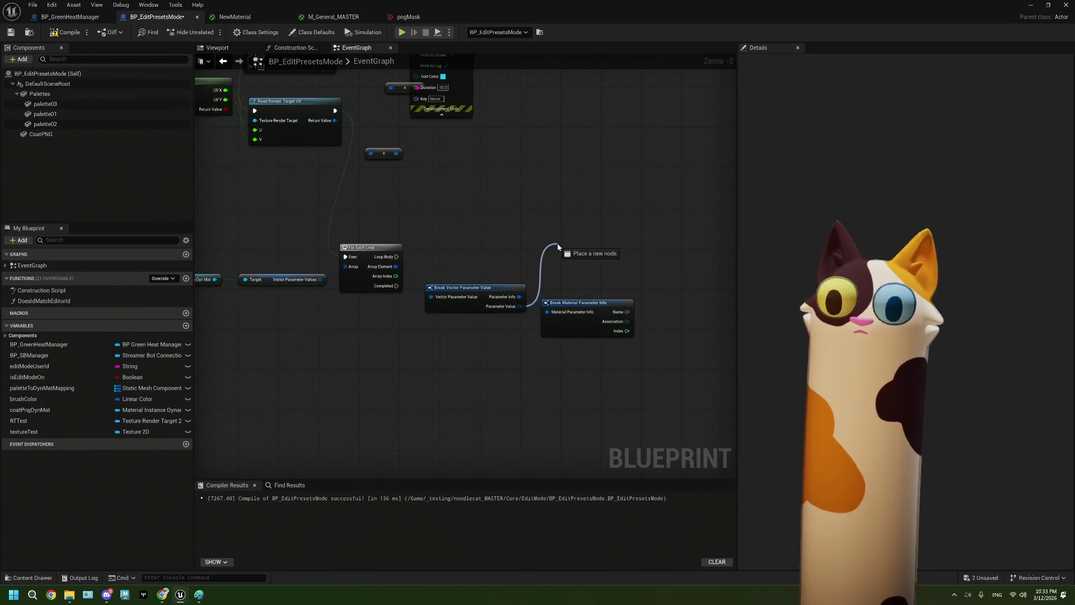
pyautogui.write('compa')
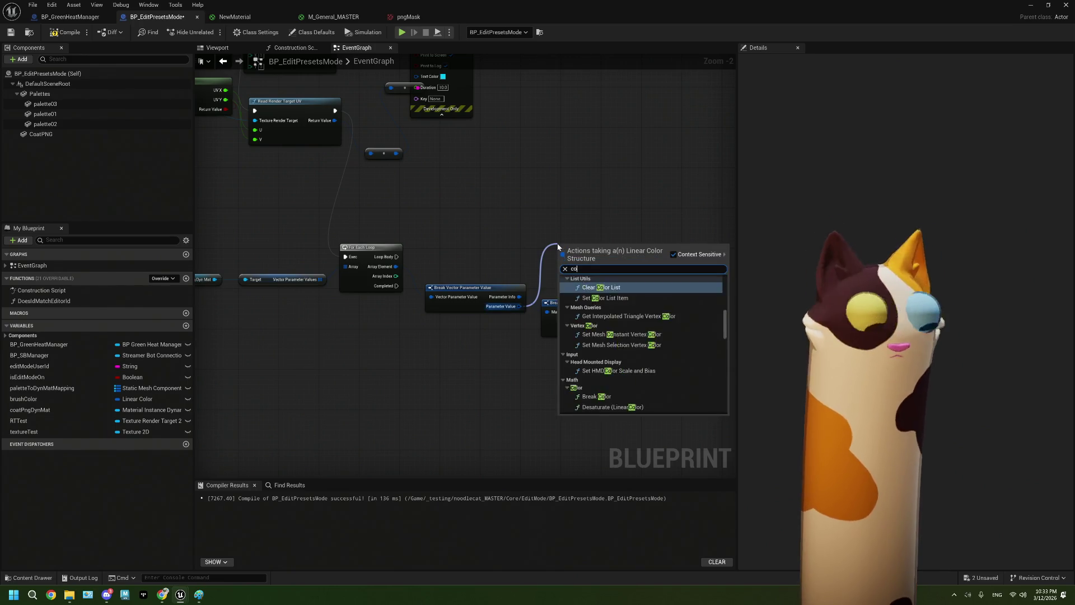
pyautogui.press('BackSpace')
pyautogui.press('BackSpace')
pyautogui.press('BackSpace')
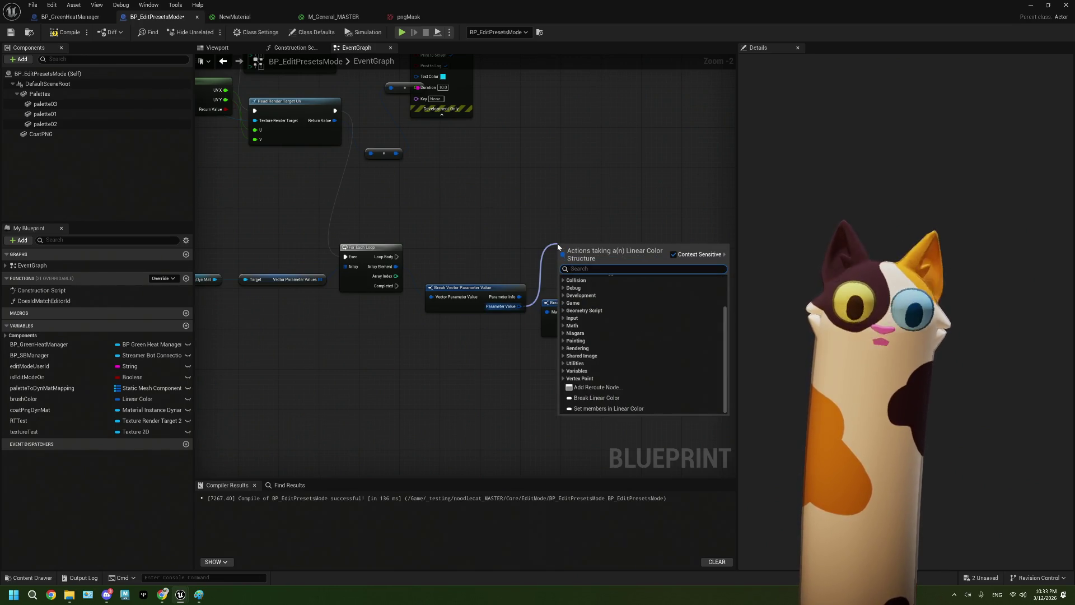
pyautogui.press('Escape')
pyautogui.moveTo(448, 252); pyautogui.dragTo(537, 279)
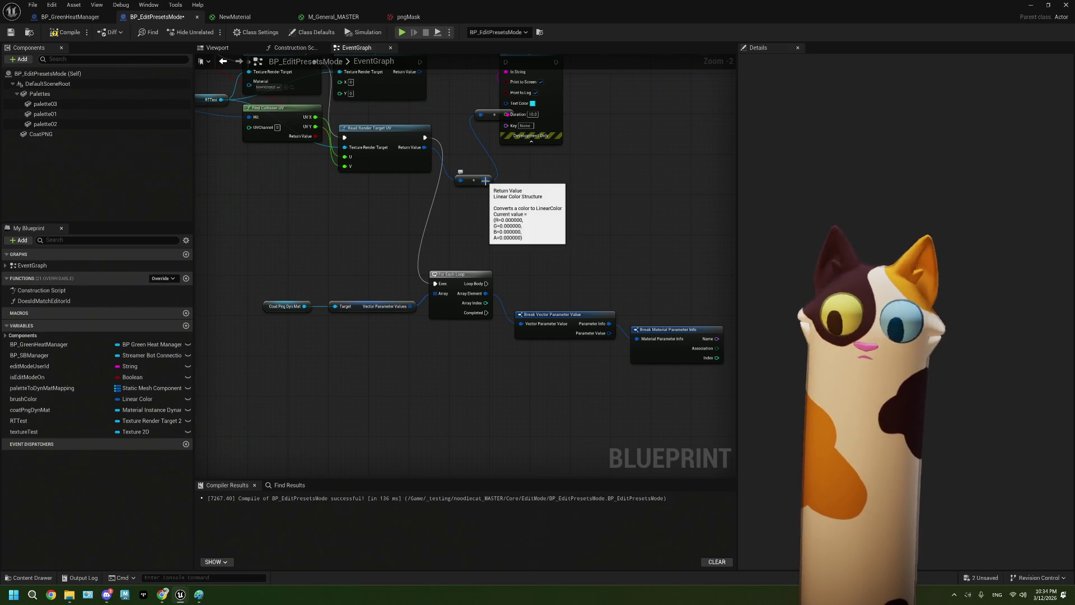
pyautogui.moveTo(517, 220); pyautogui.dragTo(492, 237)
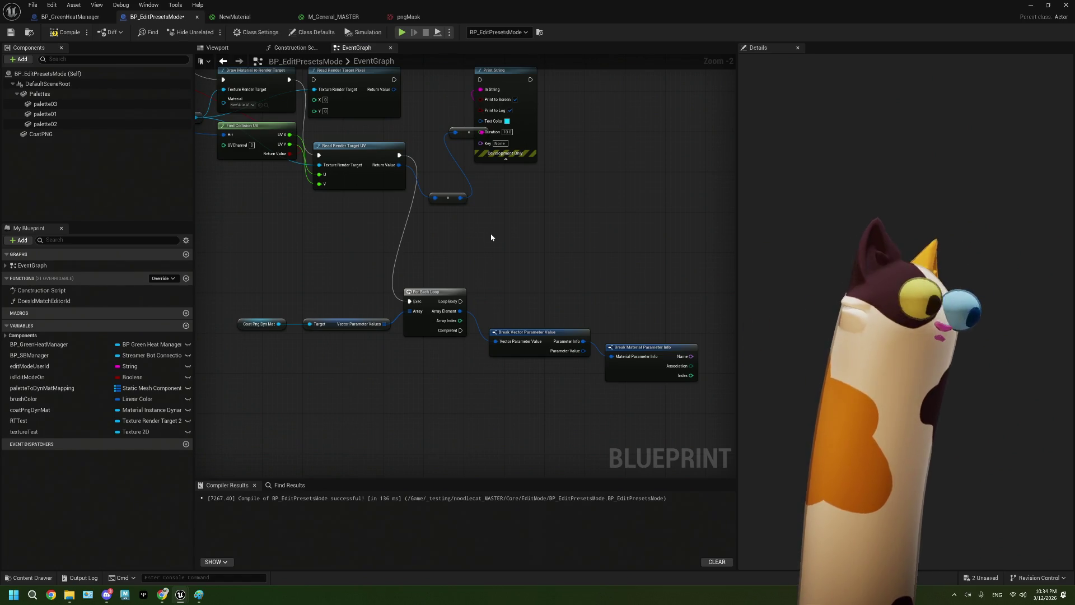
pyautogui.scroll(3, 474, 327)
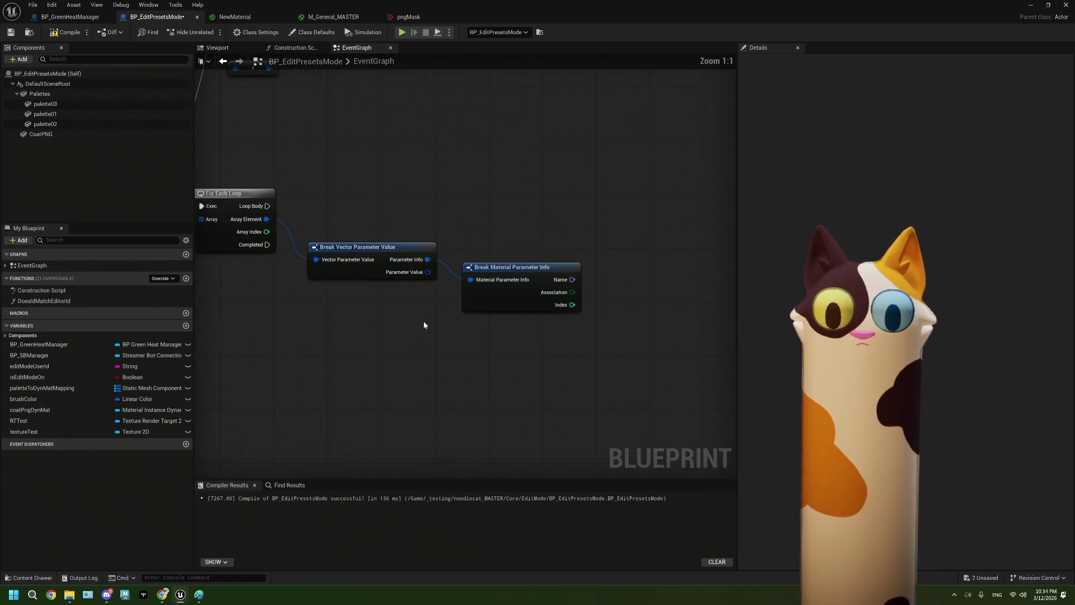
pyautogui.moveTo(437, 328); pyautogui.dragTo(530, 355)
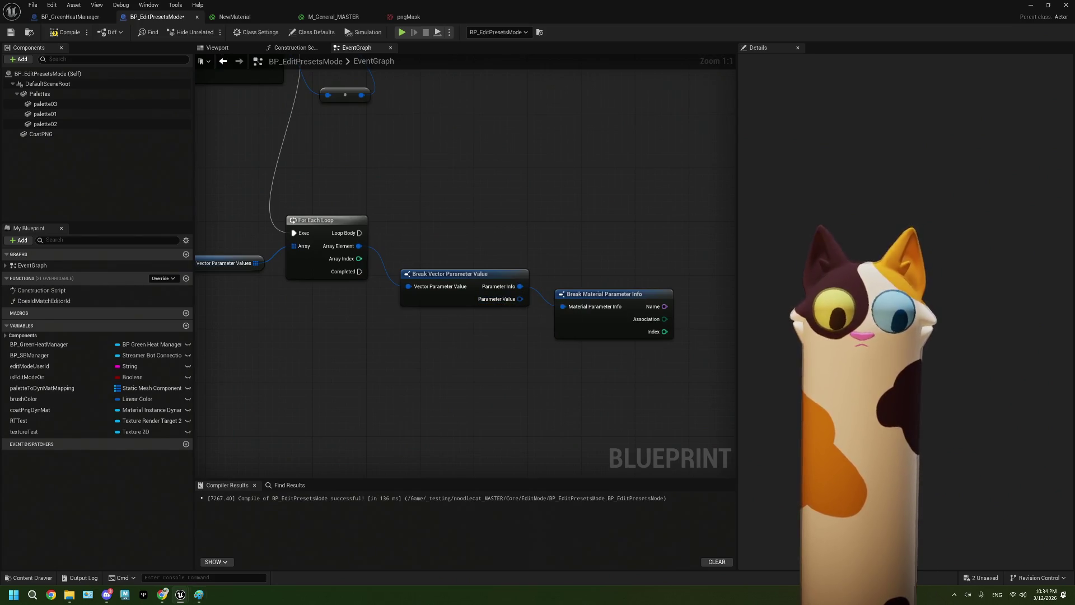
pyautogui.click(162, 596)
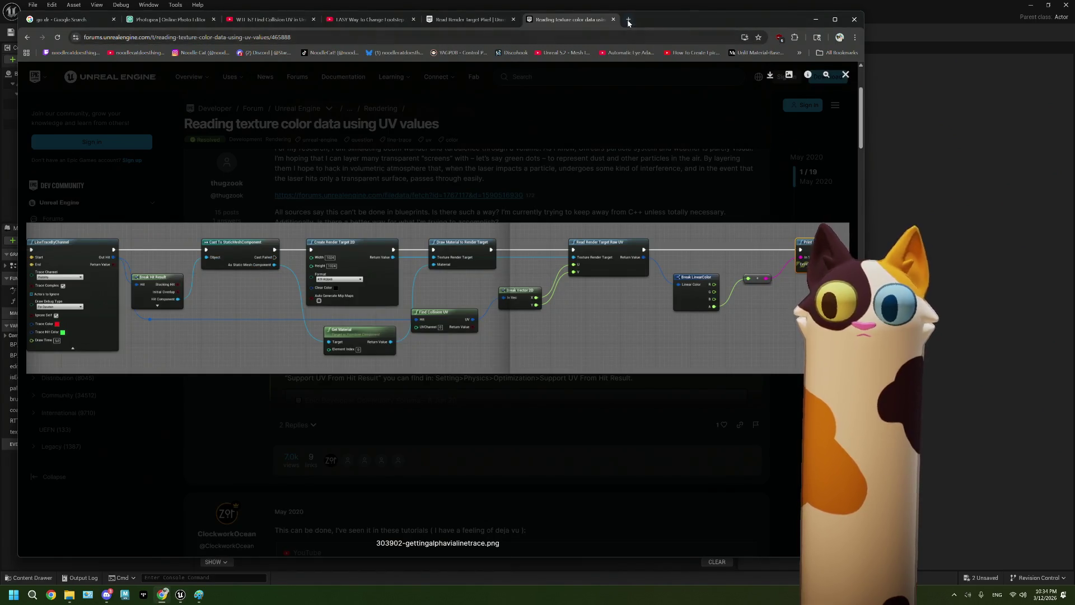
# Search Google for 'ue5 compare color' and open the 'How to compare colors?' forum thread
pyautogui.hotkey('ctrl', 't')
pyautogui.write('ue5')
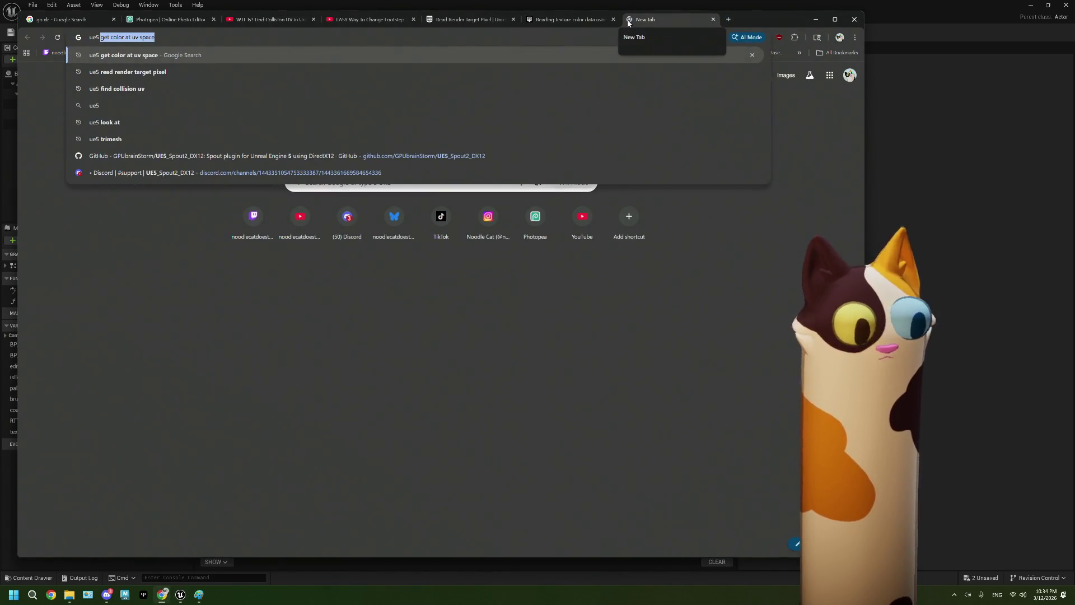
pyautogui.write(' compa')
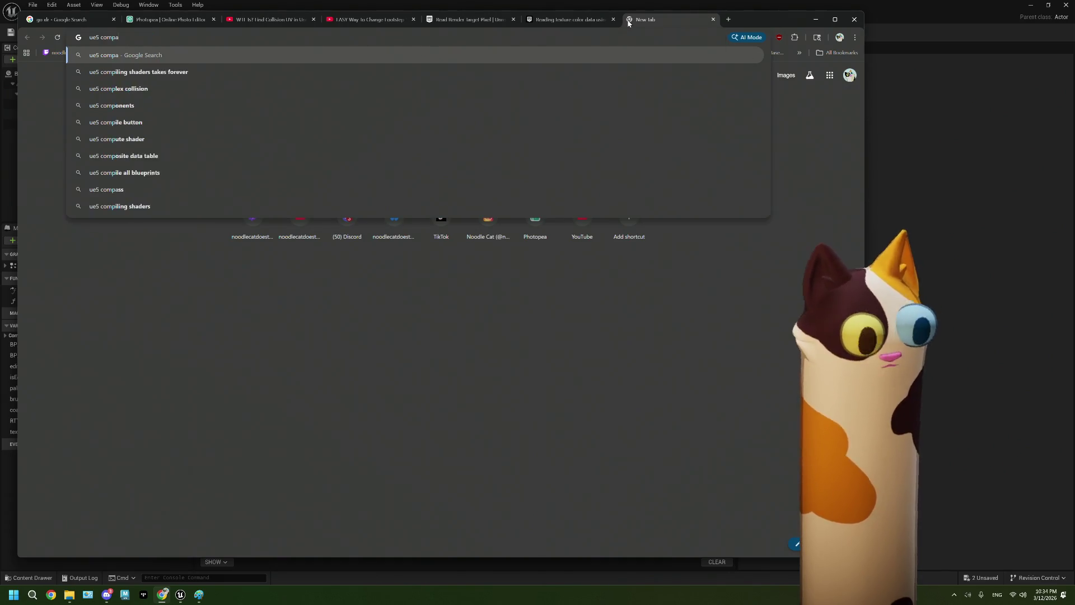
pyautogui.write('re color')
pyautogui.press('Return')
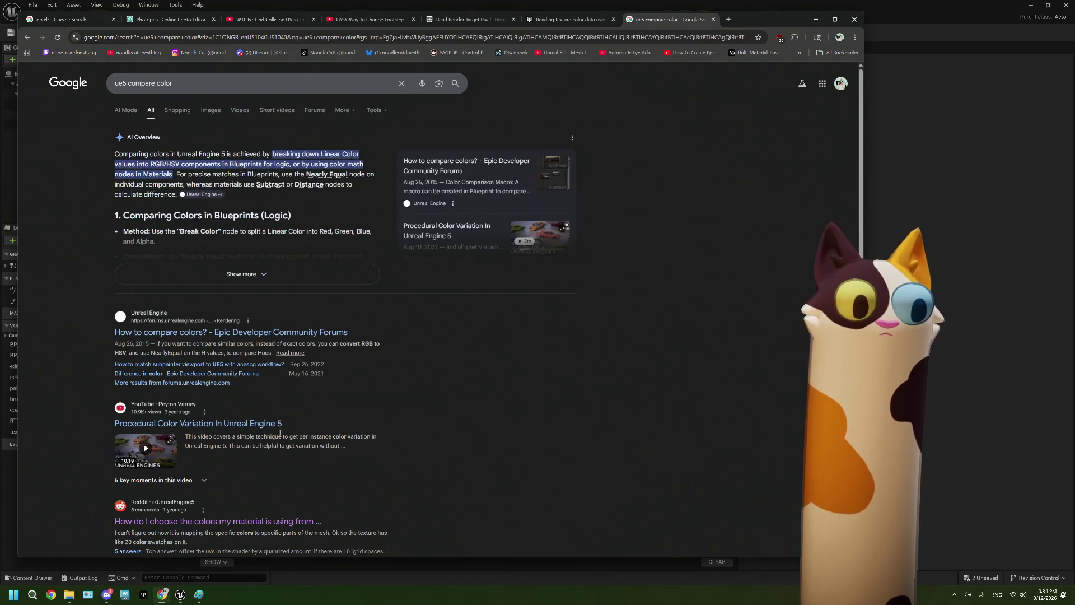
pyautogui.click(291, 333)
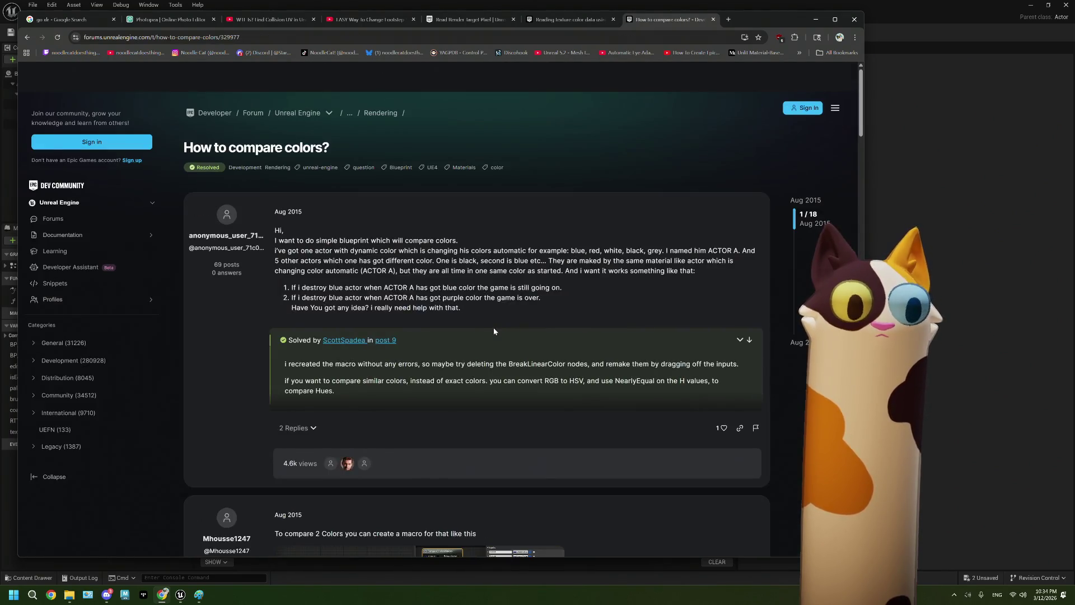
# Read the thread and its blueprint screenshot, go back to the results, then return to Unreal
pyautogui.scroll(-6, 493, 331)
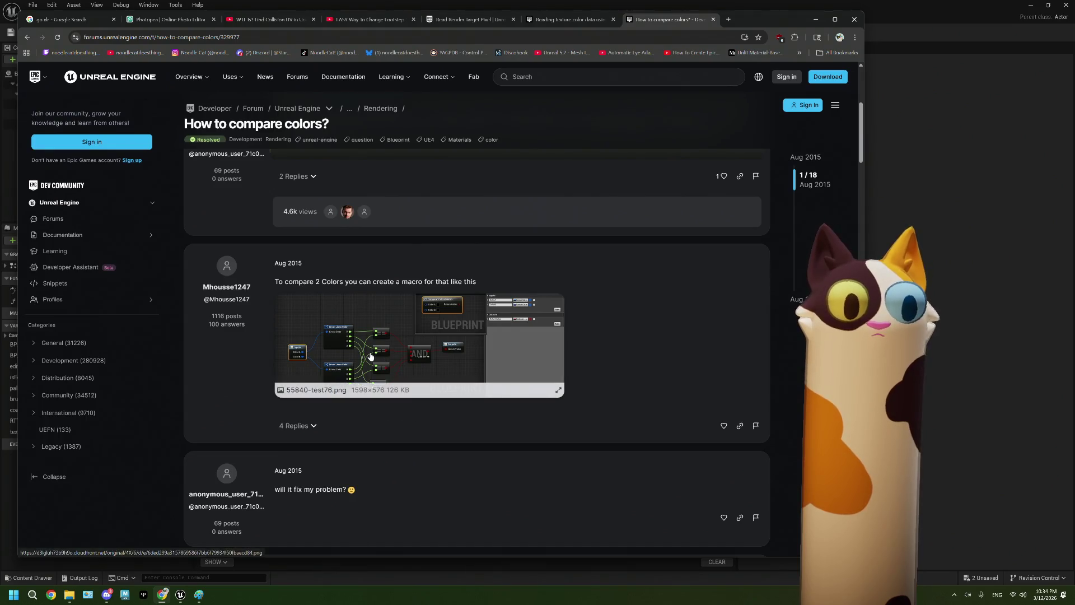
pyautogui.scroll(-6, 370, 357)
pyautogui.scroll(-8, 370, 356)
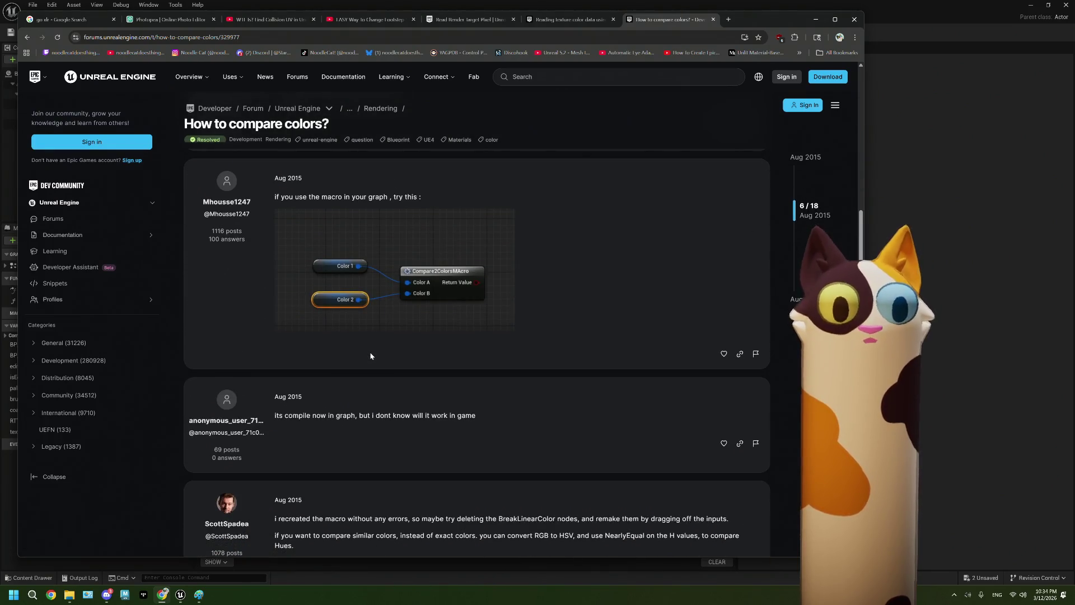
pyautogui.scroll(-12, 370, 356)
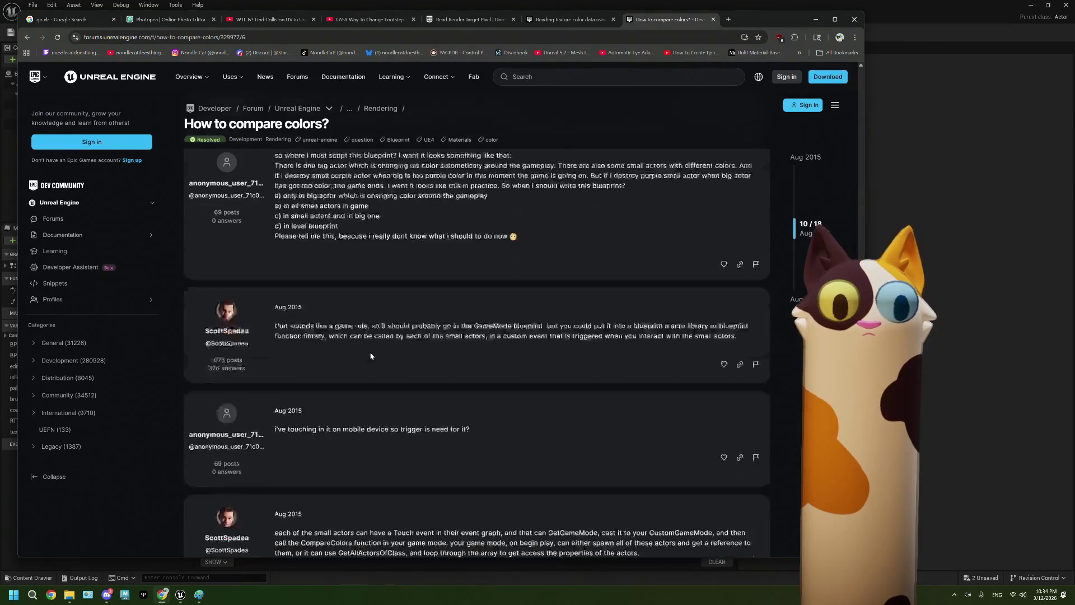
pyautogui.scroll(-7, 370, 353)
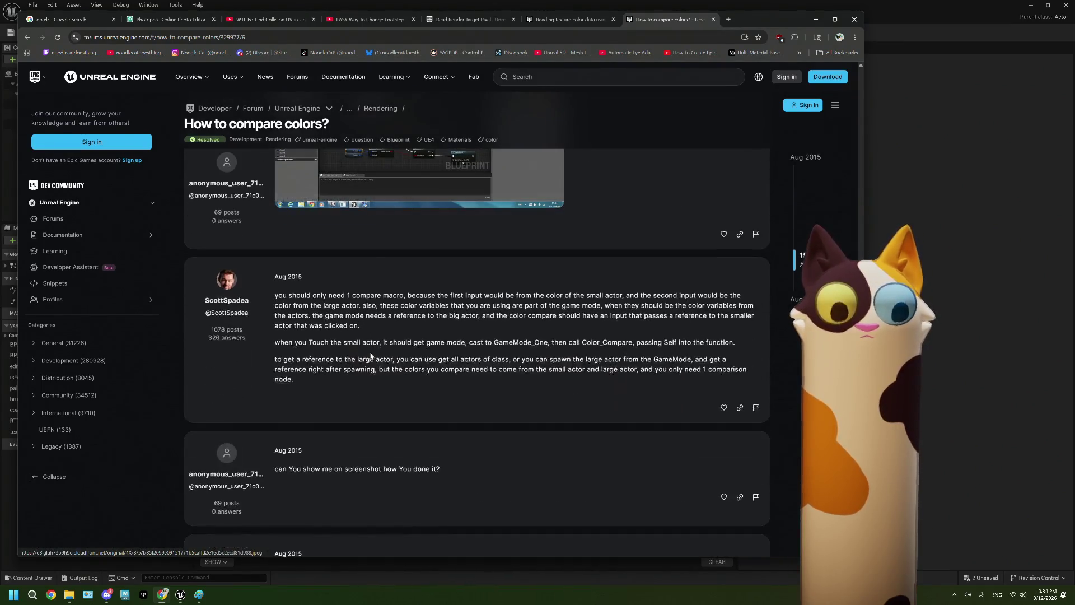
pyautogui.scroll(3, 370, 356)
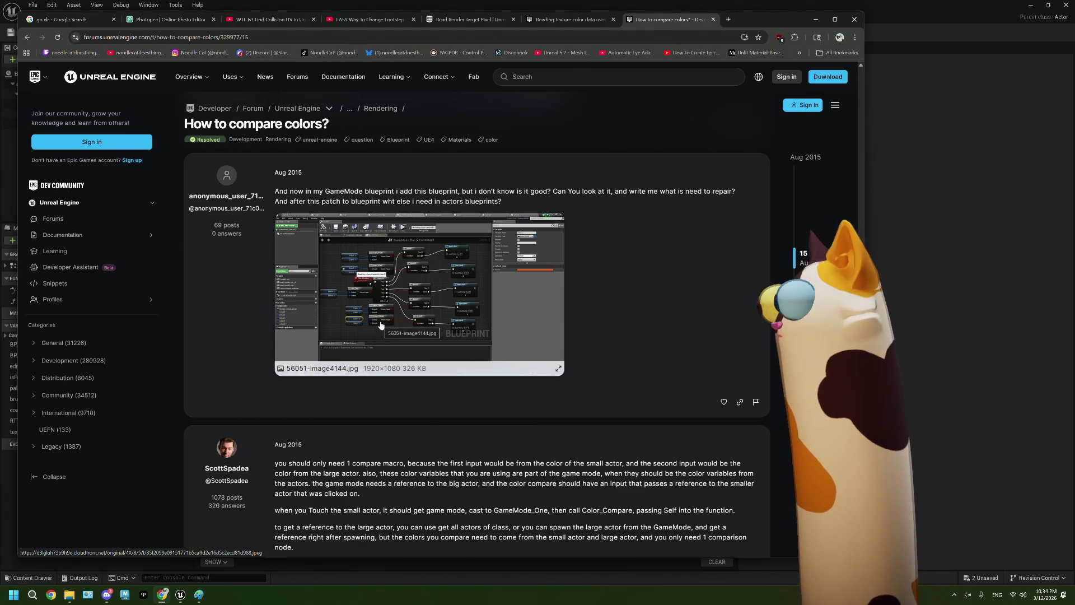
pyautogui.scroll(-5, 380, 325)
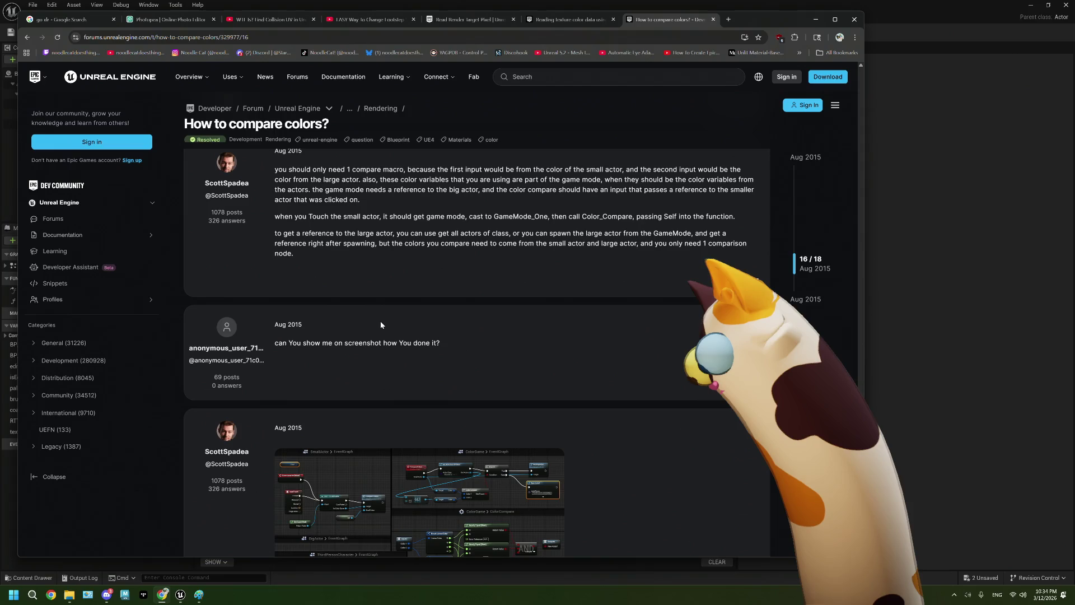
pyautogui.scroll(-3, 380, 324)
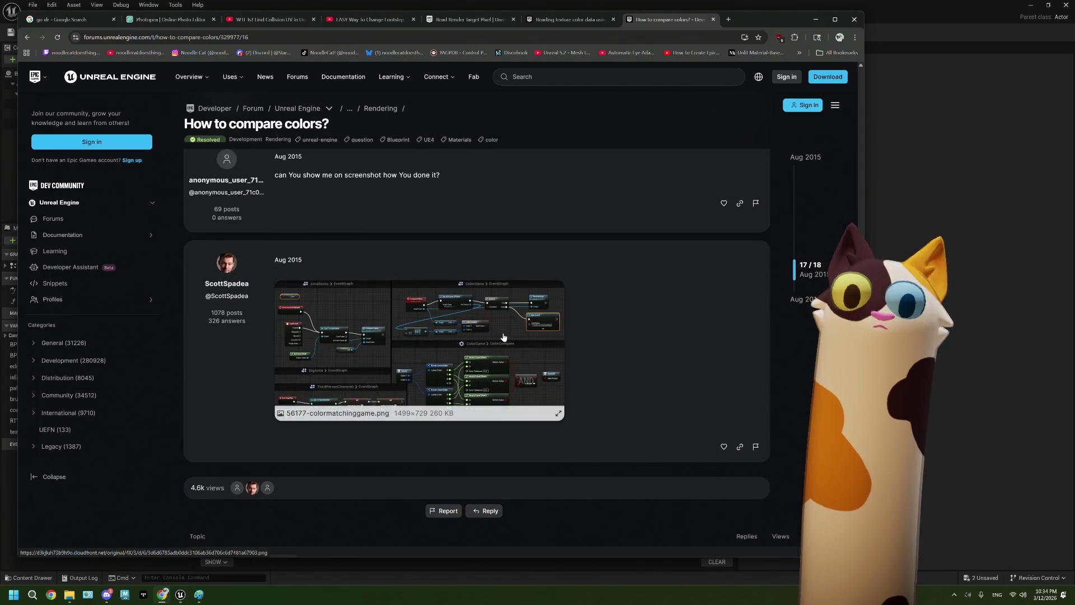
pyautogui.click(503, 332)
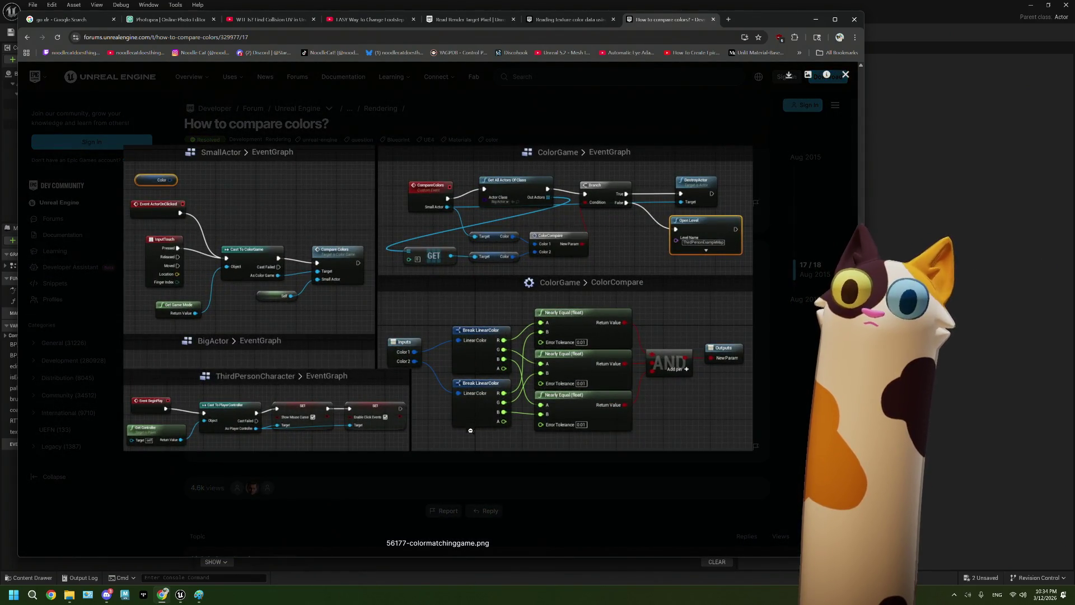
pyautogui.click(466, 480)
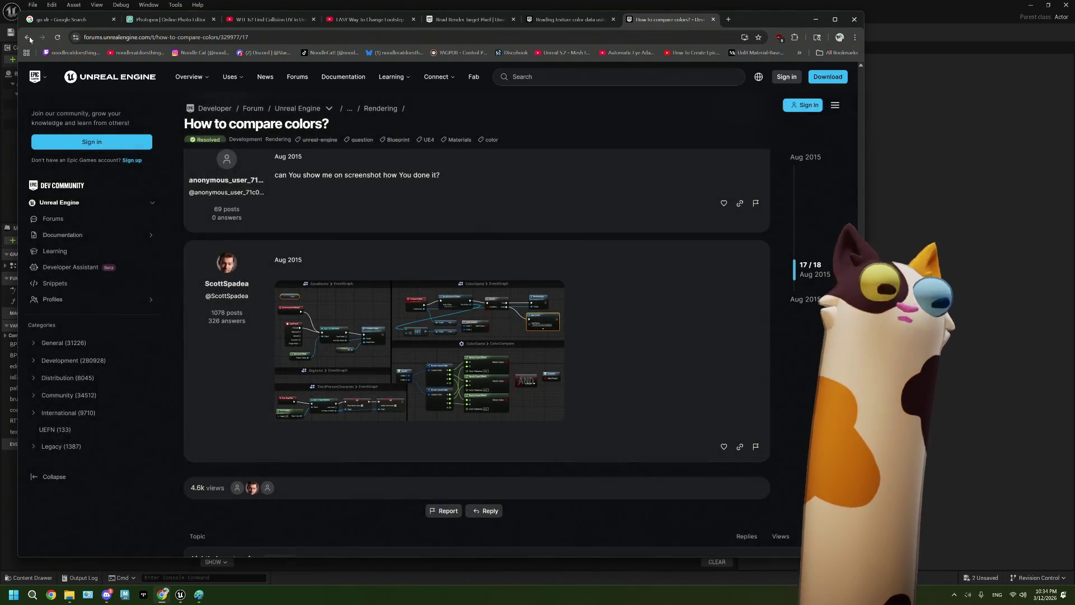
pyautogui.click(27, 37)
pyautogui.scroll(-5, 469, 355)
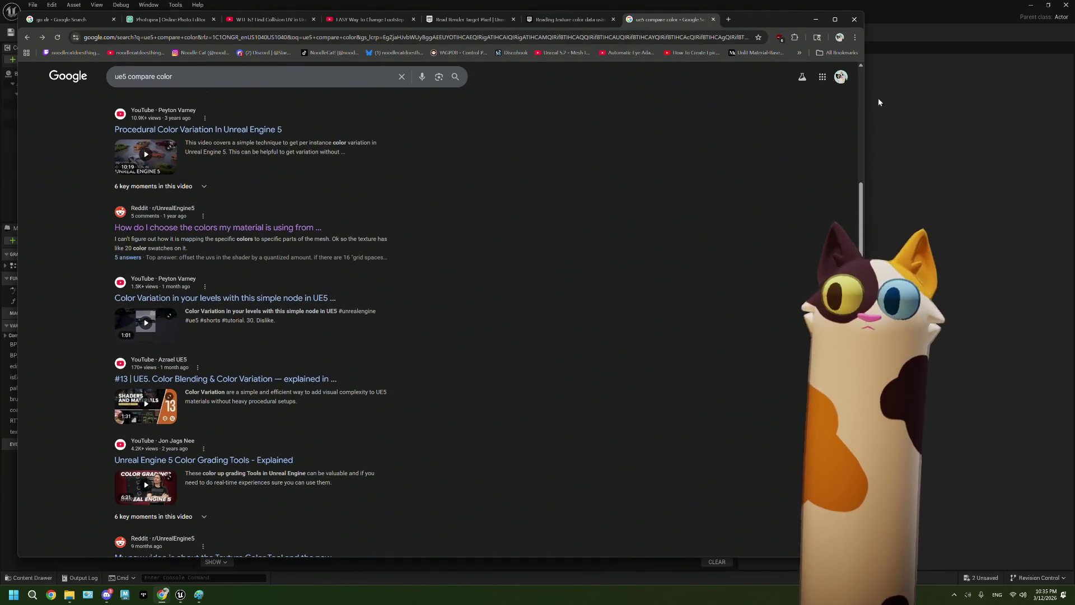
pyautogui.hotkey('alt', 'Tab')
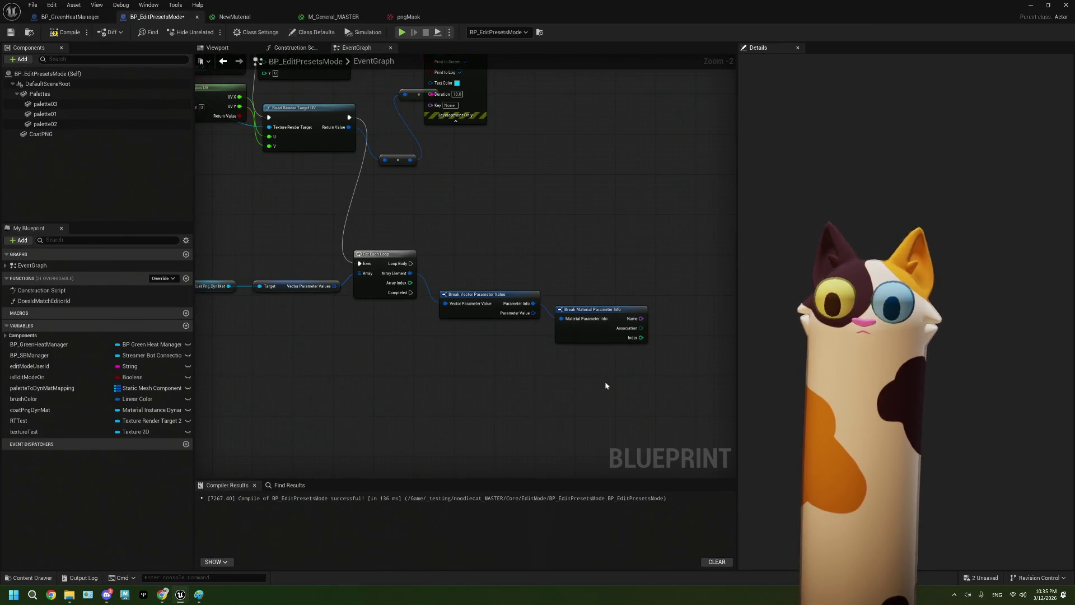
# Browse Math > Color actions from Parameter Value, adding then deleting a Distance (LinearColor) node
pyautogui.moveTo(599, 323); pyautogui.dragTo(652, 278)
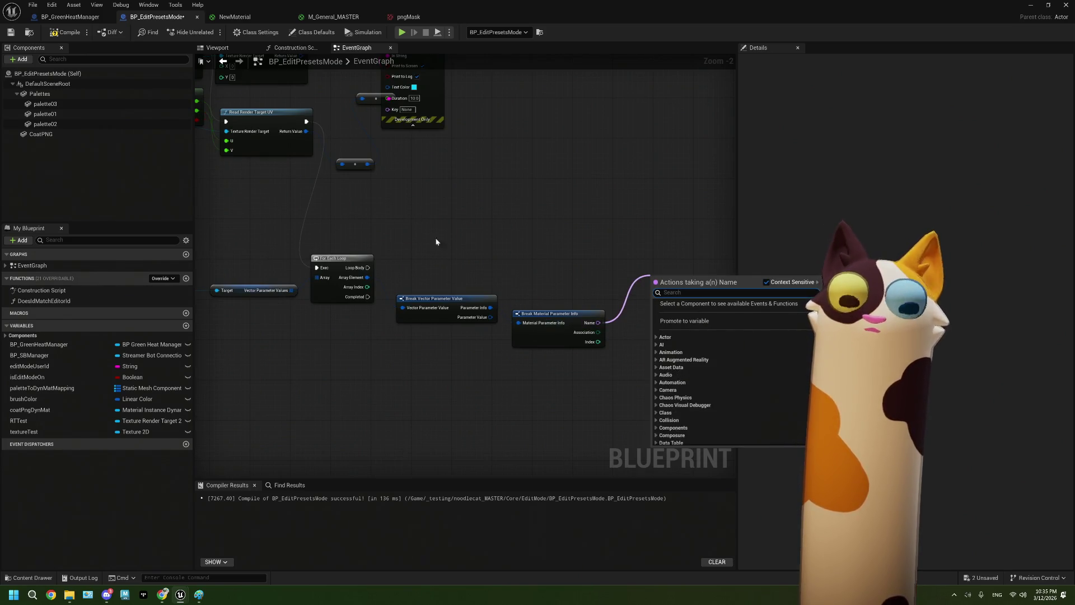
pyautogui.click(436, 392)
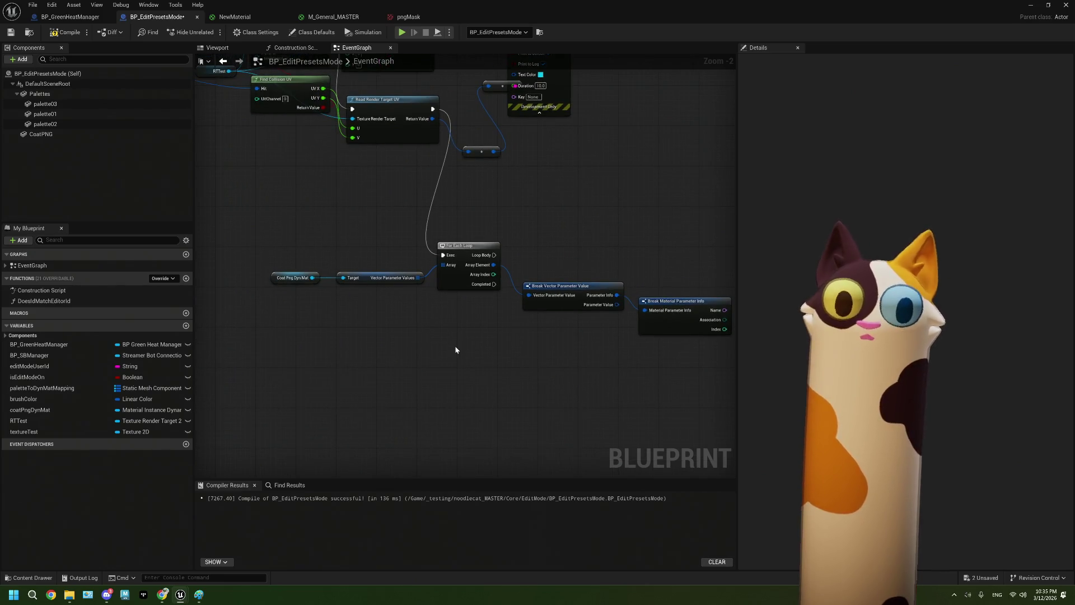
pyautogui.scroll(-1, 455, 347)
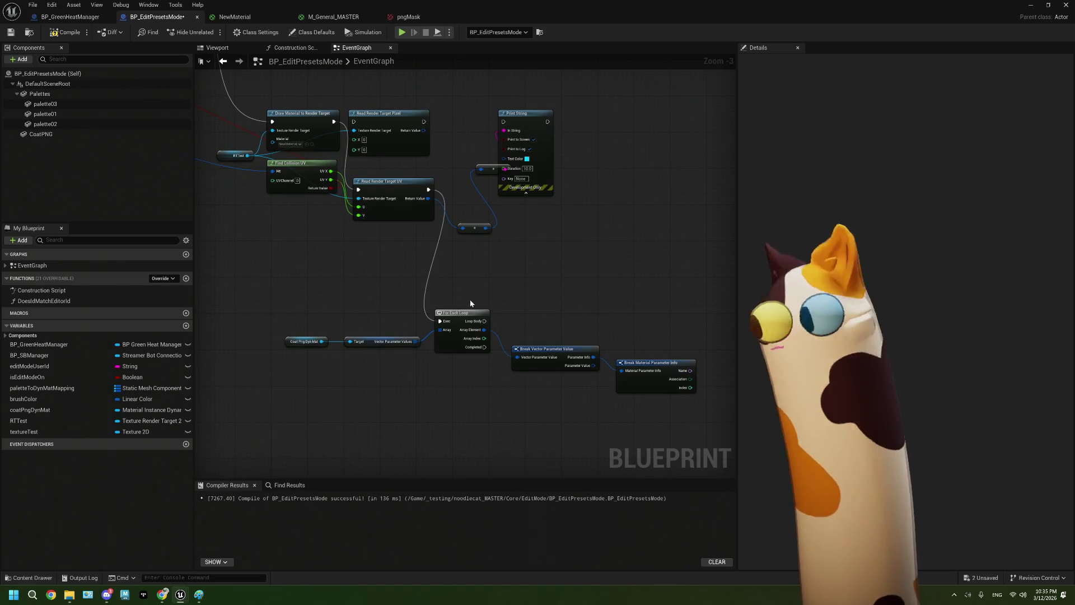
pyautogui.scroll(3, 489, 374)
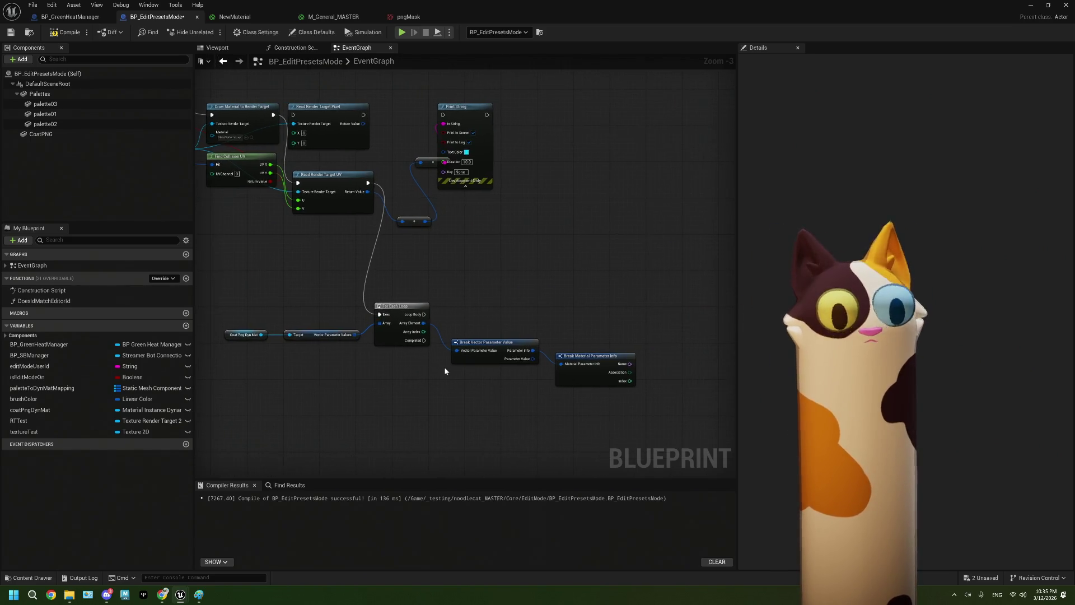
pyautogui.moveTo(493, 354); pyautogui.dragTo(500, 267)
pyautogui.scroll(-3, 553, 320)
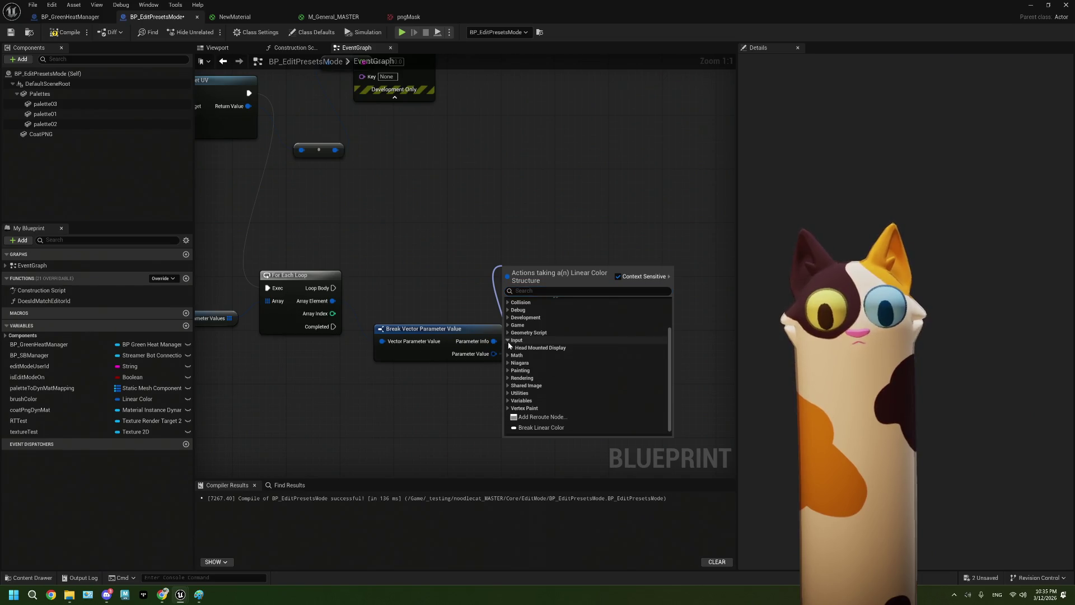
pyautogui.click(510, 349)
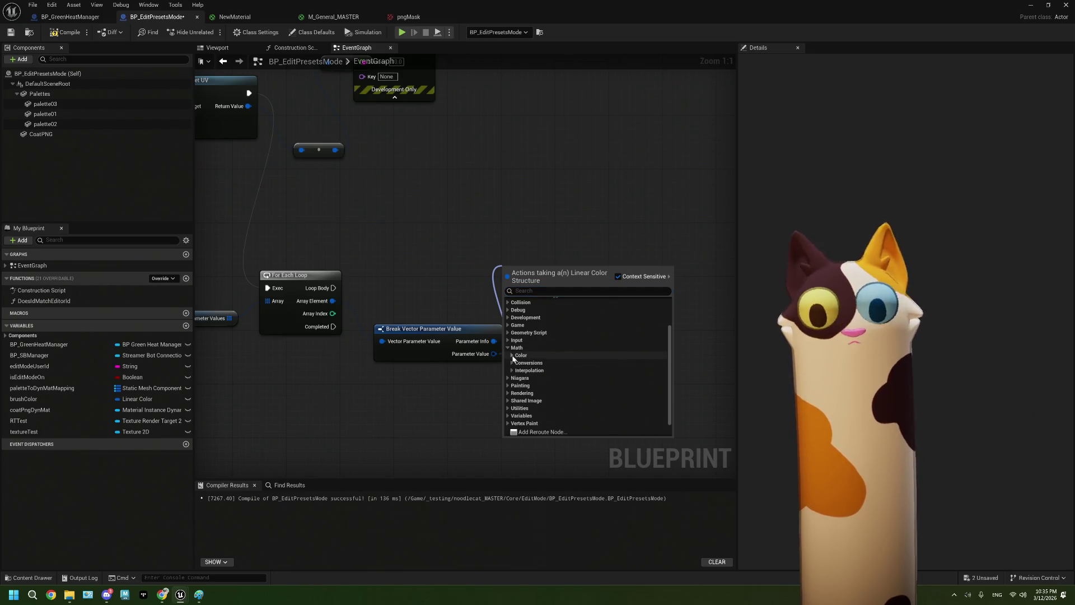
pyautogui.click(513, 371)
pyautogui.click(513, 371)
pyautogui.click(512, 356)
pyautogui.scroll(-3, 513, 359)
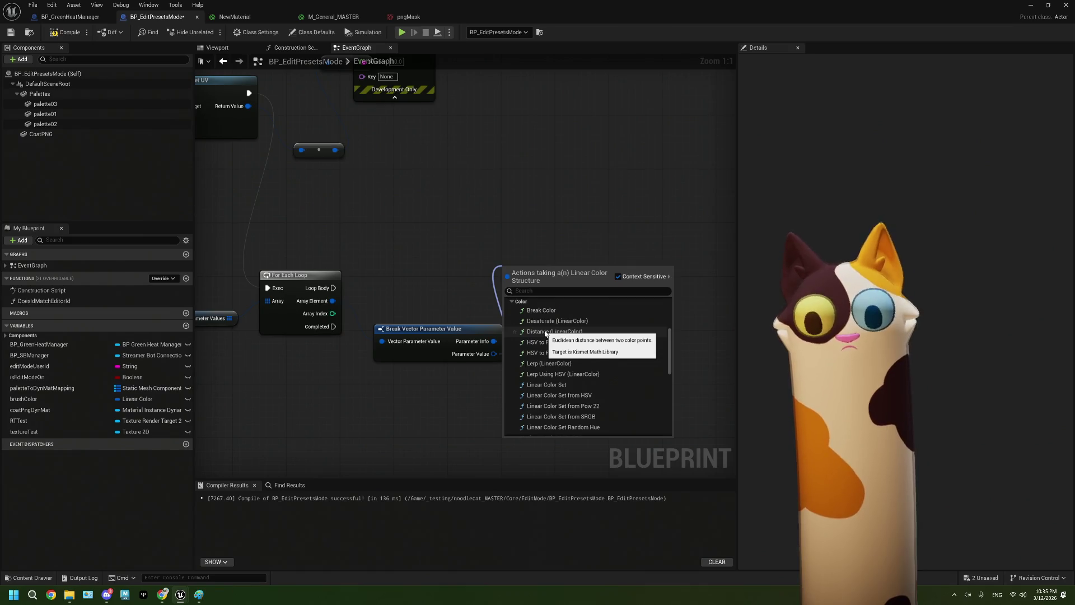
pyautogui.click(546, 331)
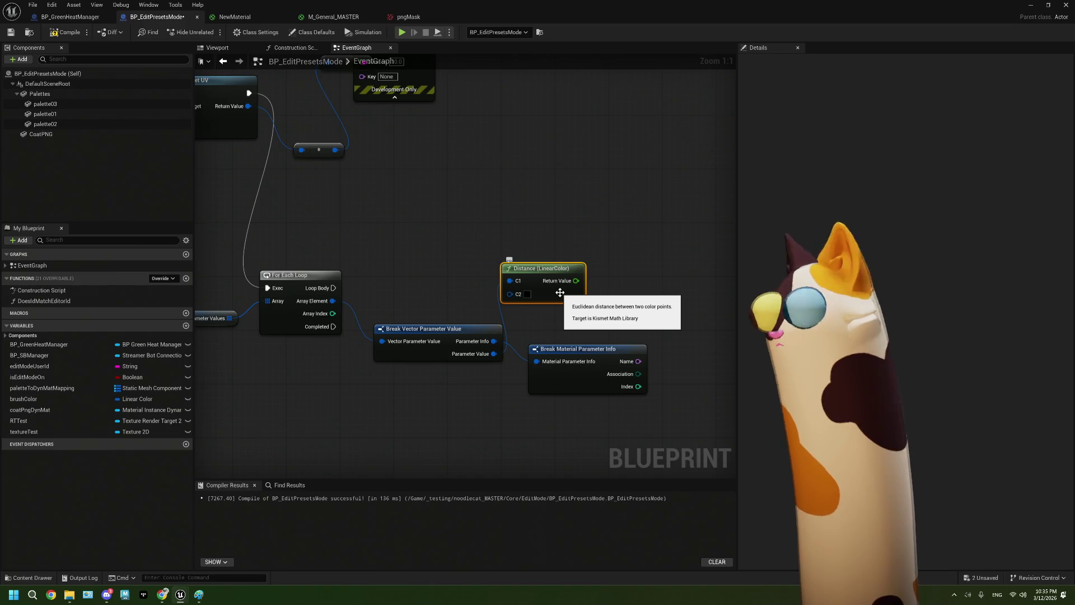
pyautogui.press('Delete')
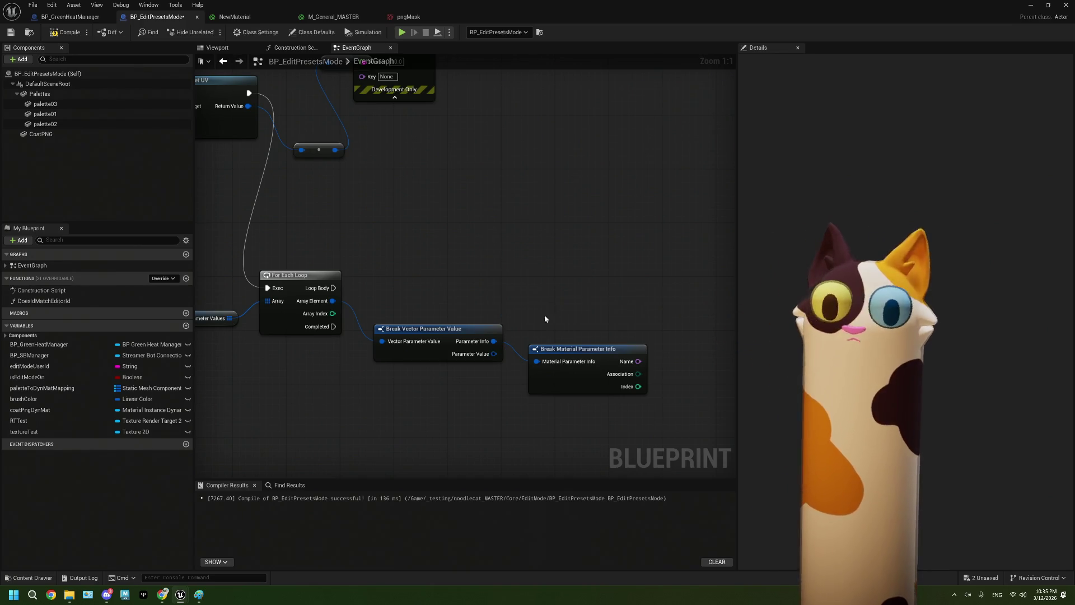
# Add a Near Equal (LinearColor) node from Parameter Value, tolerance 0.0001, placed in empty space
pyautogui.moveTo(493, 354); pyautogui.dragTo(540, 305)
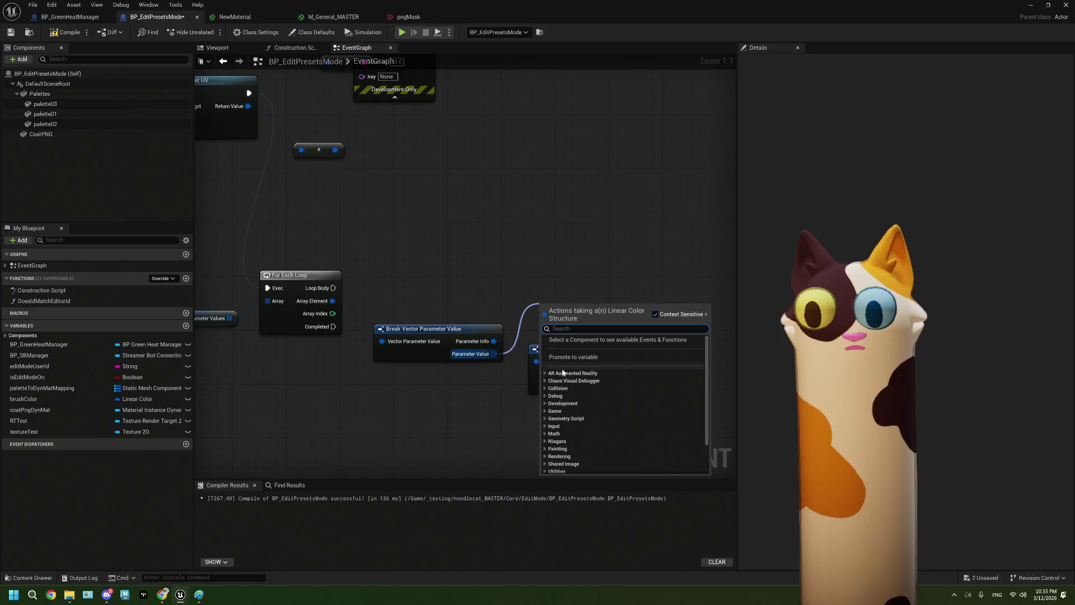
pyautogui.click(546, 407)
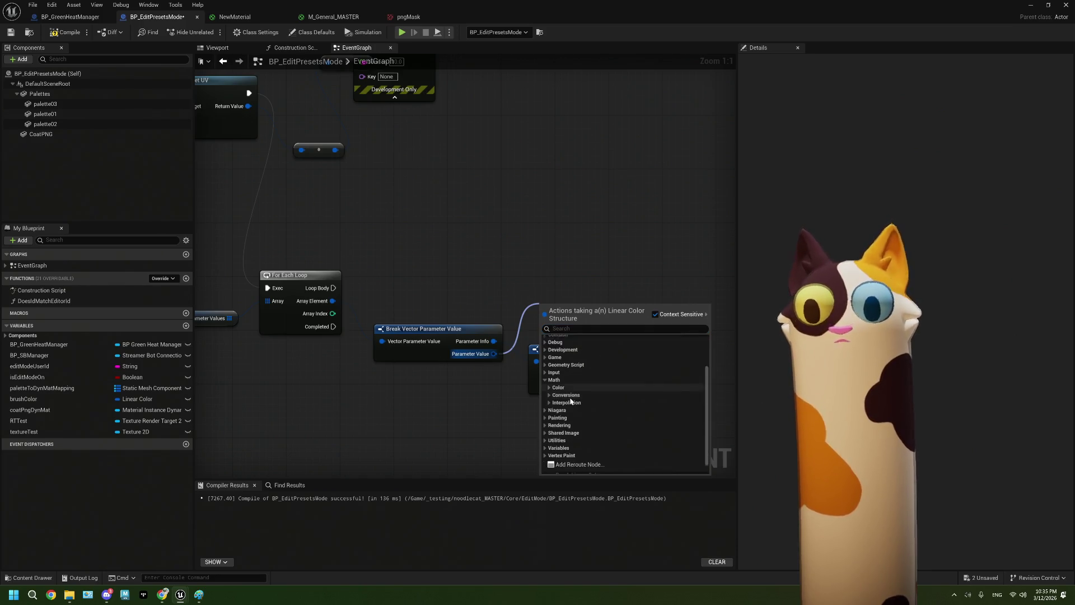
pyautogui.click(560, 430)
pyautogui.scroll(-2, 591, 389)
pyautogui.scroll(-5, 594, 388)
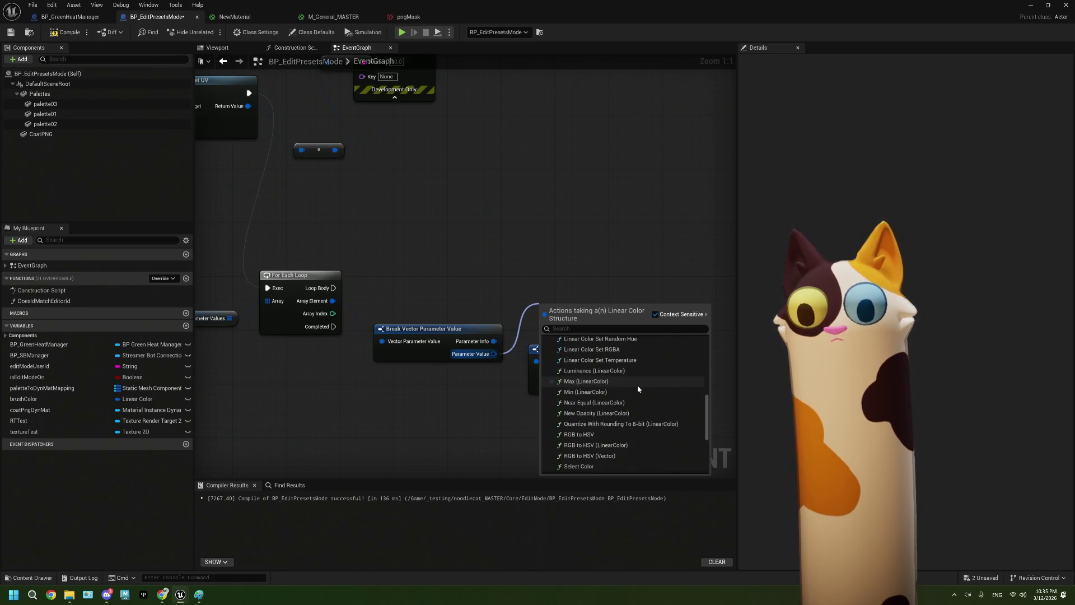
pyautogui.click(629, 403)
pyautogui.moveTo(580, 323); pyautogui.dragTo(533, 262)
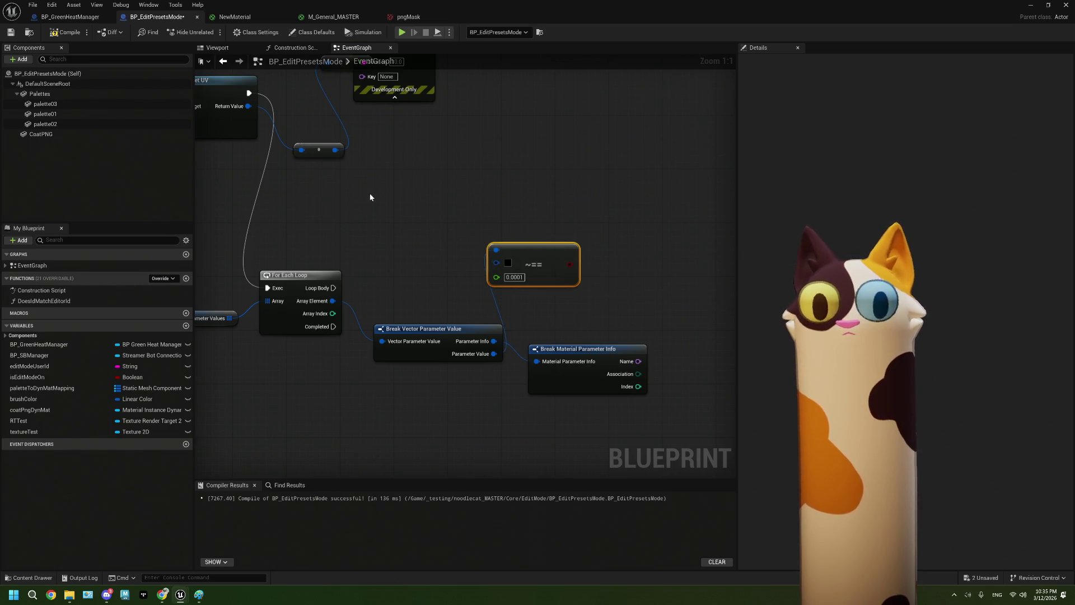
# Feed the read pixel colour into Near Equal, drive a Branch from Loop Body, and tidy the layout
pyautogui.moveTo(370, 197); pyautogui.dragTo(437, 226)
pyautogui.moveTo(403, 179); pyautogui.dragTo(564, 290)
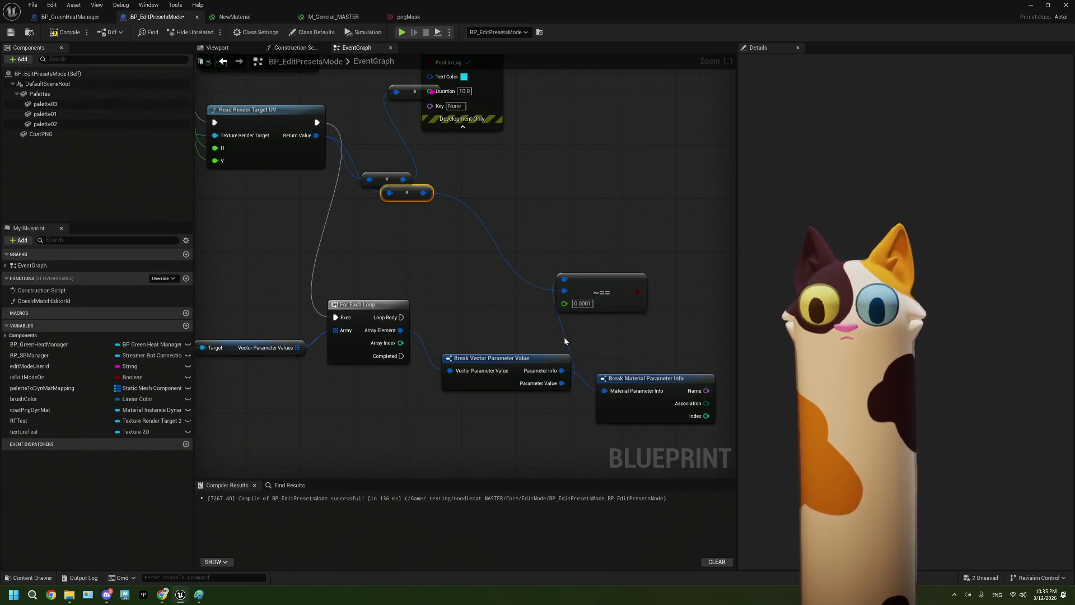
pyautogui.moveTo(565, 337); pyautogui.dragTo(456, 305)
pyautogui.moveTo(493, 253)
pyautogui.mouseDown()
pyautogui.moveTo(556, 305)
pyautogui.moveTo(578, 290)
pyautogui.mouseUp()
pyautogui.moveTo(227, 276); pyautogui.dragTo(607, 269)
pyautogui.moveTo(493, 292); pyautogui.dragTo(467, 299)
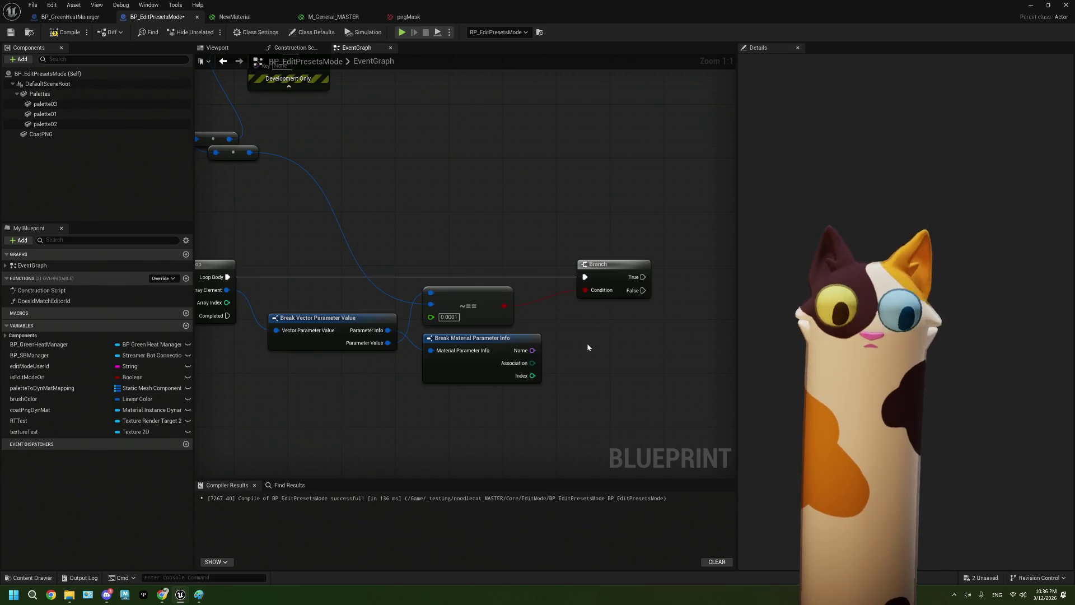
pyautogui.moveTo(599, 357); pyautogui.dragTo(562, 352)
pyautogui.moveTo(570, 266)
pyautogui.mouseDown()
pyautogui.moveTo(522, 264)
pyautogui.moveTo(585, 267)
pyautogui.moveTo(516, 274)
pyautogui.mouseUp()
pyautogui.press('Home')
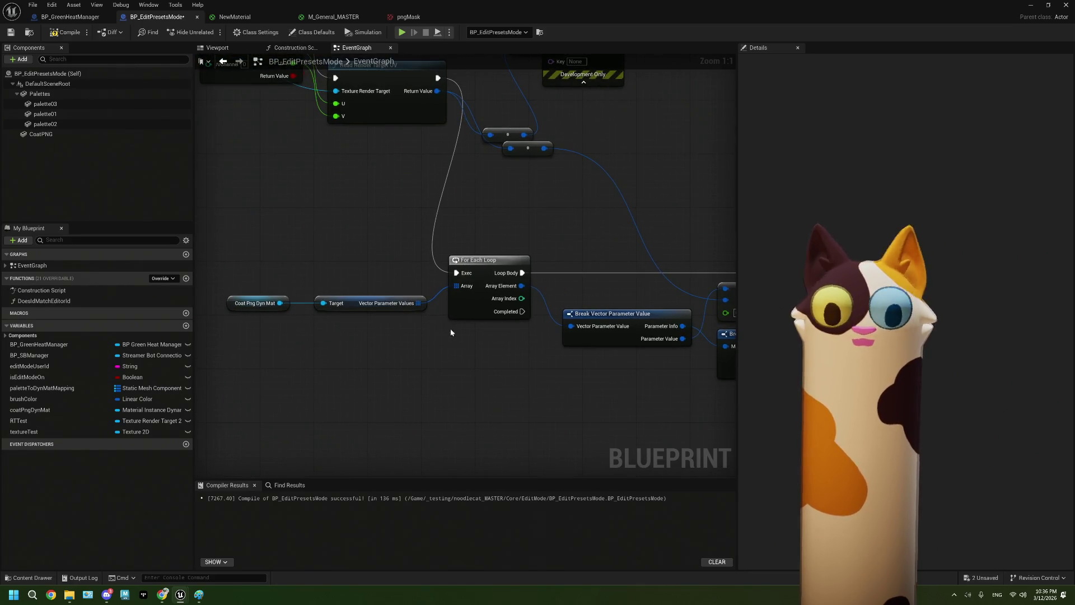
pyautogui.moveTo(276, 308)
pyautogui.mouseDown()
pyautogui.moveTo(619, 470)
pyautogui.moveTo(701, 470)
pyautogui.moveTo(542, 368)
pyautogui.moveTo(517, 403)
pyautogui.mouseUp()
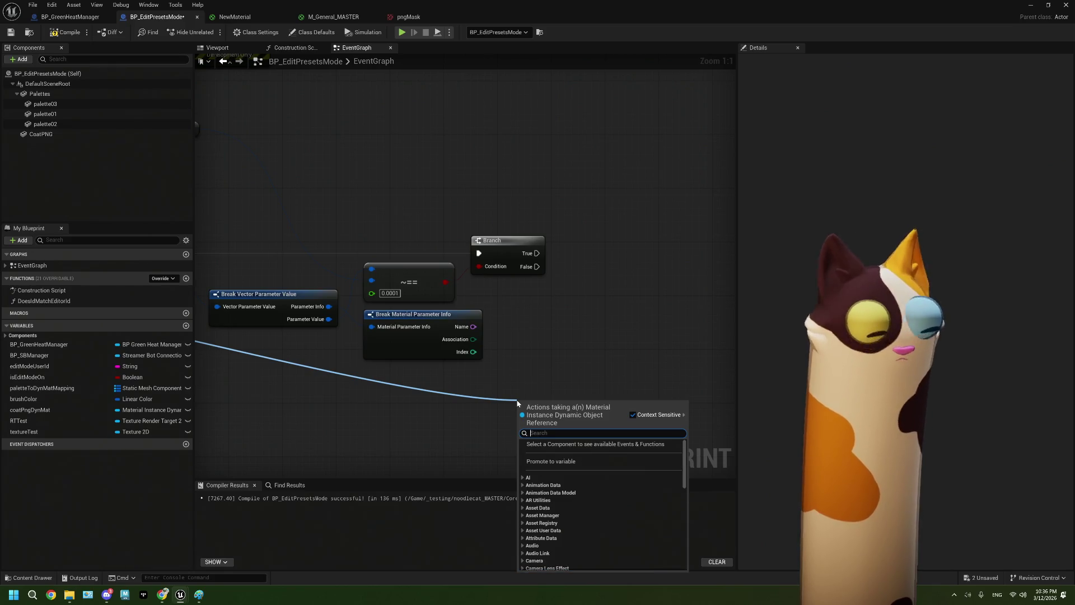
# Add Set Vector Parameter Value on the Branch's True path, wiring parameter Name and read pixel colour
pyautogui.write('sset vec')
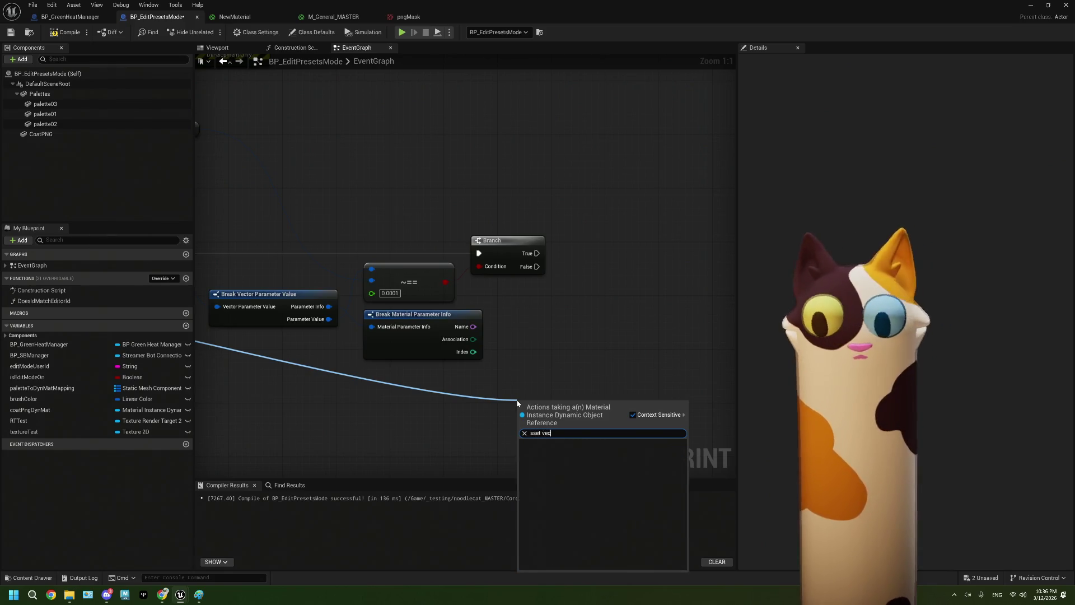
pyautogui.press('BackSpace')
pyautogui.press('BackSpace')
pyautogui.press('BackSpace')
pyautogui.write('set vec')
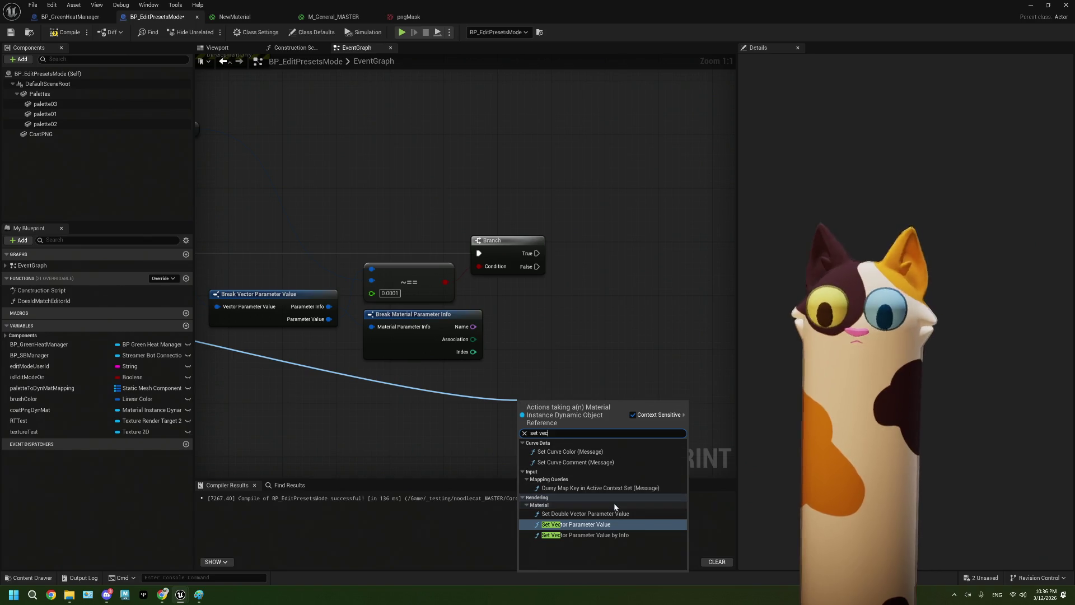
pyautogui.click(610, 524)
pyautogui.moveTo(552, 417)
pyautogui.mouseDown()
pyautogui.moveTo(593, 346)
pyautogui.moveTo(604, 279)
pyautogui.mouseUp()
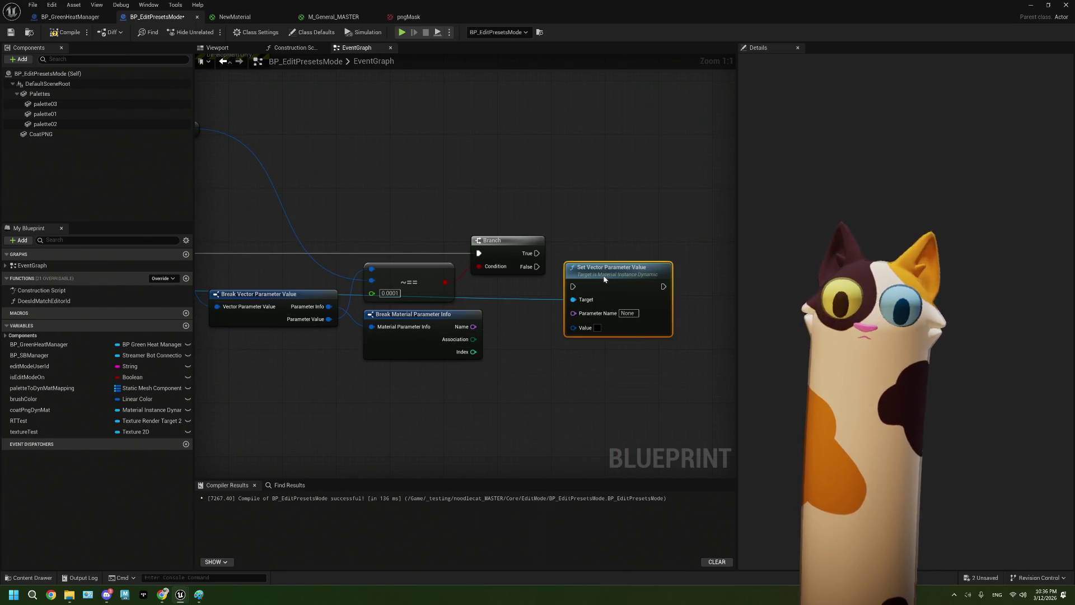
pyautogui.moveTo(473, 326); pyautogui.dragTo(574, 313)
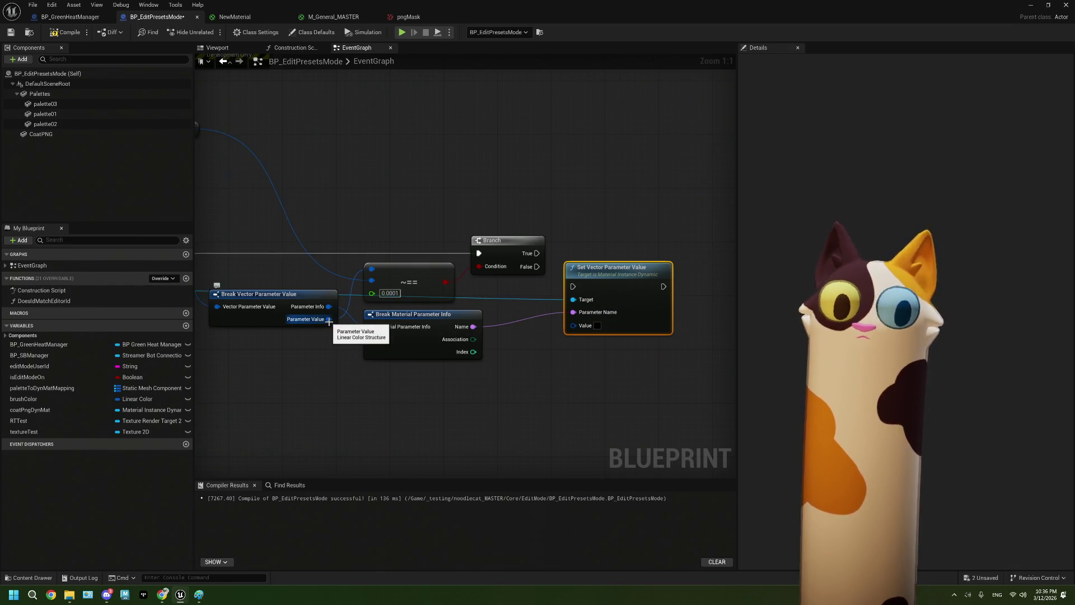
pyautogui.moveTo(329, 319); pyautogui.dragTo(477, 362)
pyautogui.moveTo(317, 148); pyautogui.dragTo(341, 162)
pyautogui.press('Delete')
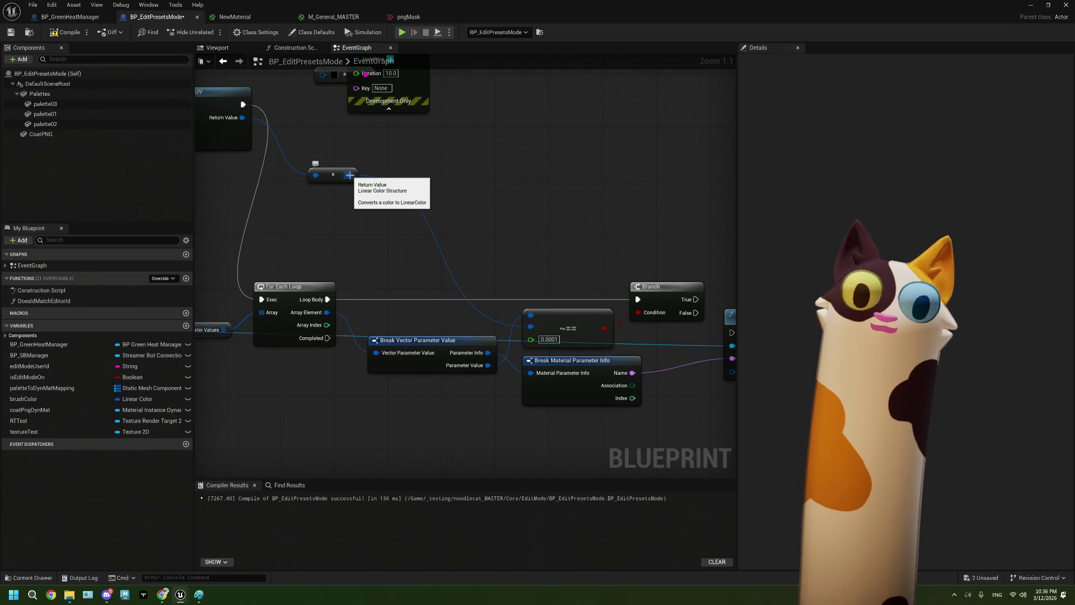
pyautogui.moveTo(243, 119)
pyautogui.mouseDown()
pyautogui.moveTo(343, 172)
pyautogui.moveTo(602, 375)
pyautogui.moveTo(500, 372)
pyautogui.mouseUp()
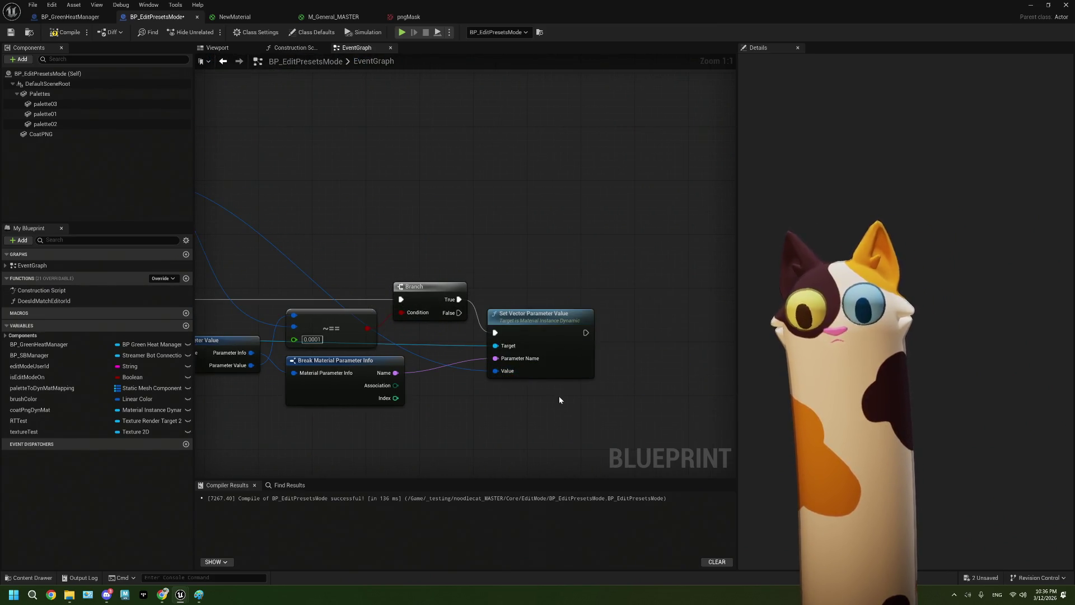
# Compile and save BP_EditPresetsMode, then return to the level editor
pyautogui.scroll(-2, 542, 395)
pyautogui.scroll(-1, 527, 387)
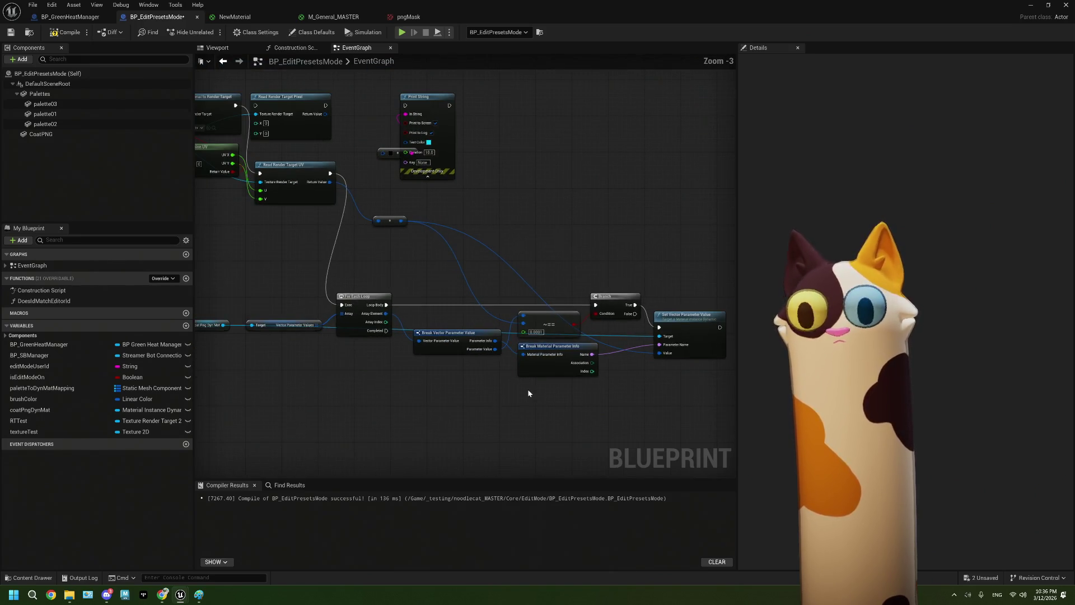
pyautogui.click(64, 34)
pyautogui.hotkey('ctrl', 's')
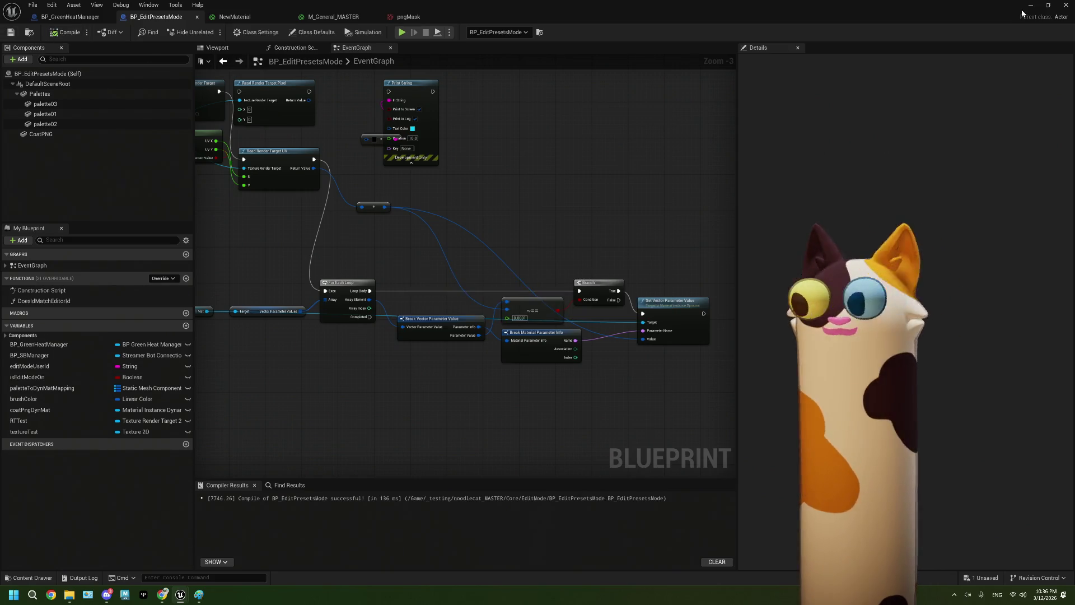
pyautogui.scroll(-3, 396, 300)
pyautogui.scroll(2, 345, 321)
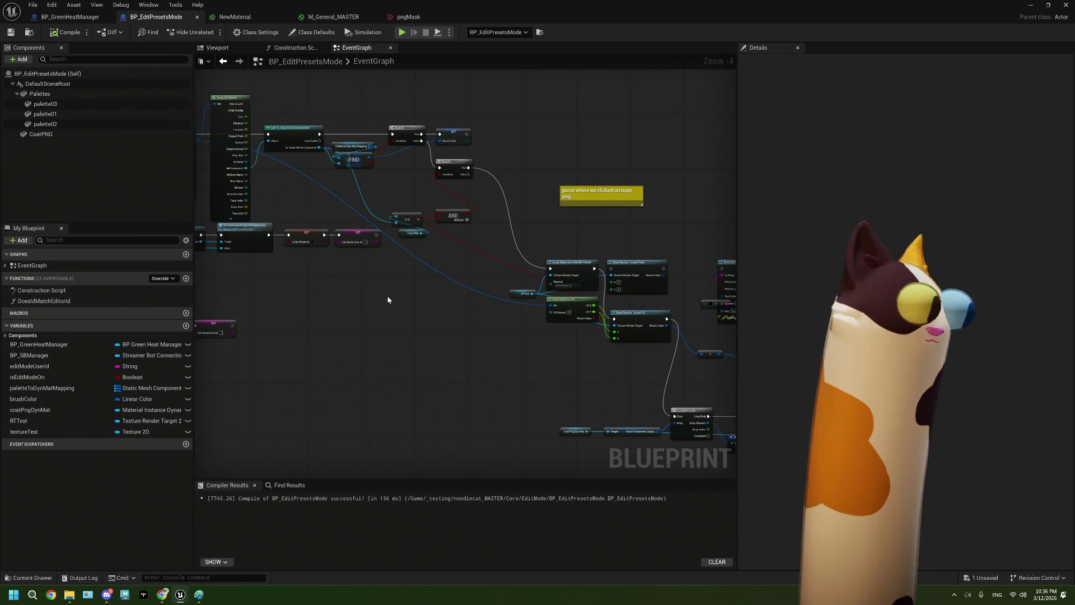
pyautogui.click(1029, 6)
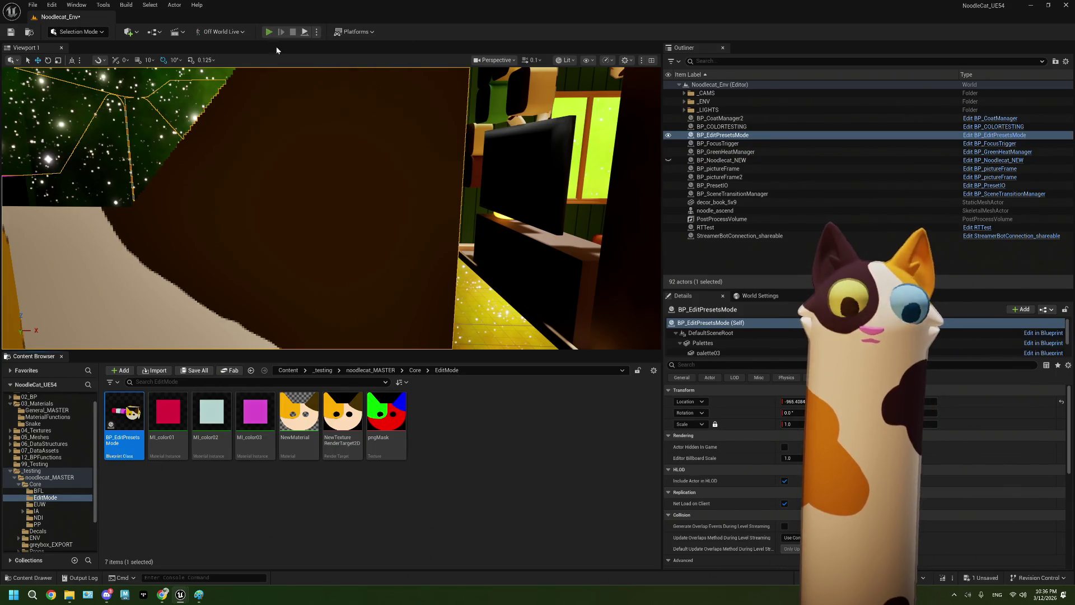
# Play-test Noodlecat_Env by clicking the character to print true, then stop and dismiss the message log
pyautogui.click(269, 31)
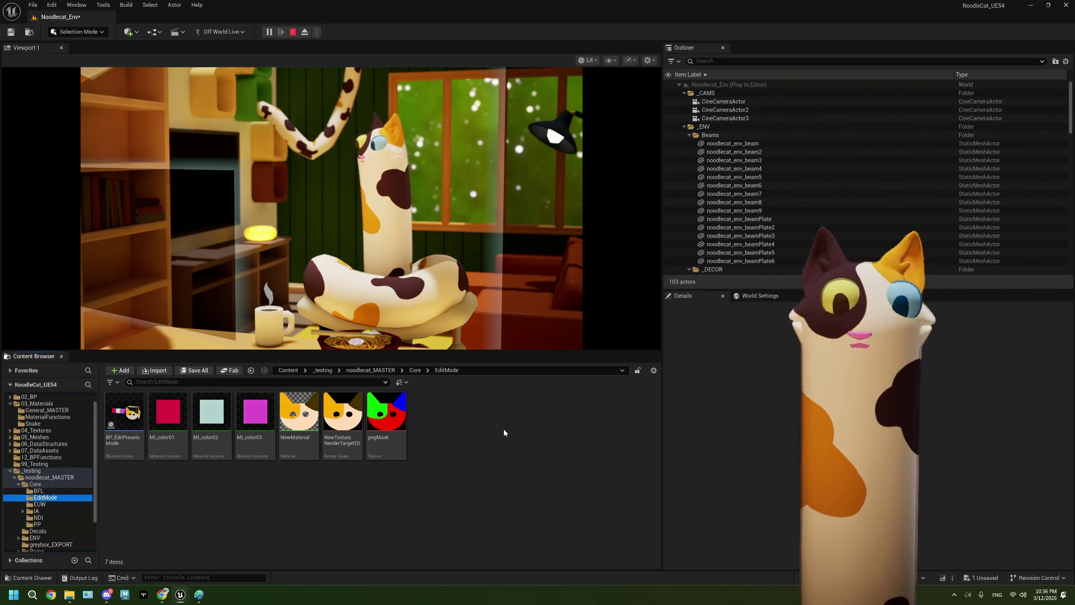
pyautogui.click(493, 314)
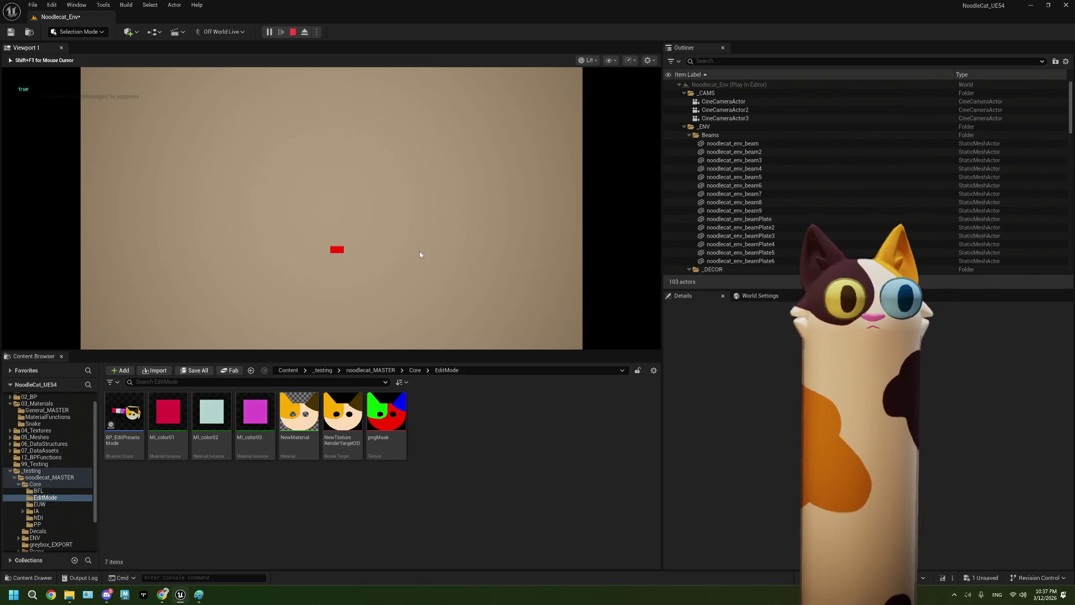
pyautogui.press('Escape')
pyautogui.click(759, 143)
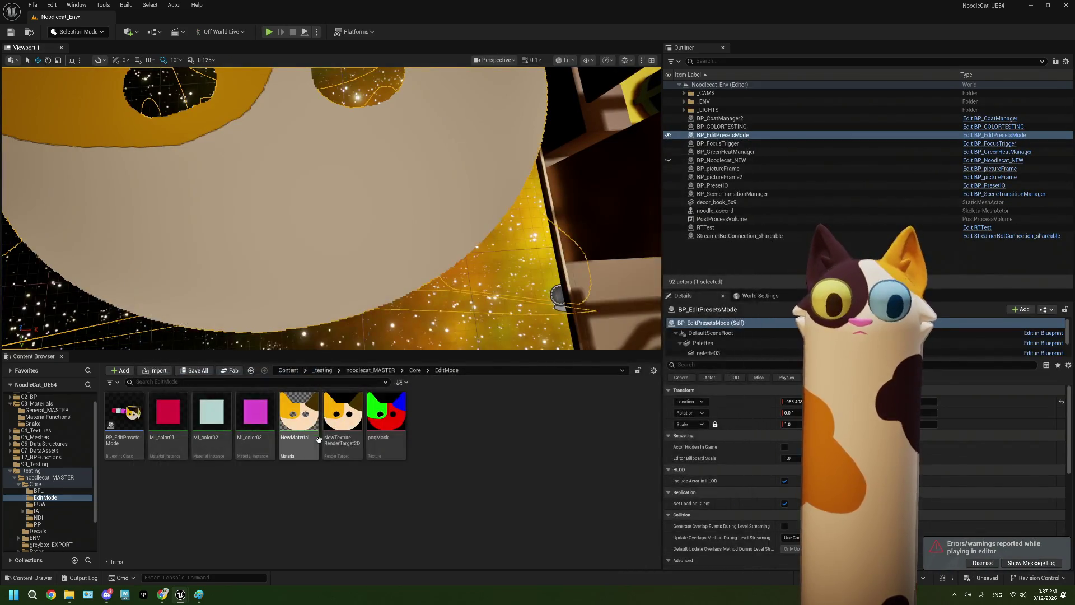
# Open BP_EditPresetsMode and bring the Branch and Set Vector Parameter Value nodes into view
pyautogui.doubleClick(123, 418)
pyautogui.scroll(1, 425, 337)
pyautogui.moveTo(492, 326); pyautogui.dragTo(420, 348)
pyautogui.scroll(2, 420, 348)
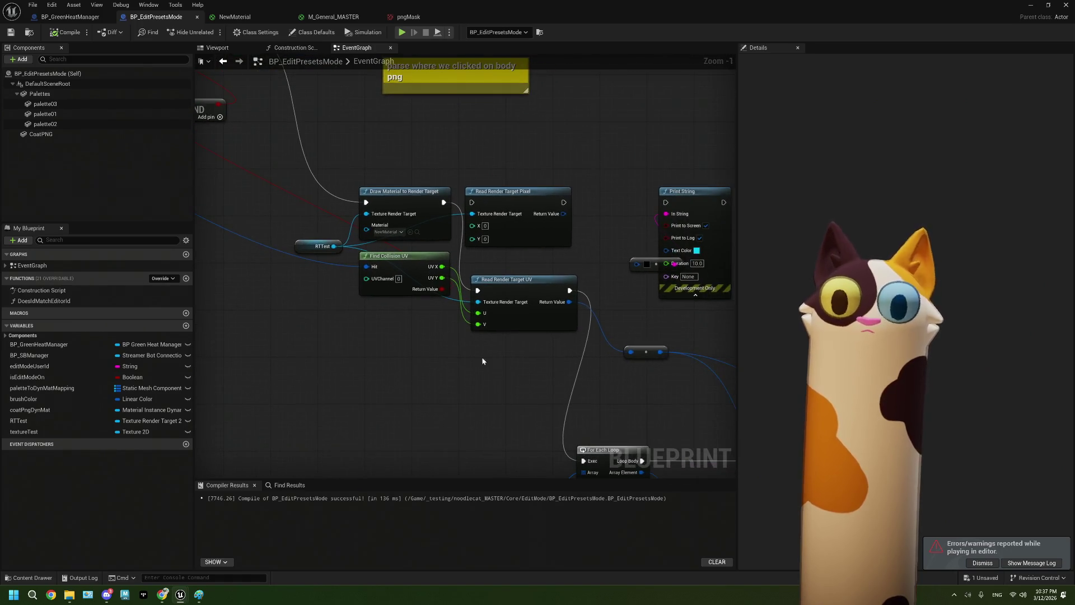
pyautogui.moveTo(504, 375)
pyautogui.mouseDown()
pyautogui.moveTo(518, 367)
pyautogui.moveTo(434, 277)
pyautogui.moveTo(360, 238)
pyautogui.mouseUp()
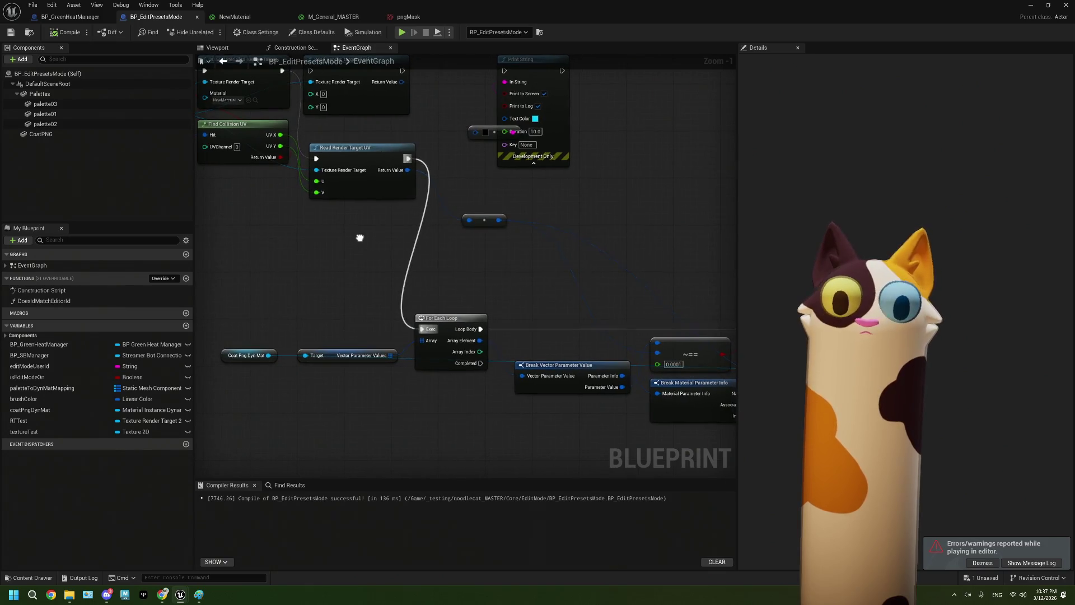
pyautogui.moveTo(514, 309); pyautogui.dragTo(375, 287)
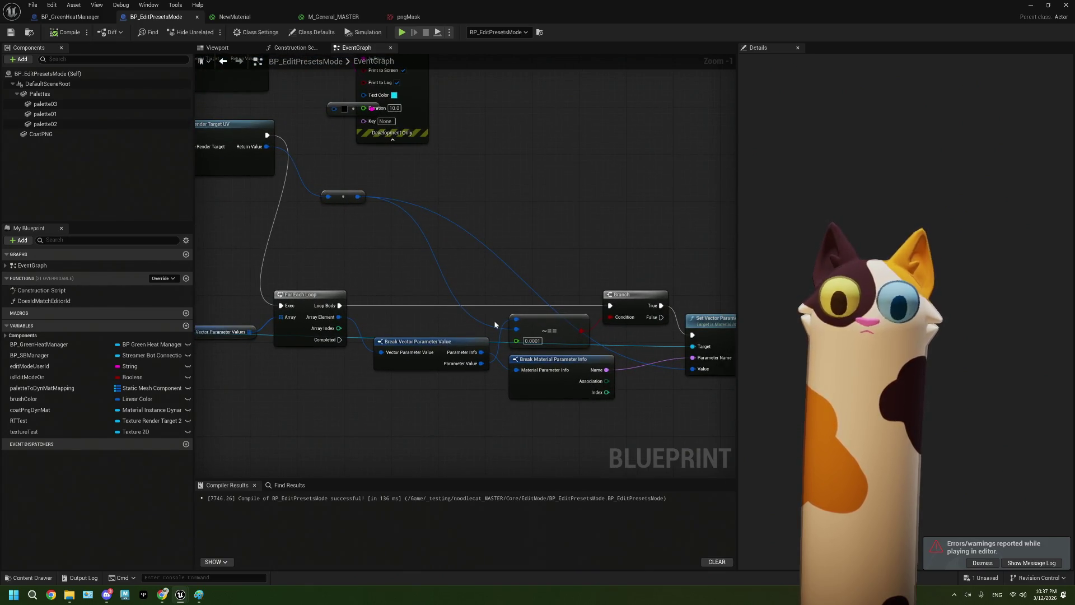
pyautogui.moveTo(494, 320)
pyautogui.mouseDown()
pyautogui.moveTo(343, 316)
pyautogui.moveTo(596, 378)
pyautogui.mouseUp()
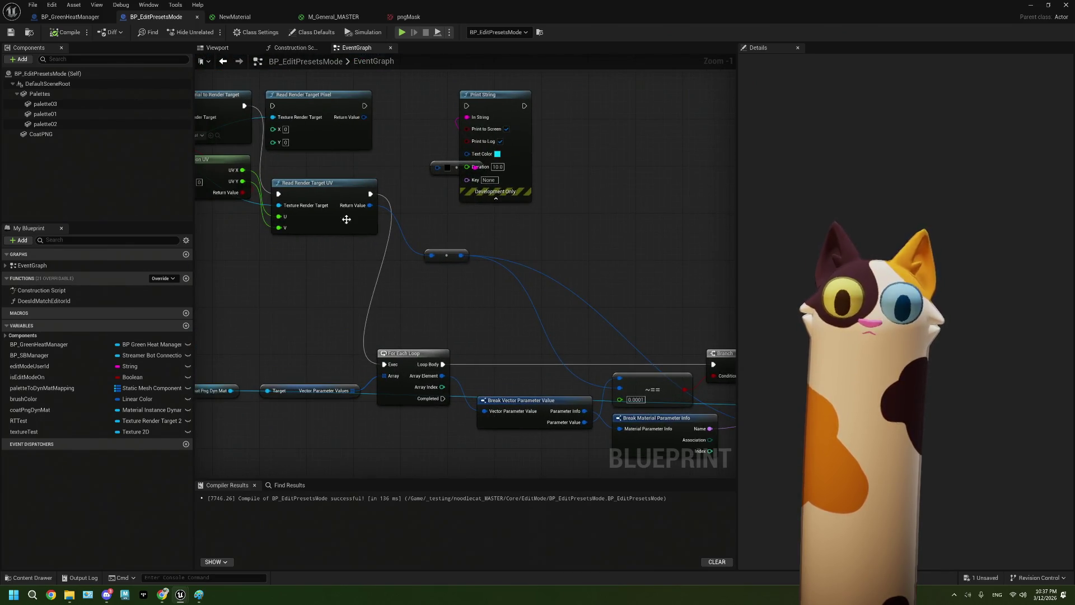
pyautogui.moveTo(480, 333)
pyautogui.mouseDown()
pyautogui.moveTo(437, 322)
pyautogui.moveTo(347, 353)
pyautogui.moveTo(360, 350)
pyautogui.moveTo(254, 318)
pyautogui.mouseUp()
pyautogui.moveTo(437, 382); pyautogui.dragTo(306, 362)
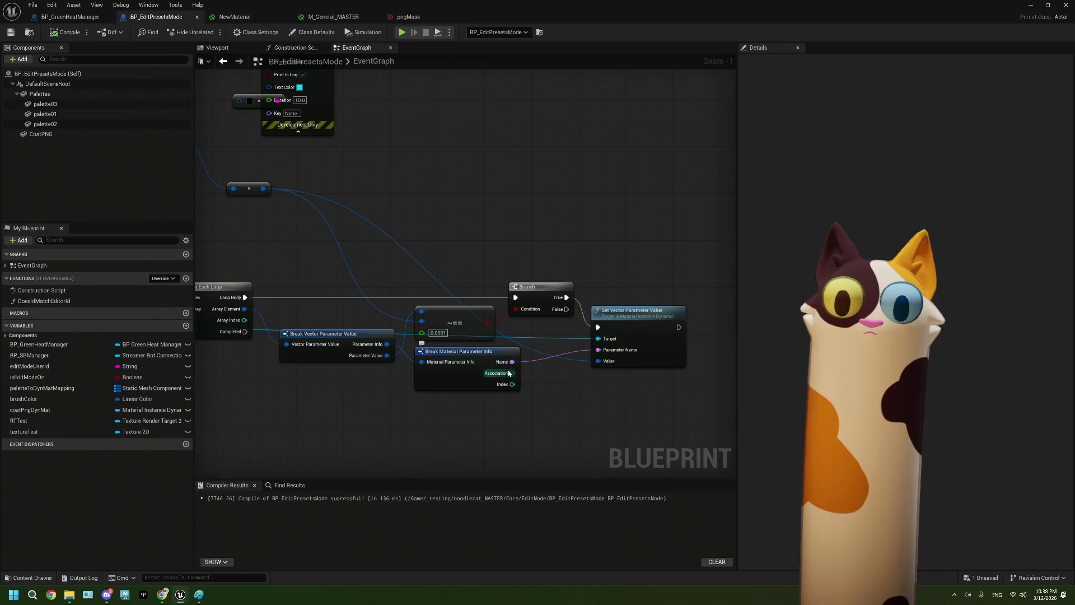
# Add a Print String on the Branch's True output that prints the parameter Name, then compile and save
pyautogui.moveTo(566, 297); pyautogui.dragTo(611, 232)
pyautogui.write('print')
pyautogui.press('Return')
pyautogui.moveTo(513, 362)
pyautogui.mouseDown()
pyautogui.moveTo(661, 364)
pyautogui.moveTo(616, 257)
pyautogui.mouseUp()
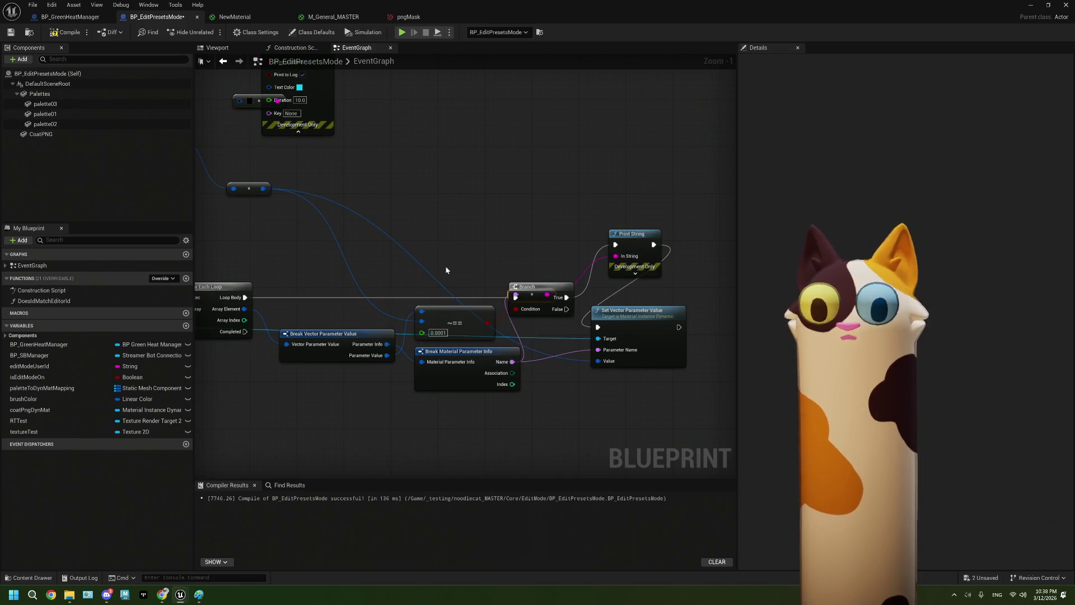
pyautogui.moveTo(524, 289); pyautogui.dragTo(527, 269)
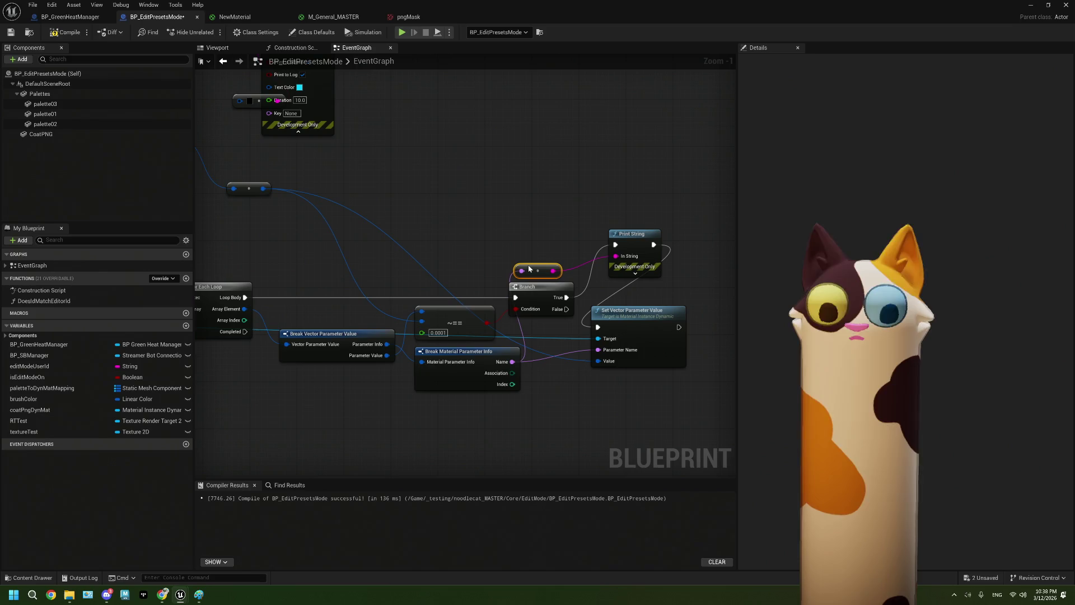
pyautogui.click(65, 32)
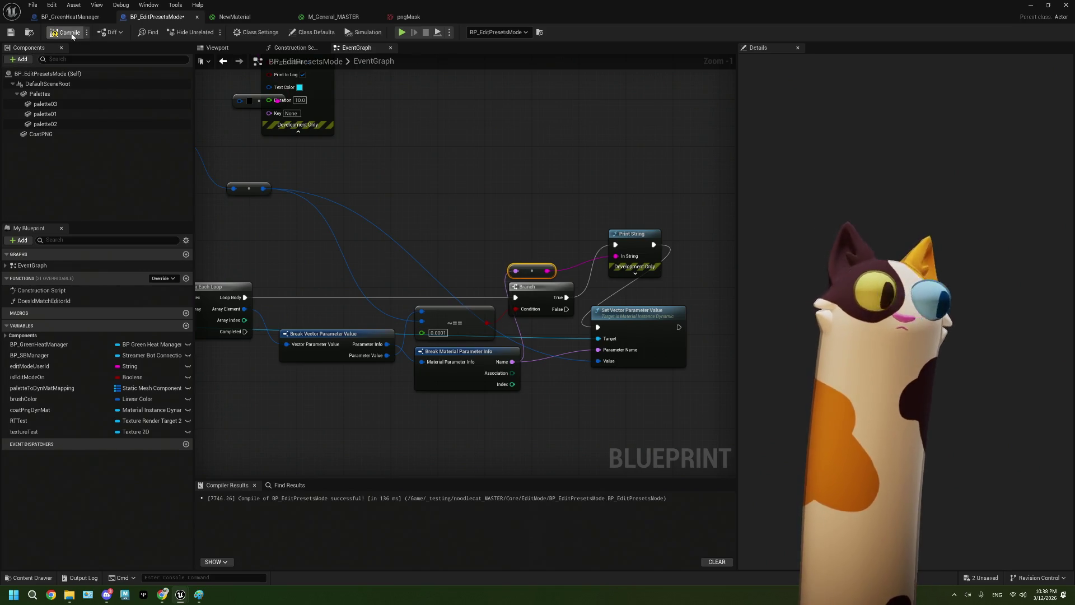
pyautogui.click(11, 32)
pyautogui.hotkey('alt', 'Tab')
# Play-test the level, stop the session, and show the Message Log's runtime error
pyautogui.click(268, 32)
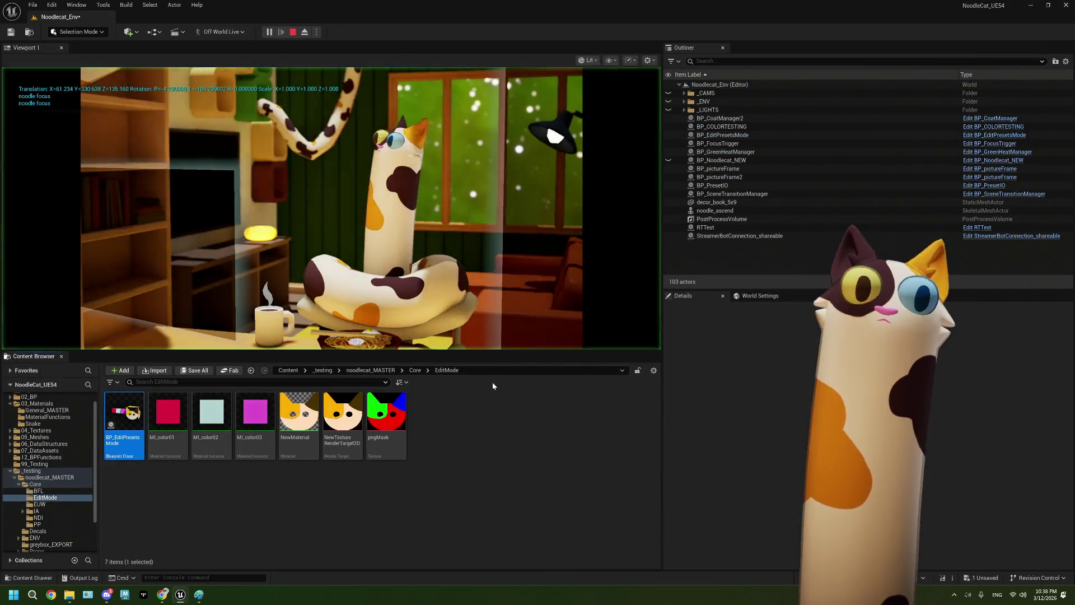
pyautogui.click(390, 247)
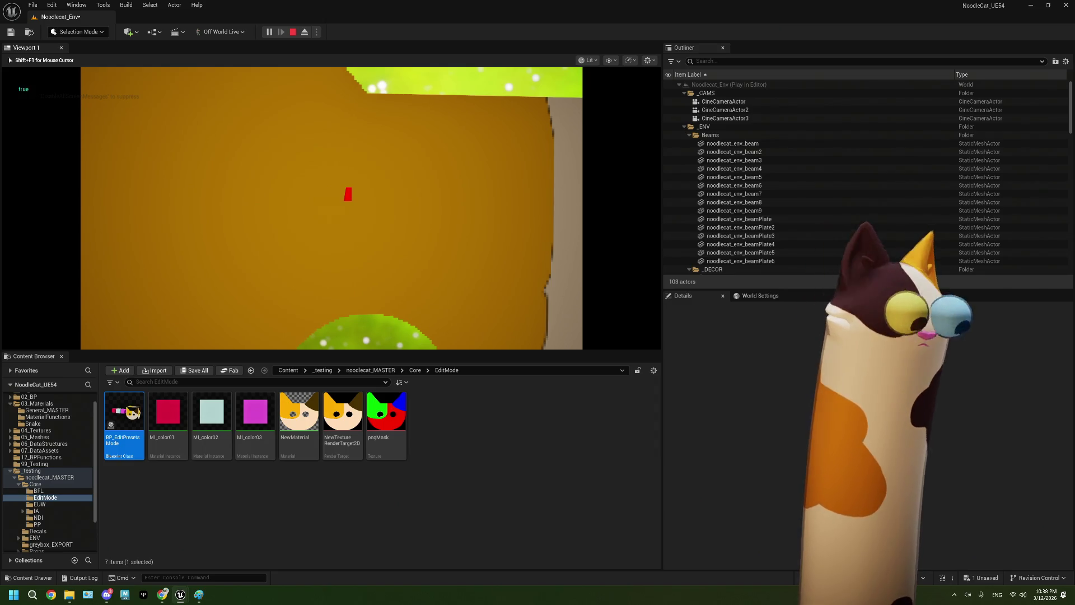
pyautogui.press('Escape')
pyautogui.click(718, 147)
pyautogui.doubleClick(120, 428)
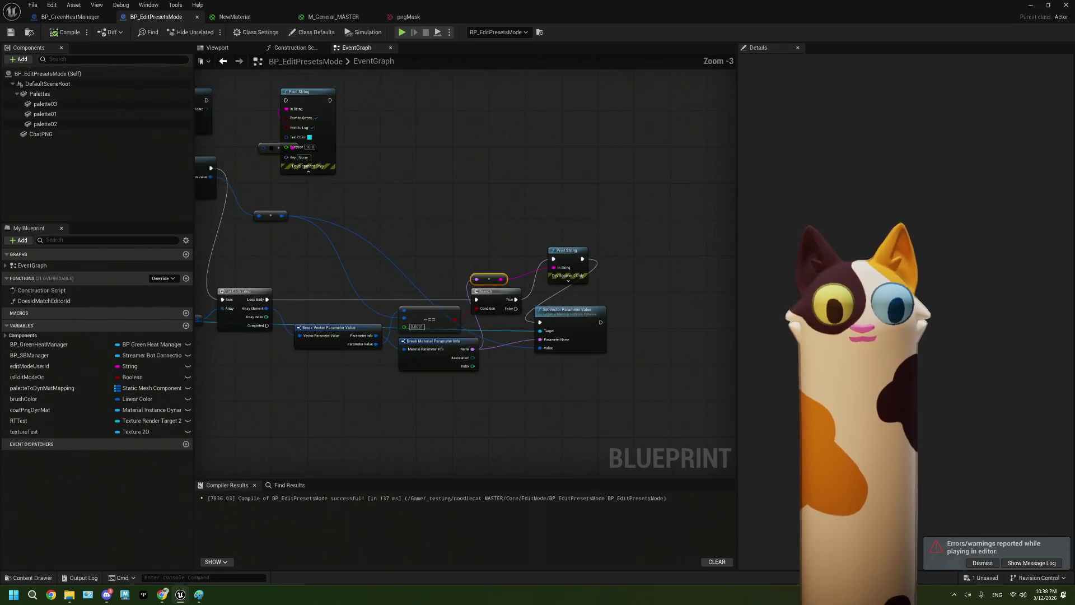
# Break the setter's existing Value link and wire a Brush Color getter into Value instead
pyautogui.scroll(-1, 438, 320)
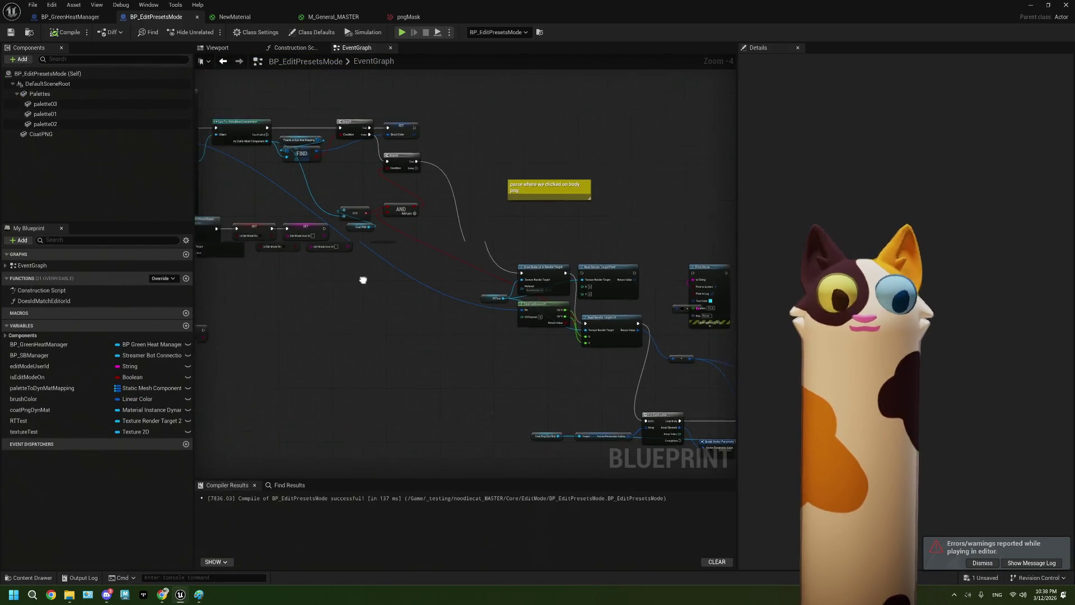
pyautogui.scroll(3, 554, 235)
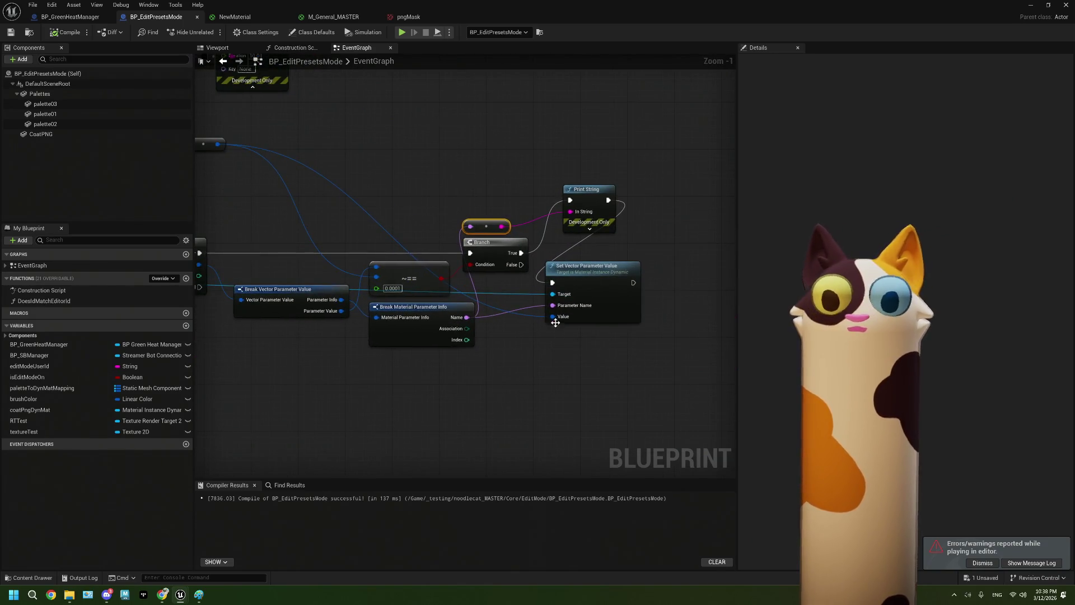
pyautogui.rightClick(553, 317)
pyautogui.moveTo(582, 353)
pyautogui.click(694, 365)
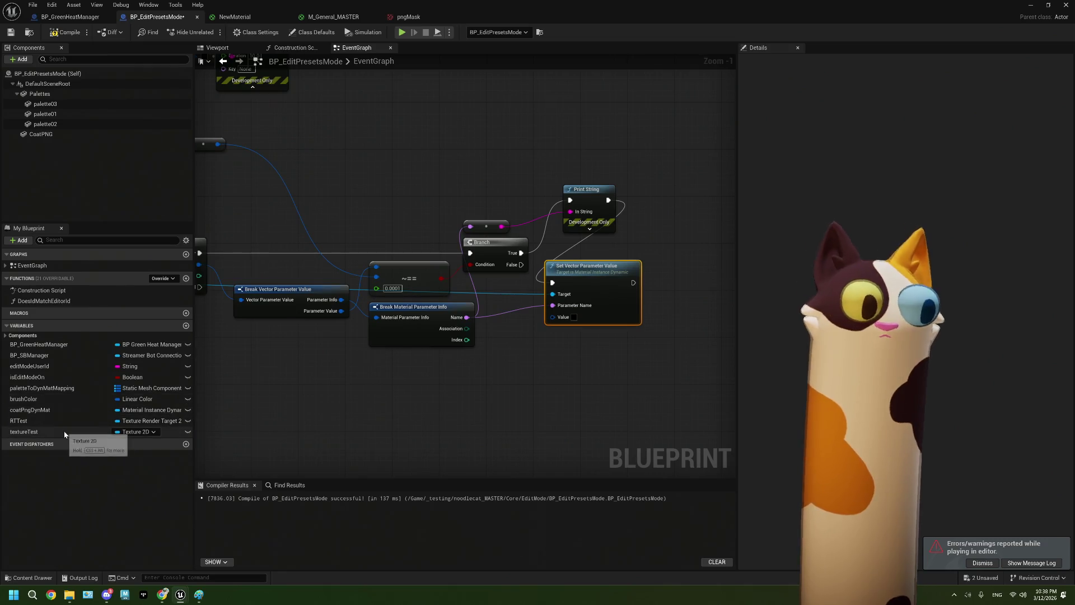
pyautogui.click(48, 398)
pyautogui.moveTo(48, 398)
pyautogui.mouseDown()
pyautogui.moveTo(513, 369)
pyautogui.moveTo(553, 317)
pyautogui.mouseUp()
pyautogui.moveTo(472, 364); pyautogui.dragTo(554, 360)
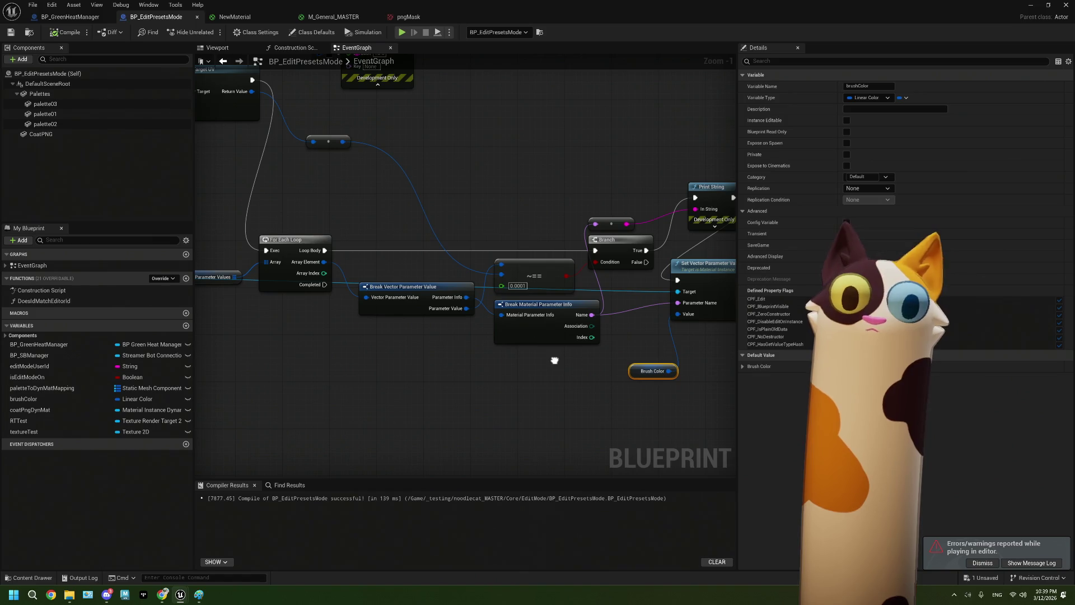
# Set the comparison tolerance to 0.1, then compile and save the Blueprint
pyautogui.click(518, 285)
pyautogui.write('0.1')
pyautogui.click(481, 368)
pyautogui.click(66, 32)
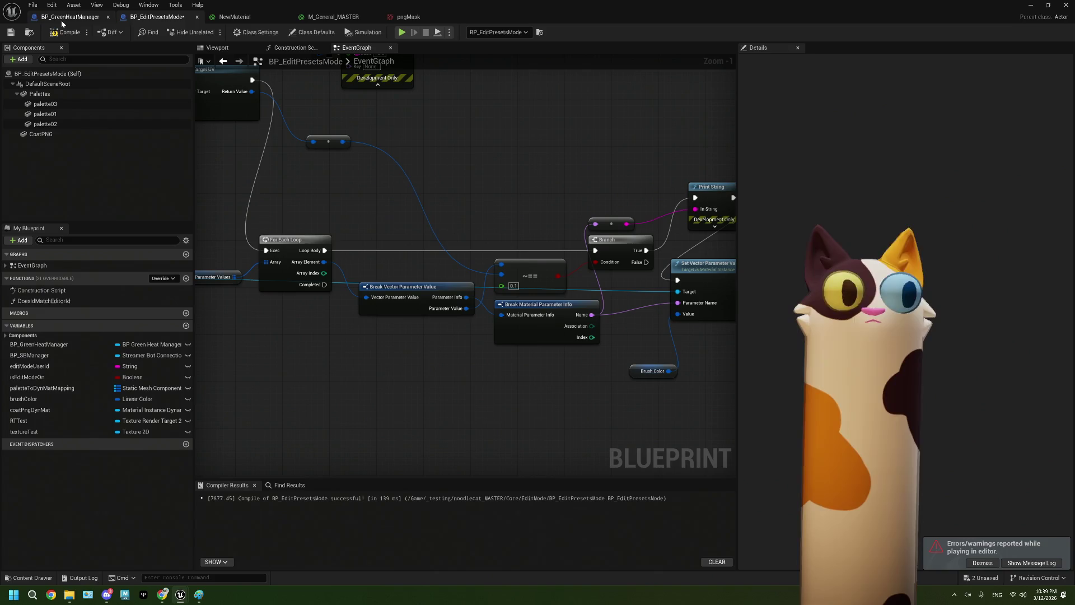
pyautogui.click(11, 33)
pyautogui.moveTo(577, 380); pyautogui.dragTo(514, 373)
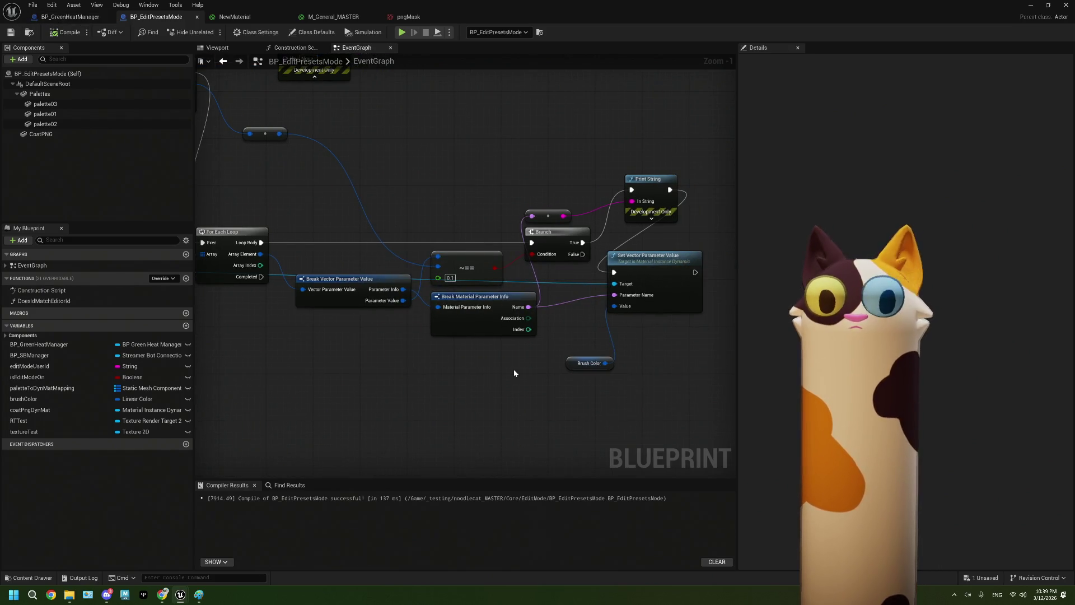
pyautogui.moveTo(344, 196)
pyautogui.mouseDown()
pyautogui.moveTo(435, 247)
pyautogui.moveTo(368, 242)
pyautogui.mouseUp()
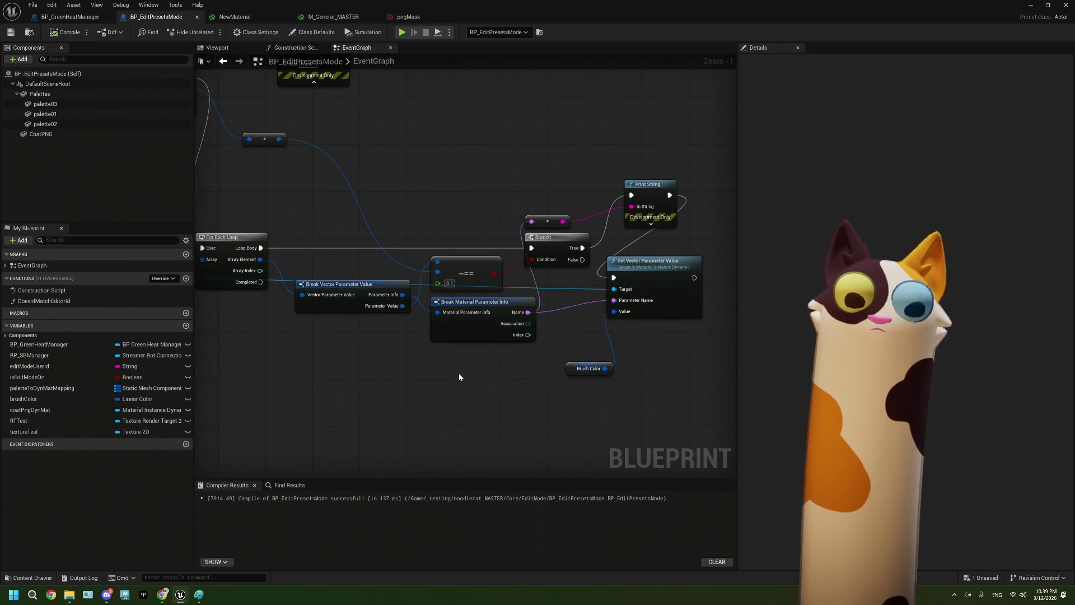
pyautogui.moveTo(358, 284)
pyautogui.mouseDown()
pyautogui.moveTo(473, 377)
pyautogui.moveTo(480, 312)
pyautogui.moveTo(443, 207)
pyautogui.mouseUp()
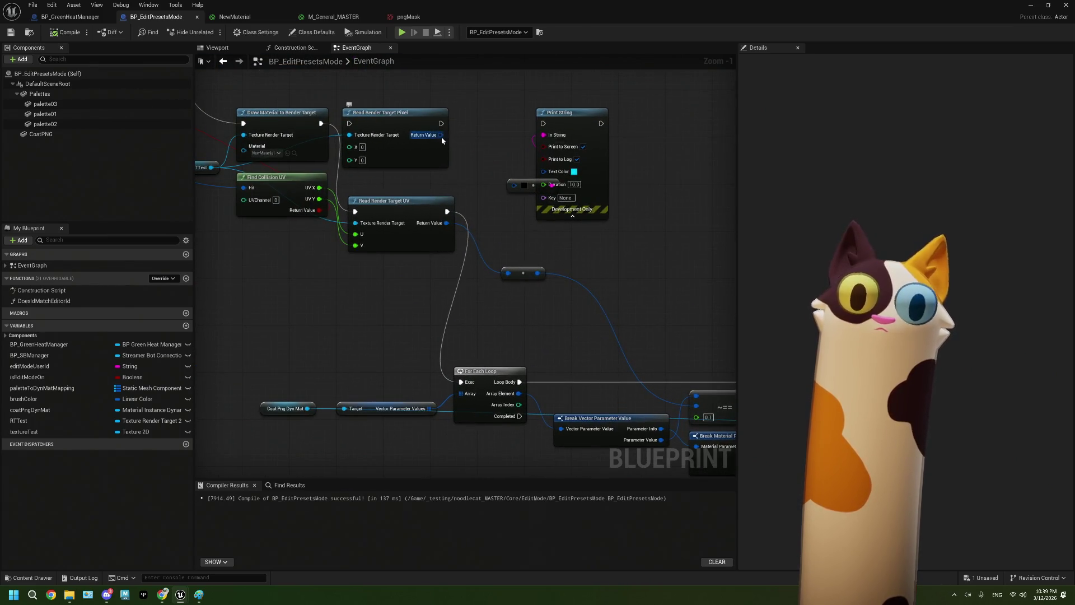
pyautogui.moveTo(389, 327)
pyautogui.mouseDown()
pyautogui.moveTo(454, 312)
pyautogui.moveTo(492, 364)
pyautogui.mouseUp()
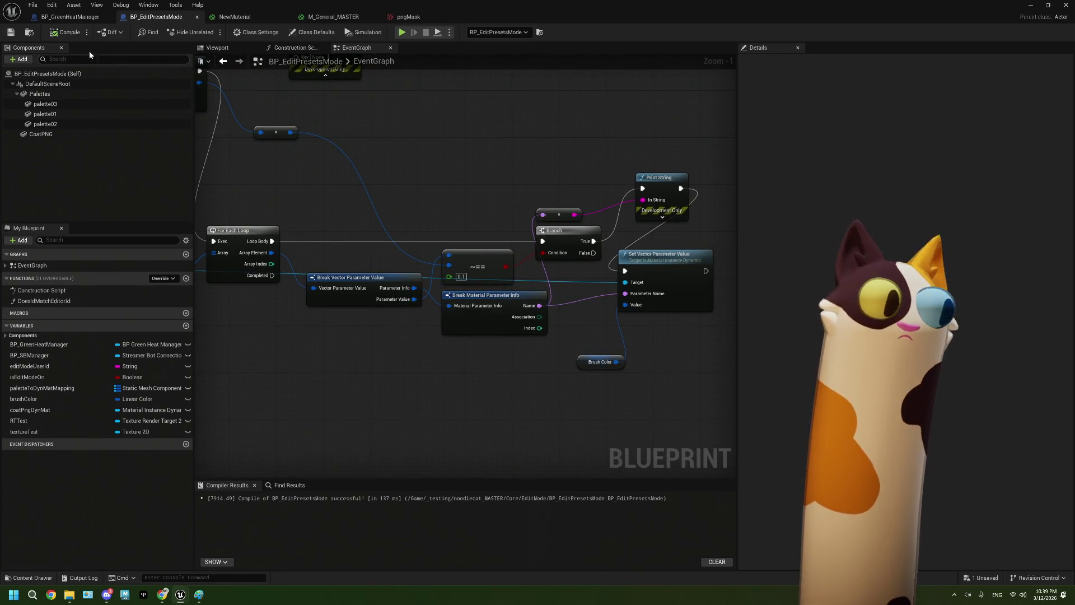
pyautogui.click(1029, 6)
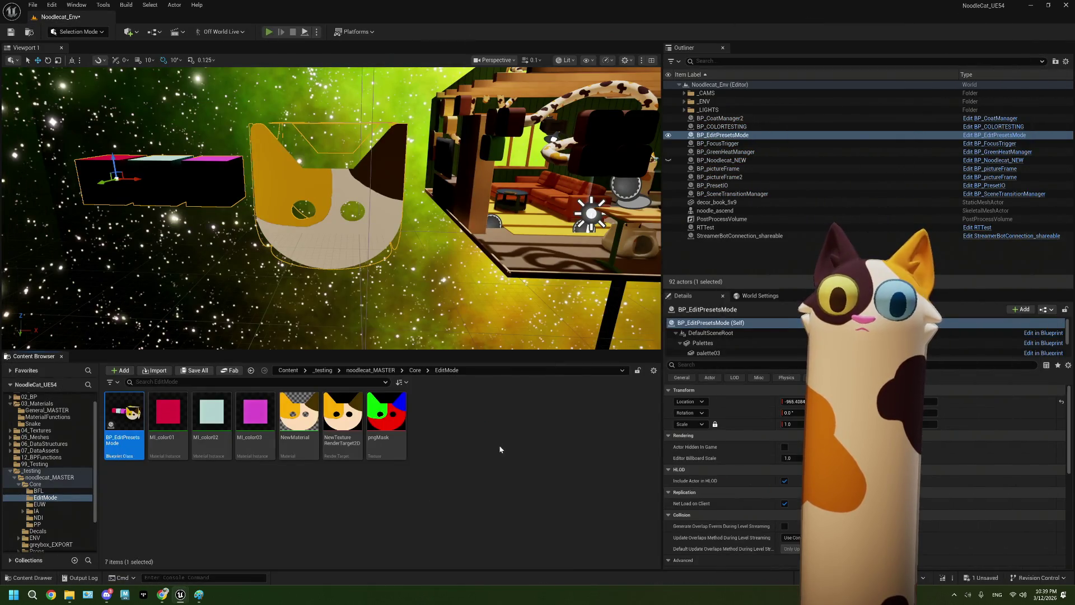
pyautogui.hotkey('alt', 'p')
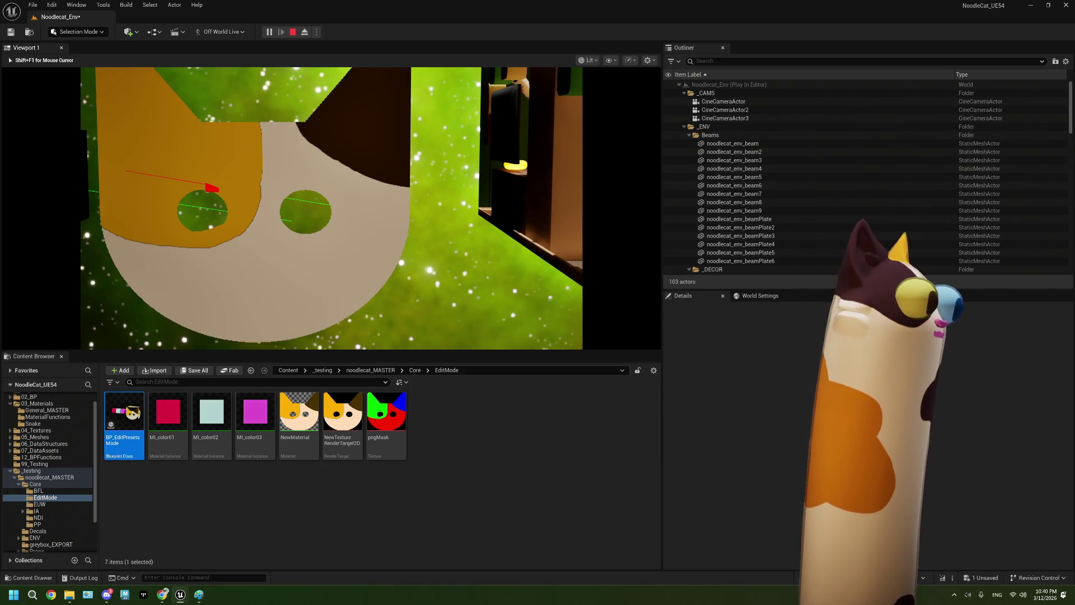
pyautogui.press('Escape')
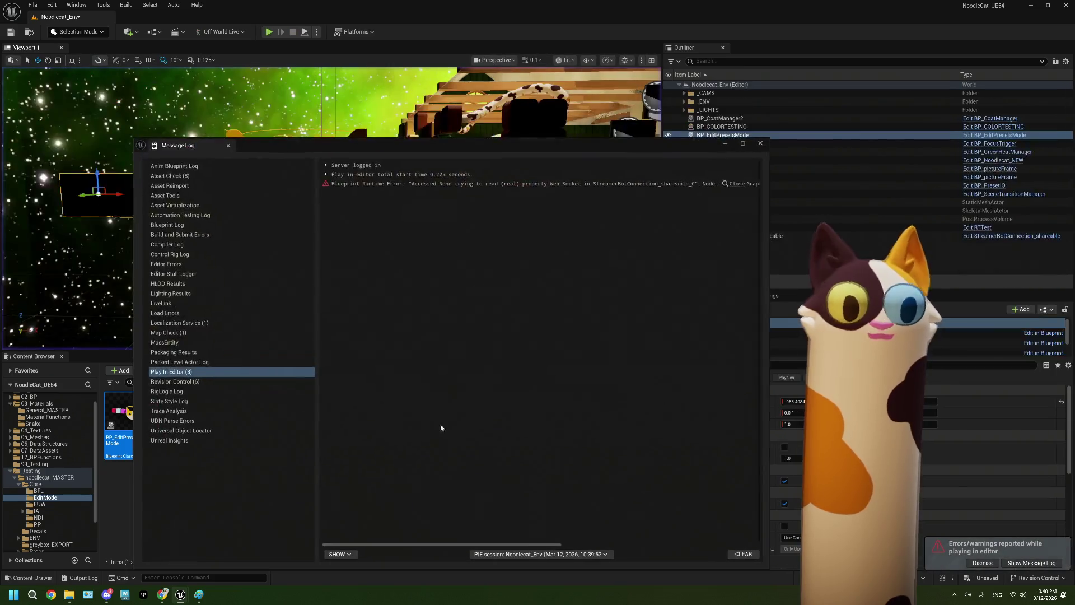
pyautogui.click(760, 143)
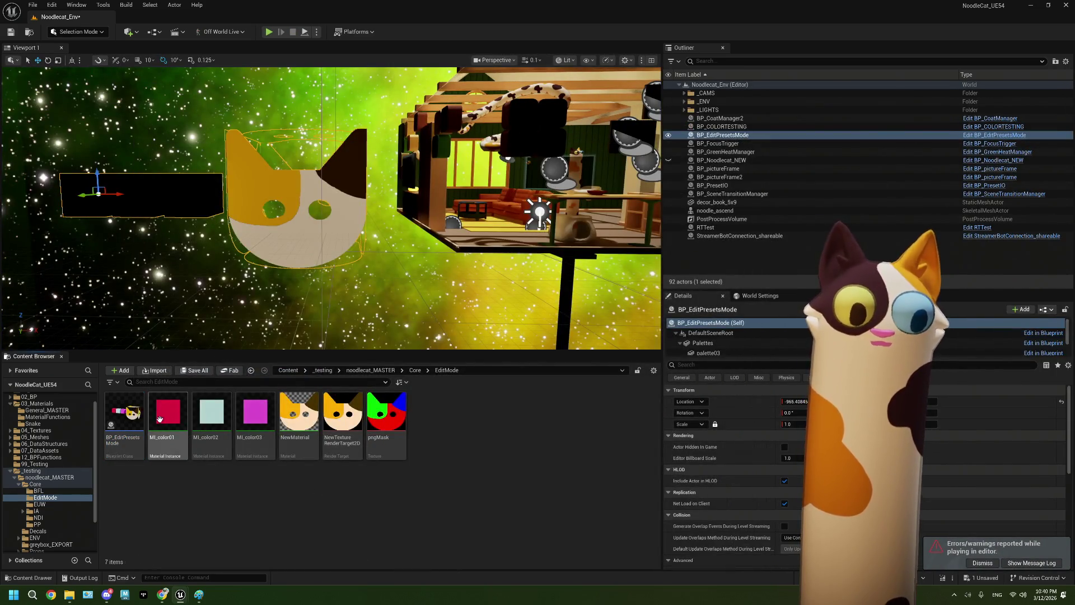
pyautogui.doubleClick(124, 426)
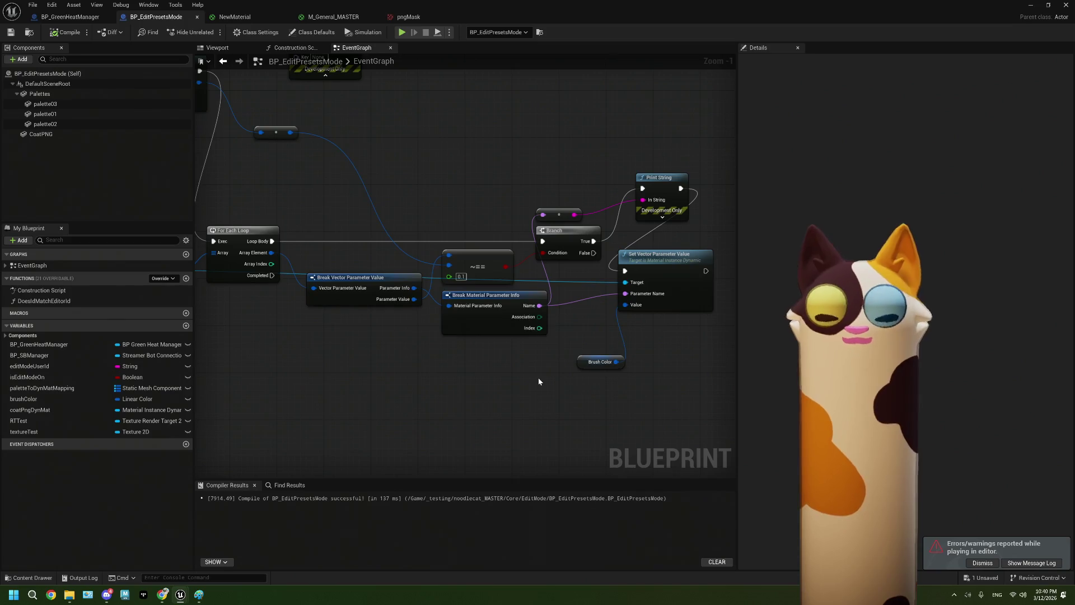
# Delete the old Print String and conversion node, wiring Branch True to the setter and Loop Body to Branch
pyautogui.scroll(-1, 539, 381)
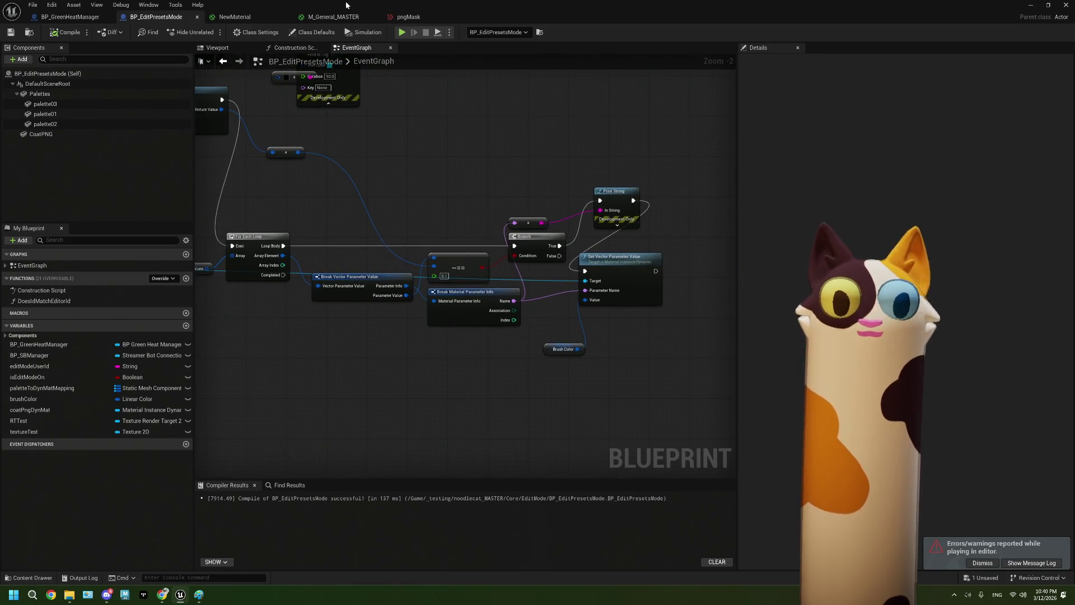
pyautogui.scroll(1, 566, 350)
pyautogui.click(577, 357)
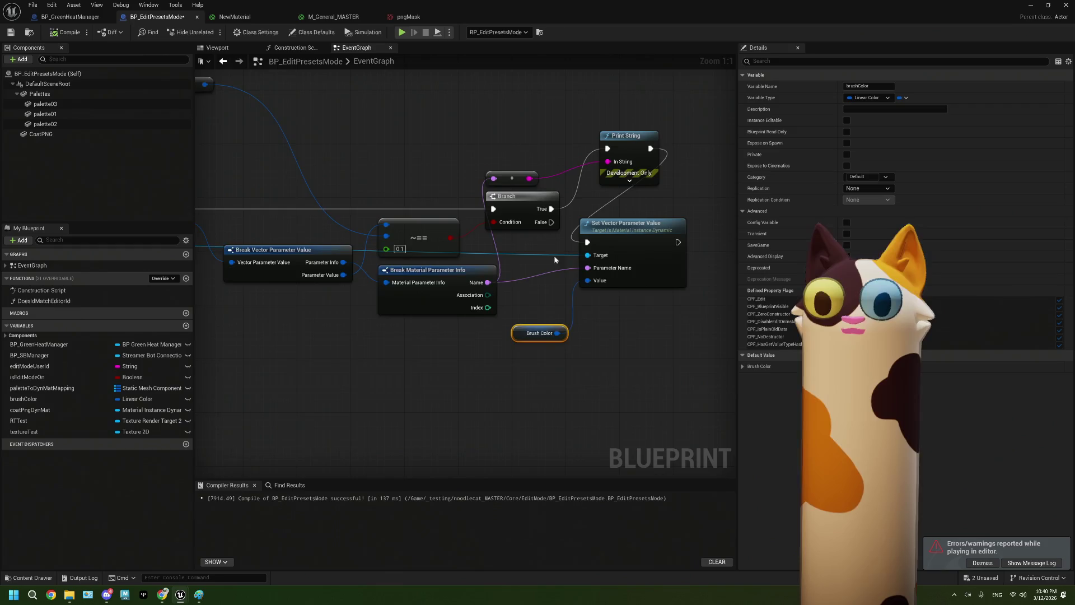
pyautogui.scroll(1, 631, 193)
pyautogui.click(591, 215)
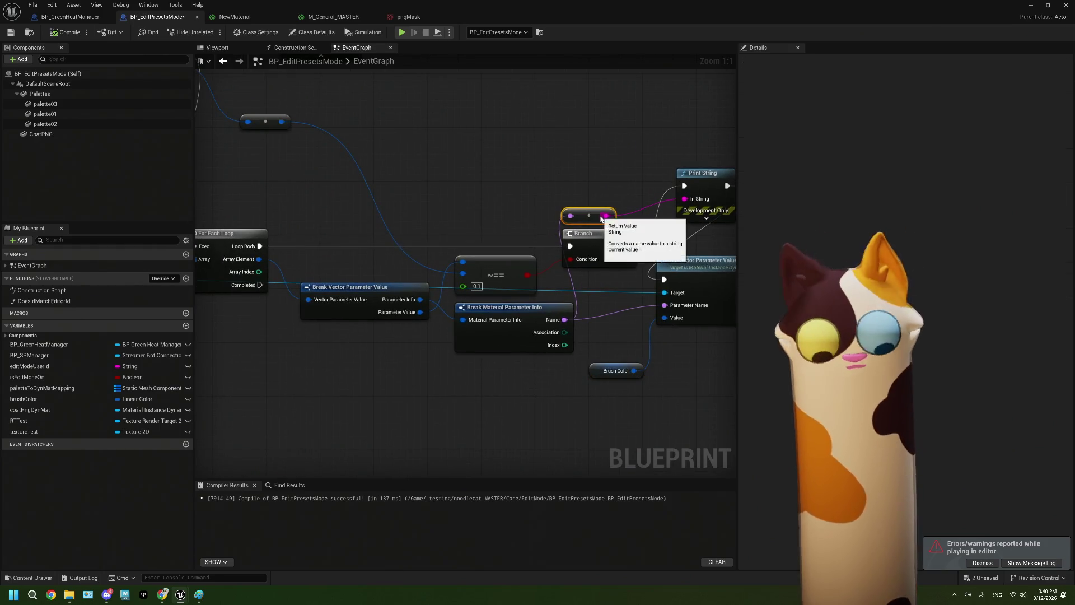
pyautogui.press('Delete')
pyautogui.click(700, 182)
pyautogui.press('Delete')
pyautogui.moveTo(628, 245); pyautogui.dragTo(664, 279)
pyautogui.moveTo(570, 245); pyautogui.dragTo(259, 245)
# Add a Print String from Loop Body printing each parameter Name, then compile
pyautogui.moveTo(351, 243)
pyautogui.mouseDown()
pyautogui.moveTo(447, 215)
pyautogui.moveTo(477, 191)
pyautogui.mouseUp()
pyautogui.write('print')
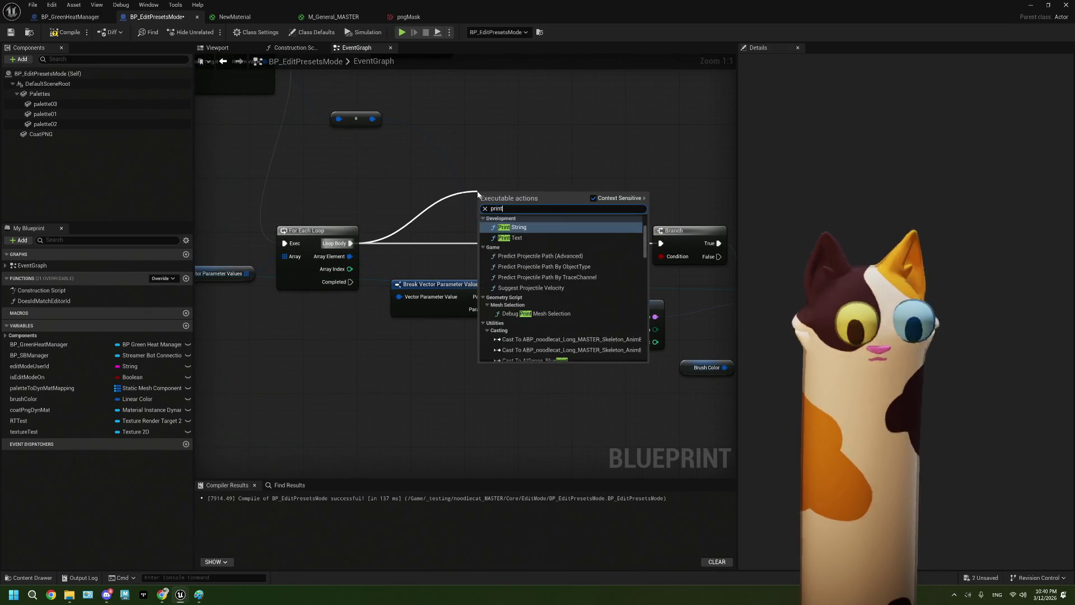
pyautogui.press('Return')
pyautogui.moveTo(655, 317)
pyautogui.mouseDown()
pyautogui.moveTo(473, 222)
pyautogui.moveTo(482, 221)
pyautogui.mouseUp()
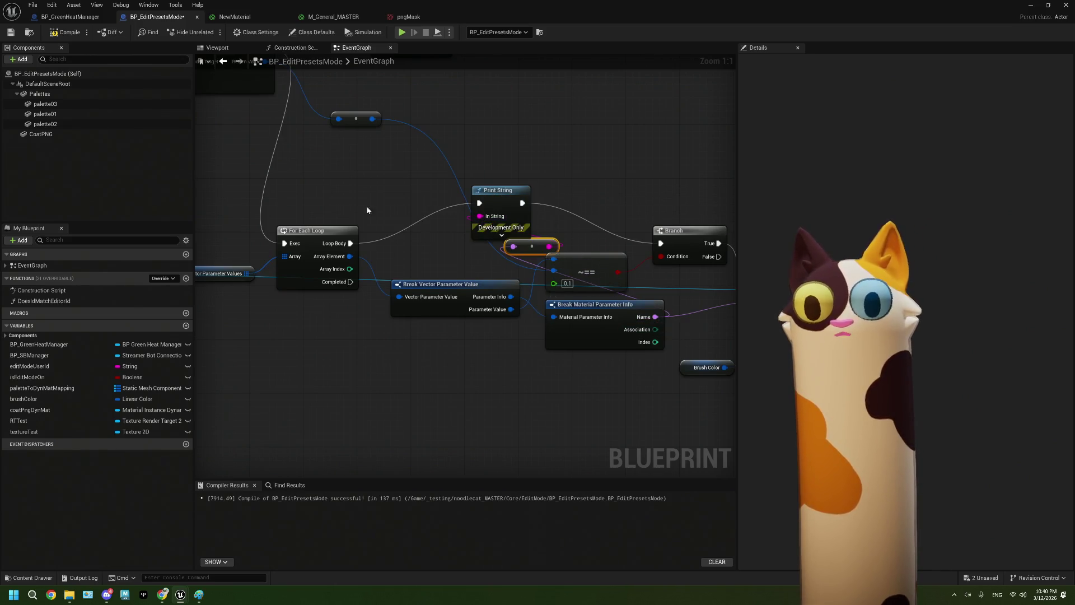
pyautogui.click(66, 32)
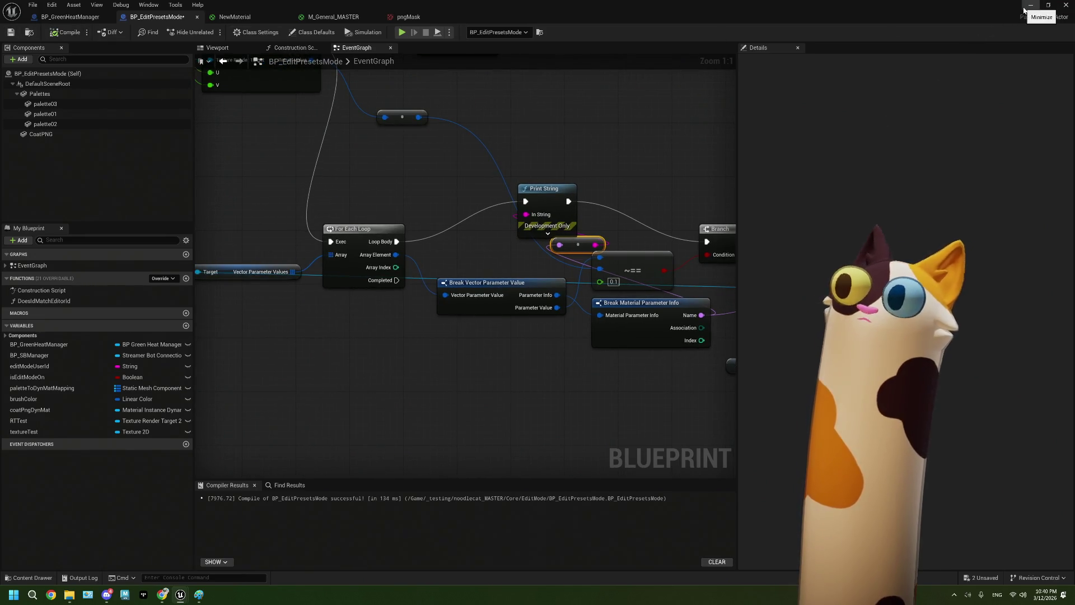
pyautogui.click(1030, 5)
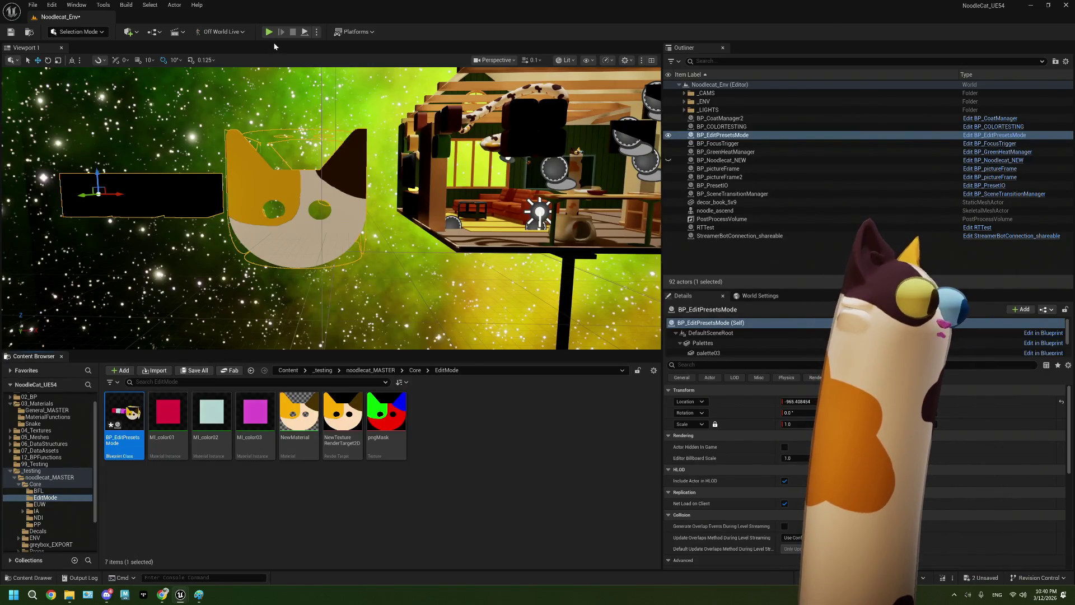
pyautogui.click(269, 32)
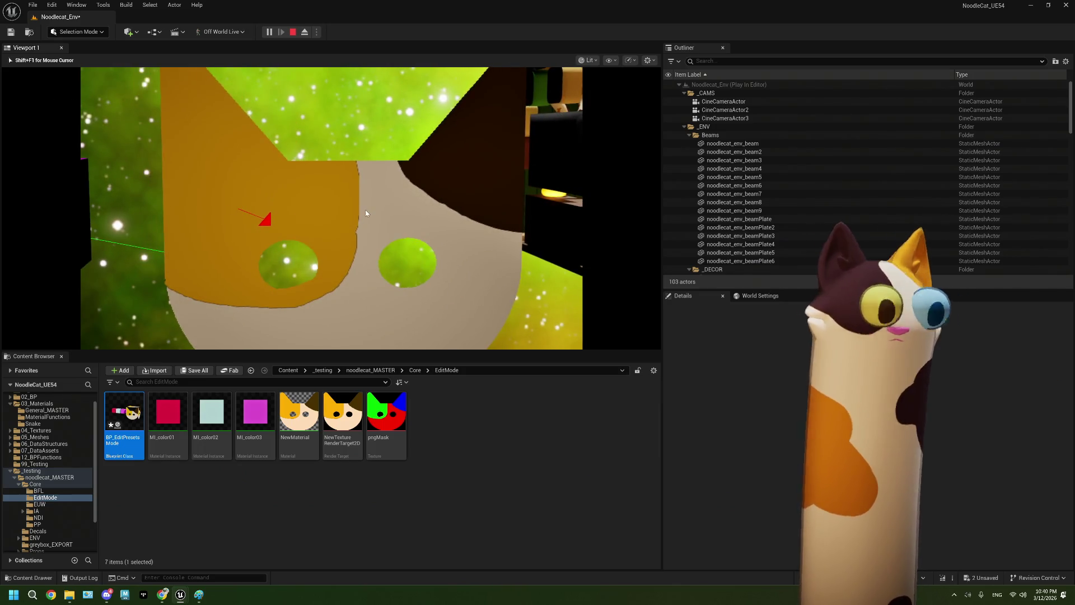
pyautogui.press('Escape')
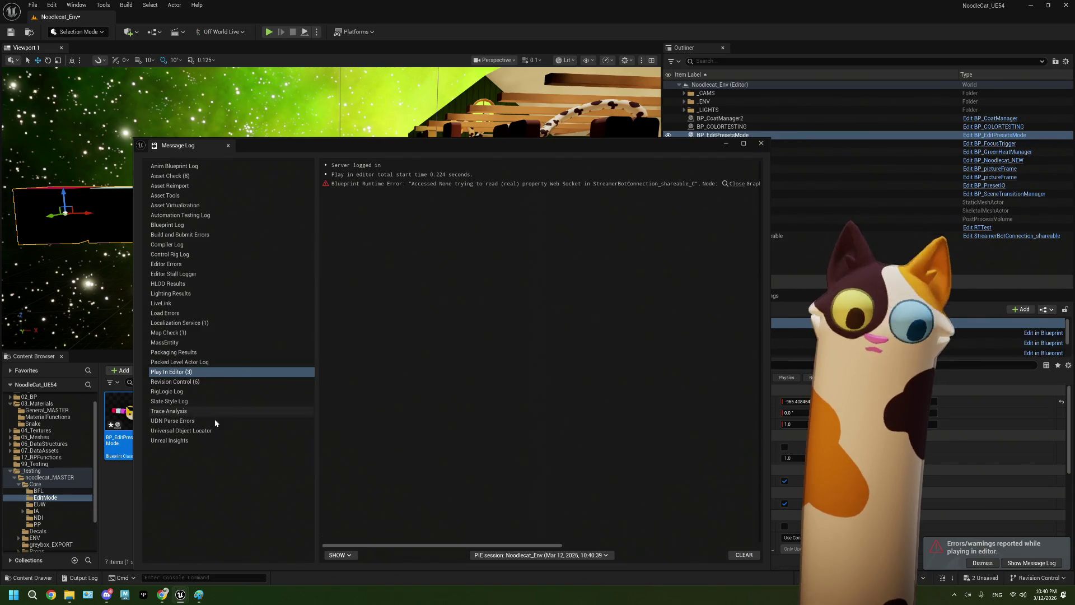
pyautogui.click(761, 143)
pyautogui.click(439, 446)
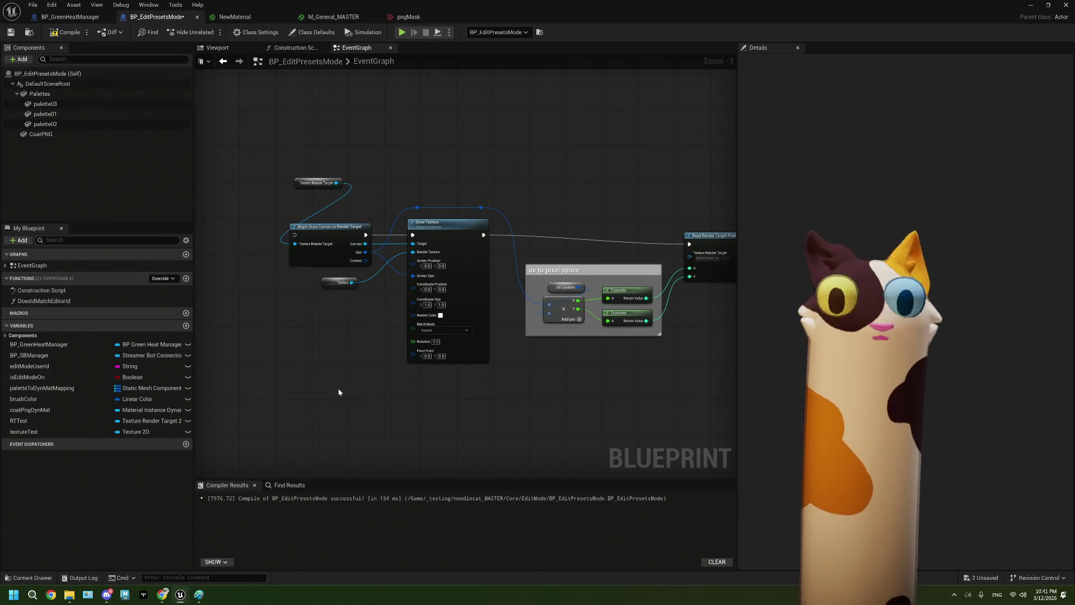
# Place the Texture Render Target getter beside Begin Draw Canvas to Render Target and review the chain
pyautogui.scroll(-2, 312, 341)
pyautogui.scroll(5, 341, 340)
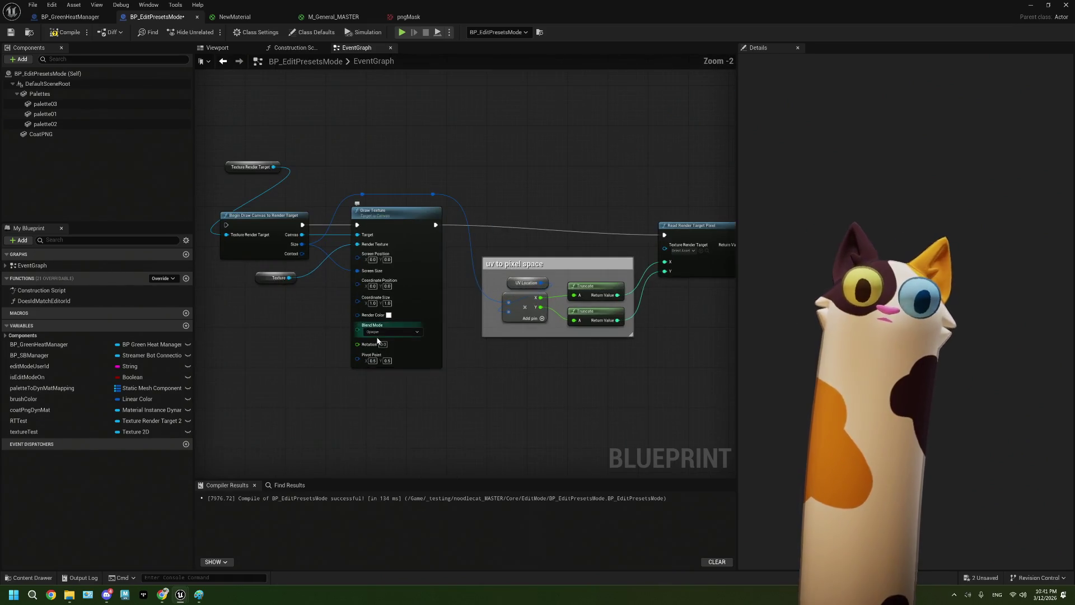
pyautogui.moveTo(420, 127)
pyautogui.mouseDown()
pyautogui.moveTo(312, 225)
pyautogui.moveTo(328, 243)
pyautogui.mouseUp()
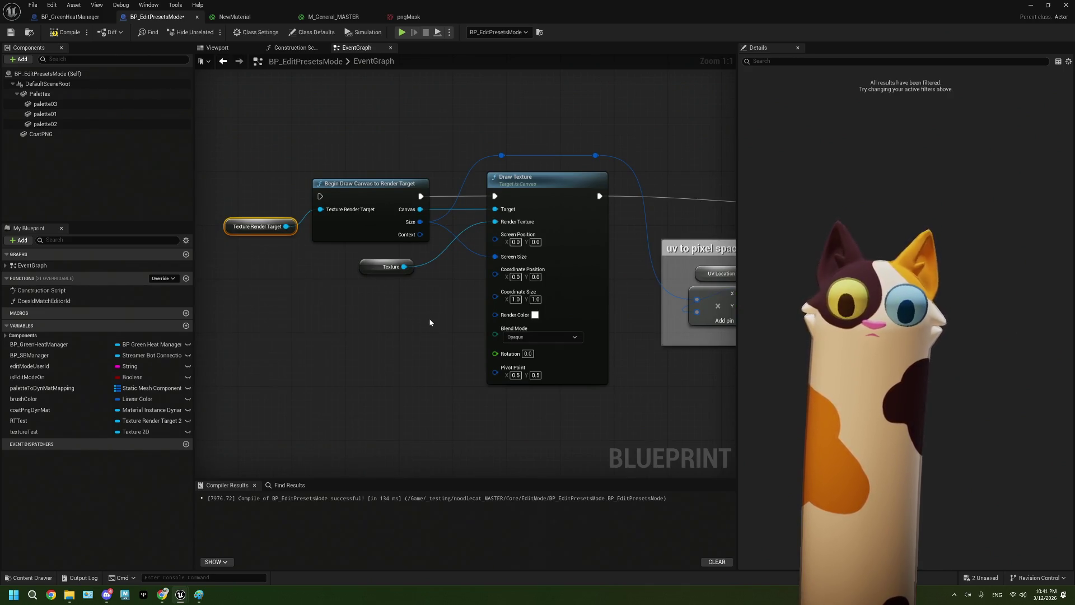
pyautogui.moveTo(648, 376); pyautogui.dragTo(375, 363)
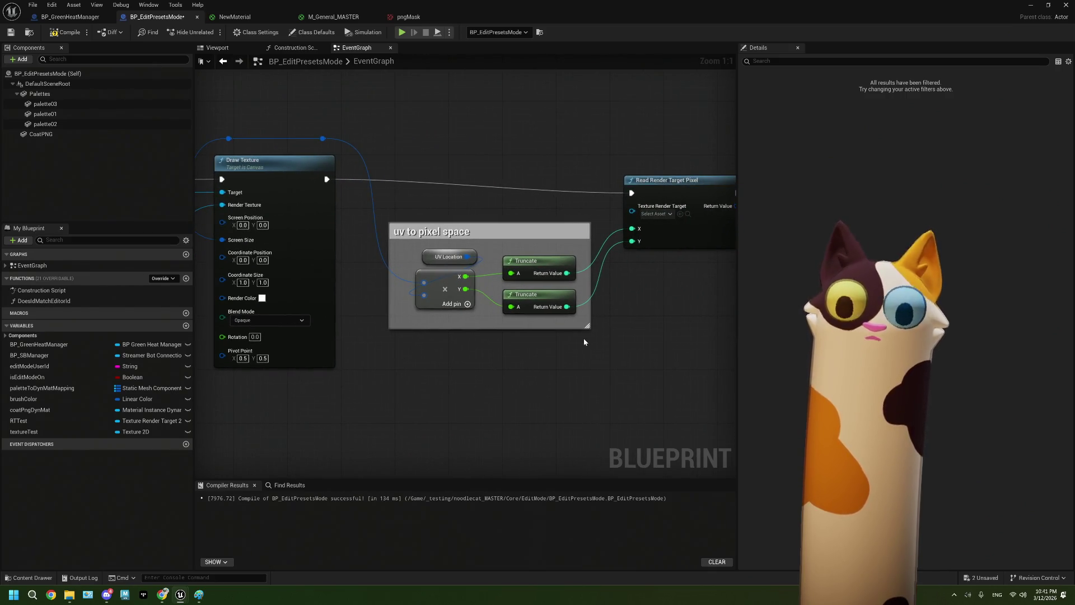
pyautogui.moveTo(614, 334); pyautogui.dragTo(496, 338)
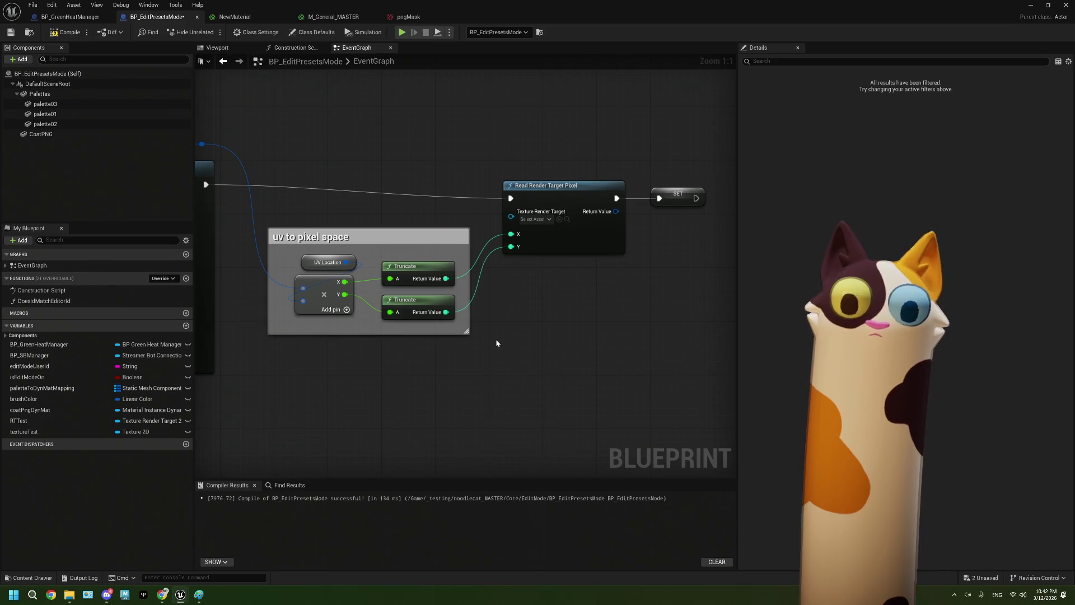
pyautogui.moveTo(625, 301)
pyautogui.mouseDown()
pyautogui.moveTo(425, 300)
pyautogui.moveTo(579, 299)
pyautogui.mouseUp()
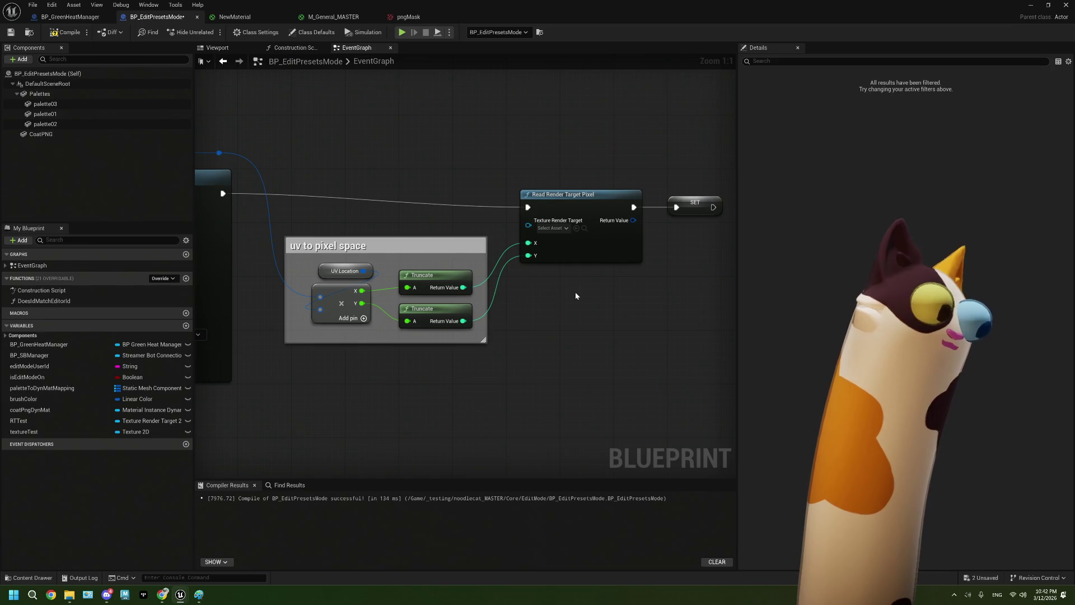
pyautogui.scroll(-5, 576, 296)
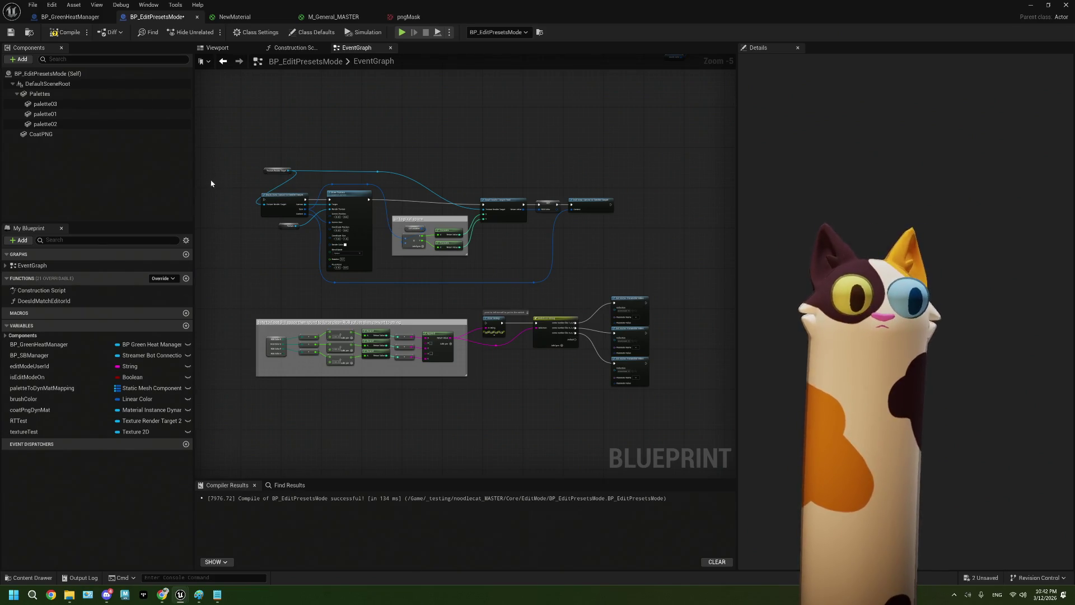
# Narrow the My Blueprint and Details panels to widen the EventGraph around Read Render Target Pixel
pyautogui.moveTo(193, 187); pyautogui.dragTo(134, 187)
pyautogui.moveTo(737, 210); pyautogui.dragTo(771, 211)
pyautogui.moveTo(322, 263); pyautogui.dragTo(416, 266)
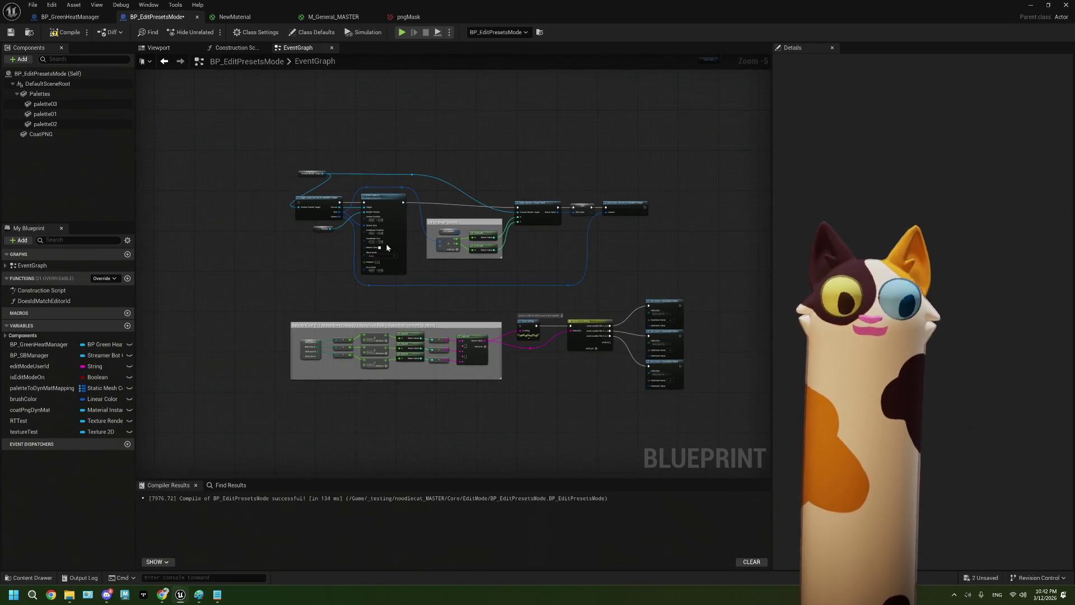
pyautogui.scroll(4, 312, 199)
pyautogui.moveTo(645, 298); pyautogui.dragTo(561, 301)
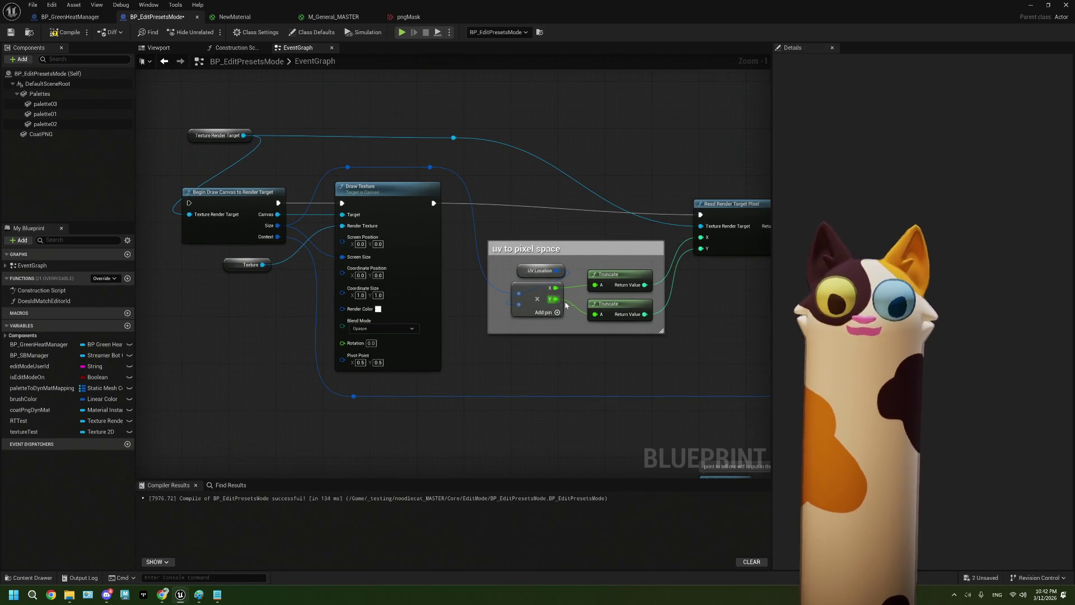
pyautogui.scroll(-1, 576, 340)
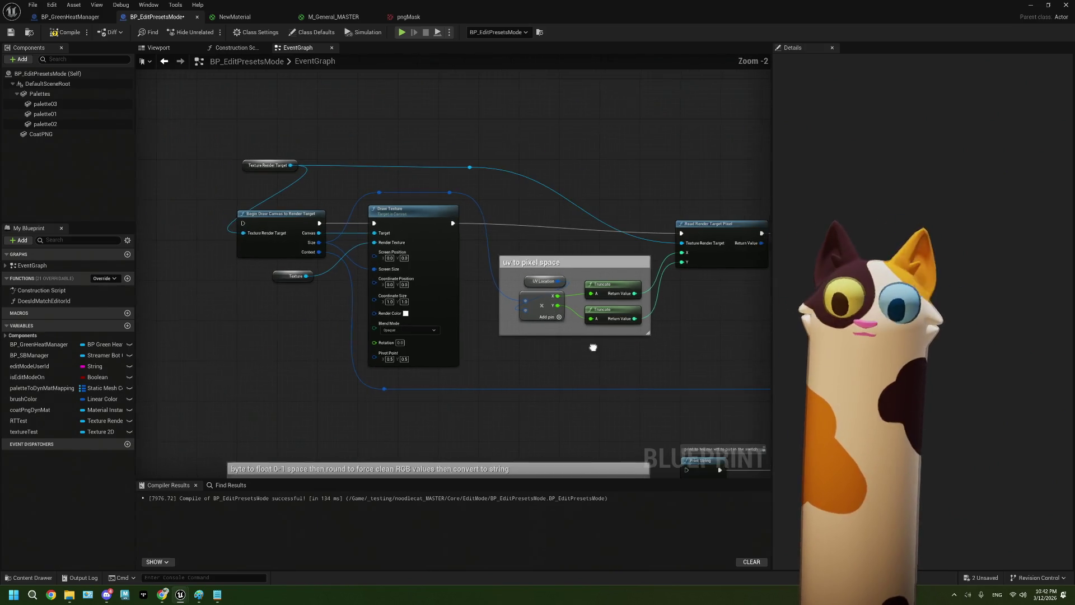
pyautogui.moveTo(591, 350); pyautogui.dragTo(479, 328)
pyautogui.moveTo(613, 334); pyautogui.dragTo(602, 316)
pyautogui.scroll(2, 603, 317)
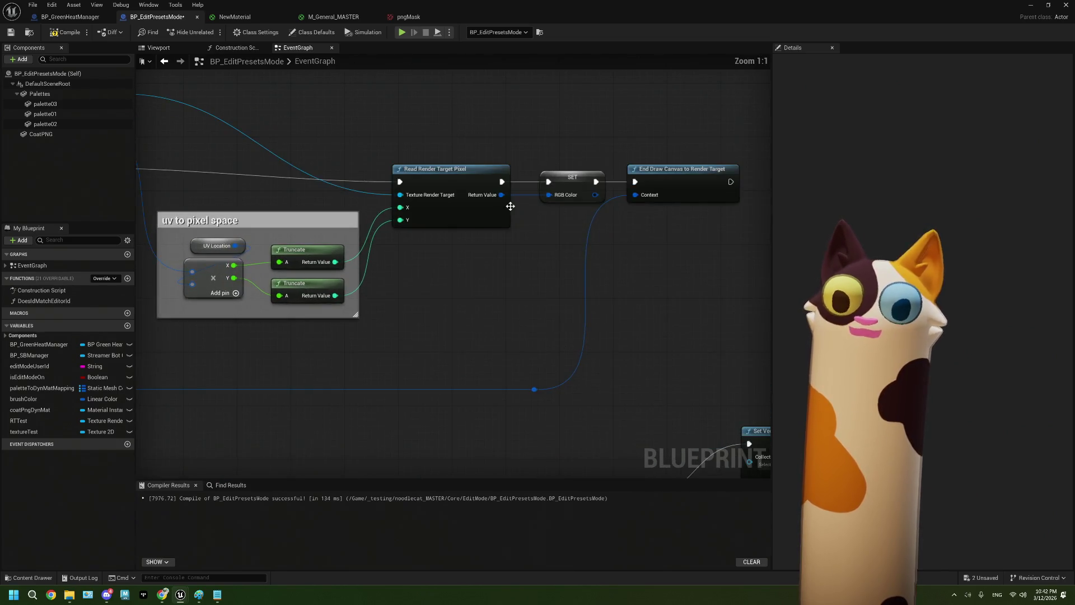
# Review the canvas drawing nodes, then select the RGB Color break node and open its options
pyautogui.click(692, 191)
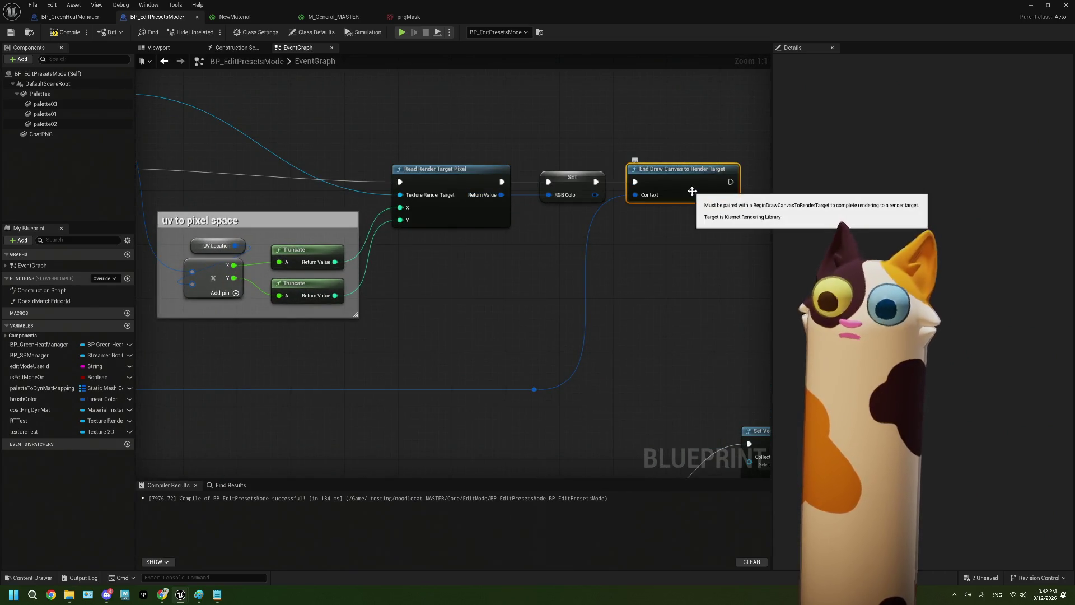
pyautogui.scroll(-2, 570, 272)
pyautogui.moveTo(285, 318)
pyautogui.mouseDown()
pyautogui.moveTo(513, 310)
pyautogui.moveTo(321, 308)
pyautogui.mouseUp()
pyautogui.scroll(2, 531, 266)
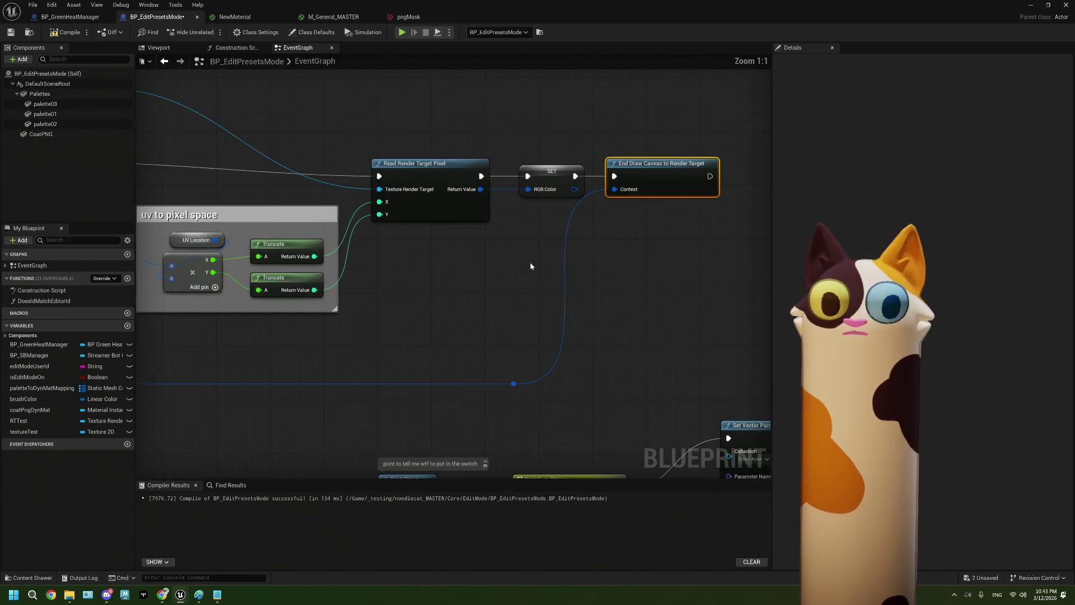
pyautogui.scroll(-4, 530, 261)
pyautogui.scroll(2, 574, 237)
pyautogui.scroll(2, 299, 370)
pyautogui.moveTo(220, 252); pyautogui.dragTo(276, 323)
pyautogui.rightClick(232, 299)
# Create Blueprint variables from the RGB Color, Texture and Texture Render Target nodes
pyautogui.click(255, 315)
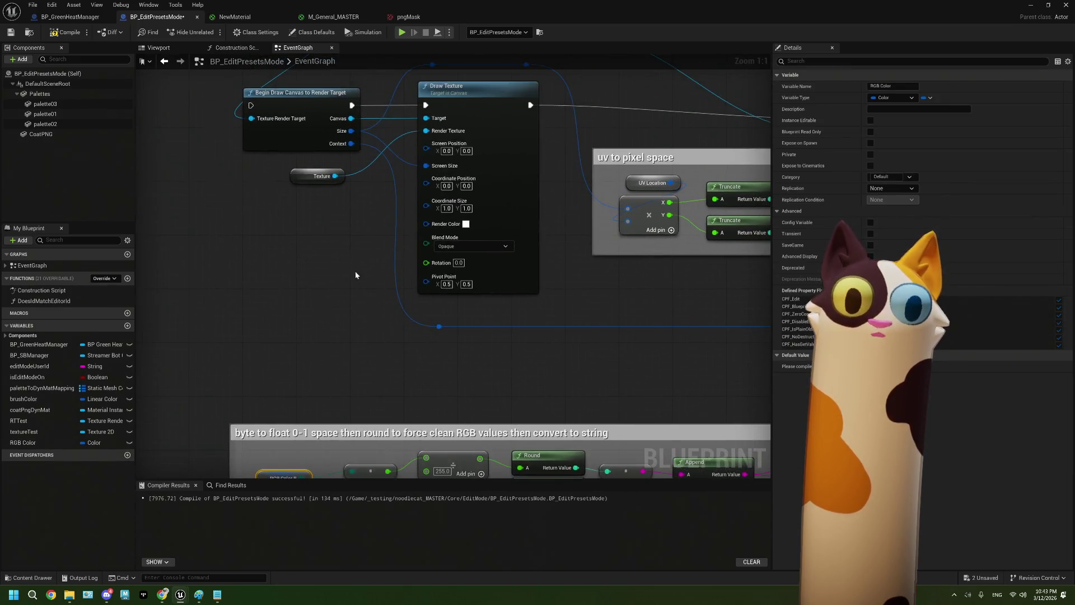
pyautogui.rightClick(325, 251)
pyautogui.click(347, 268)
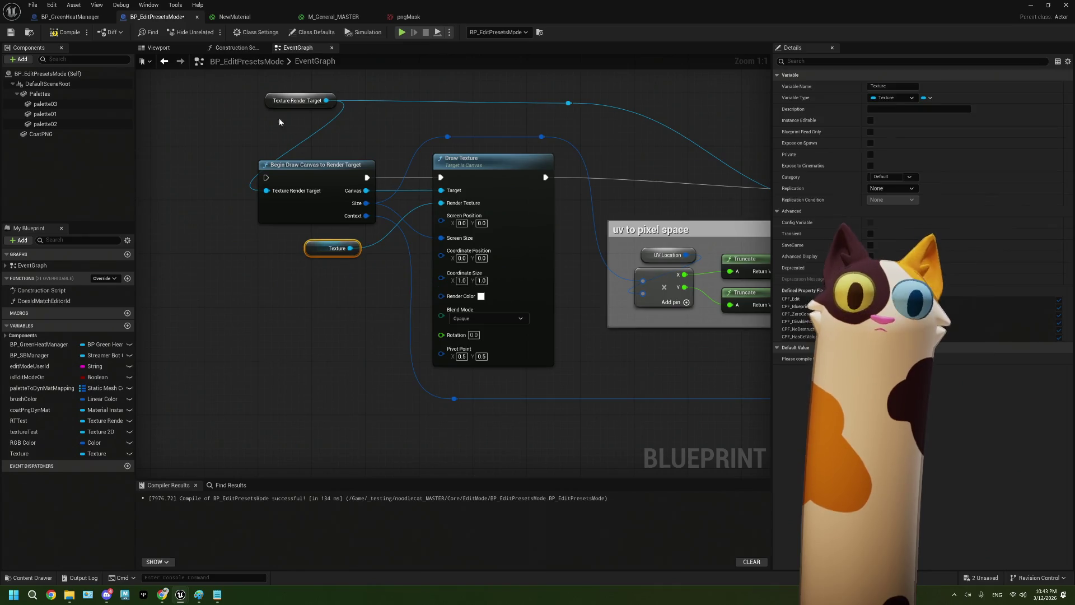
pyautogui.rightClick(269, 103)
# Wire the Branch's True output into Begin Draw Canvas to Render Target
pyautogui.moveTo(599, 324)
pyautogui.mouseDown()
pyautogui.moveTo(250, 327)
pyautogui.moveTo(469, 336)
pyautogui.mouseUp()
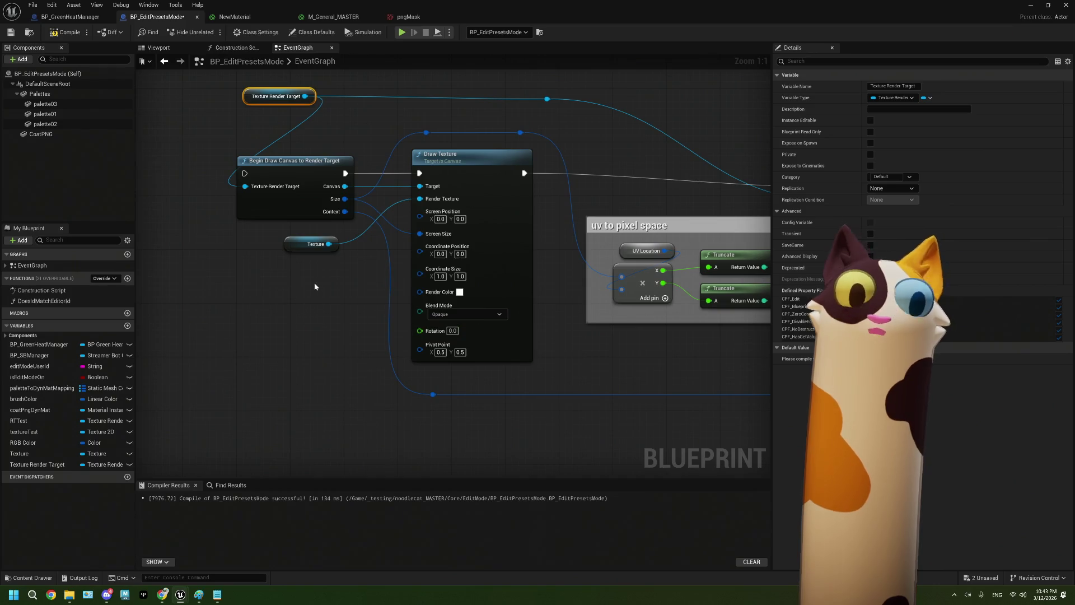
pyautogui.scroll(-2, 627, 346)
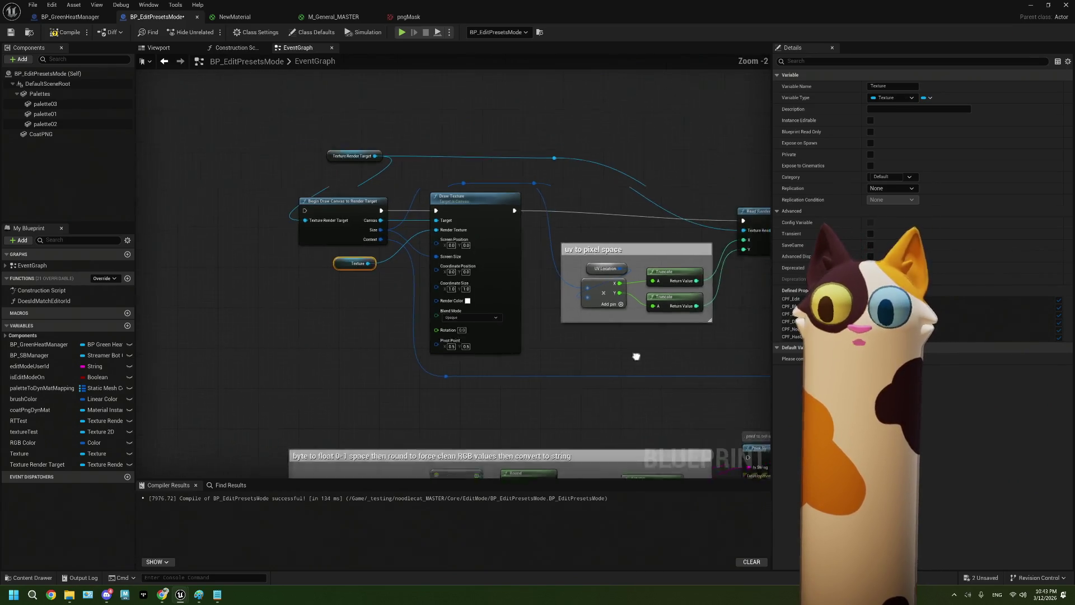
pyautogui.moveTo(560, 386)
pyautogui.mouseDown()
pyautogui.moveTo(540, 358)
pyautogui.moveTo(471, 388)
pyautogui.moveTo(490, 377)
pyautogui.mouseUp()
pyautogui.scroll(2, 535, 340)
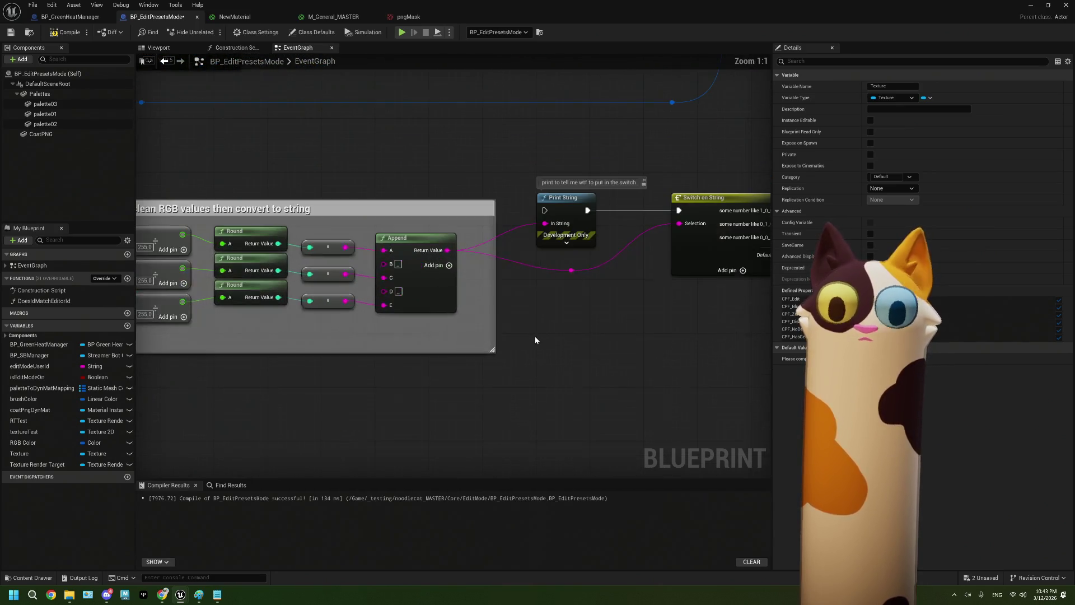
pyautogui.moveTo(644, 335)
pyautogui.mouseDown()
pyautogui.moveTo(542, 321)
pyautogui.moveTo(586, 309)
pyautogui.moveTo(471, 315)
pyautogui.mouseUp()
pyautogui.moveTo(541, 326); pyautogui.dragTo(467, 325)
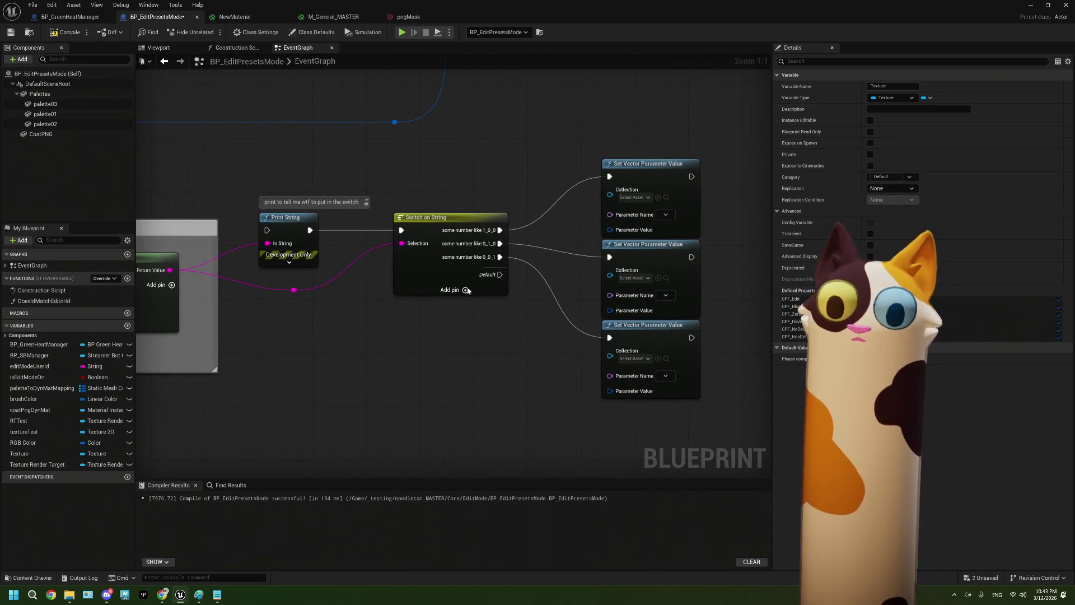
pyautogui.moveTo(342, 301); pyautogui.dragTo(481, 290)
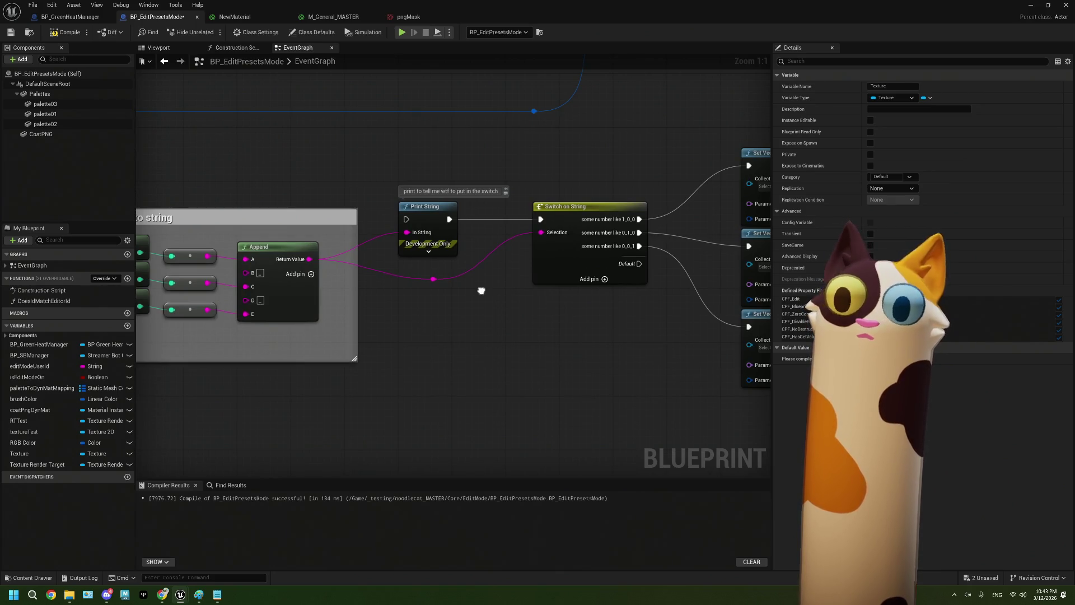
pyautogui.moveTo(481, 291); pyautogui.dragTo(500, 288)
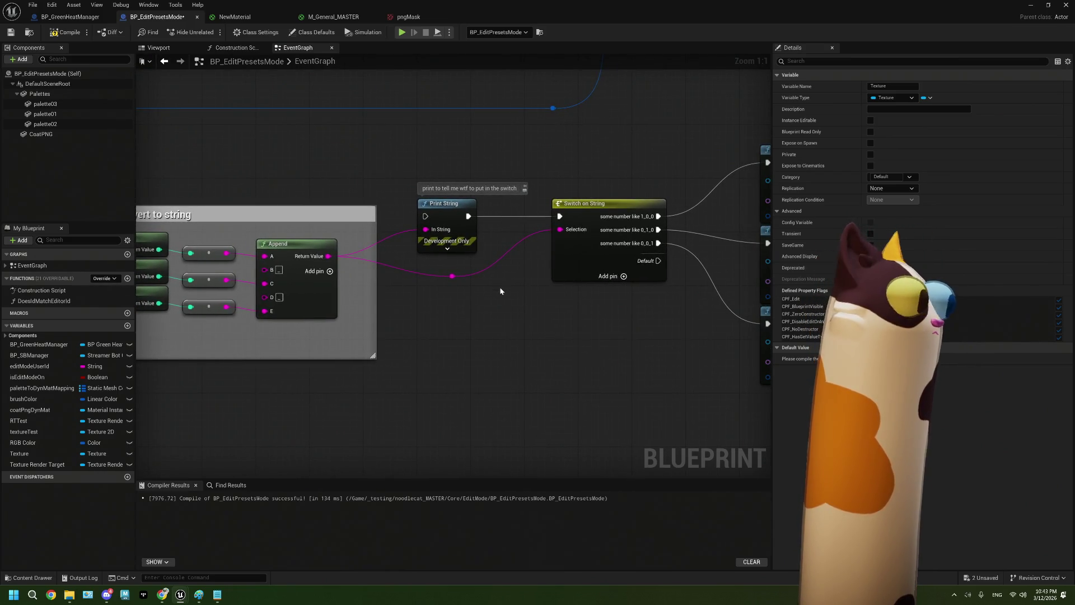
pyautogui.moveTo(500, 286); pyautogui.dragTo(293, 296)
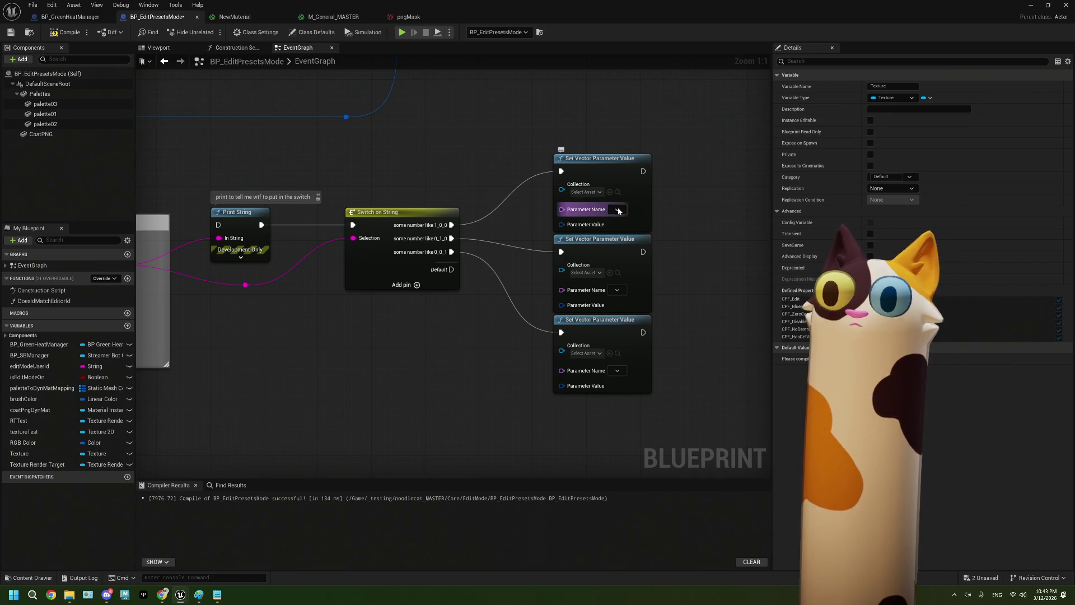
pyautogui.scroll(-3, 468, 268)
pyautogui.moveTo(468, 268)
pyautogui.mouseDown()
pyautogui.moveTo(513, 281)
pyautogui.moveTo(509, 304)
pyautogui.mouseUp()
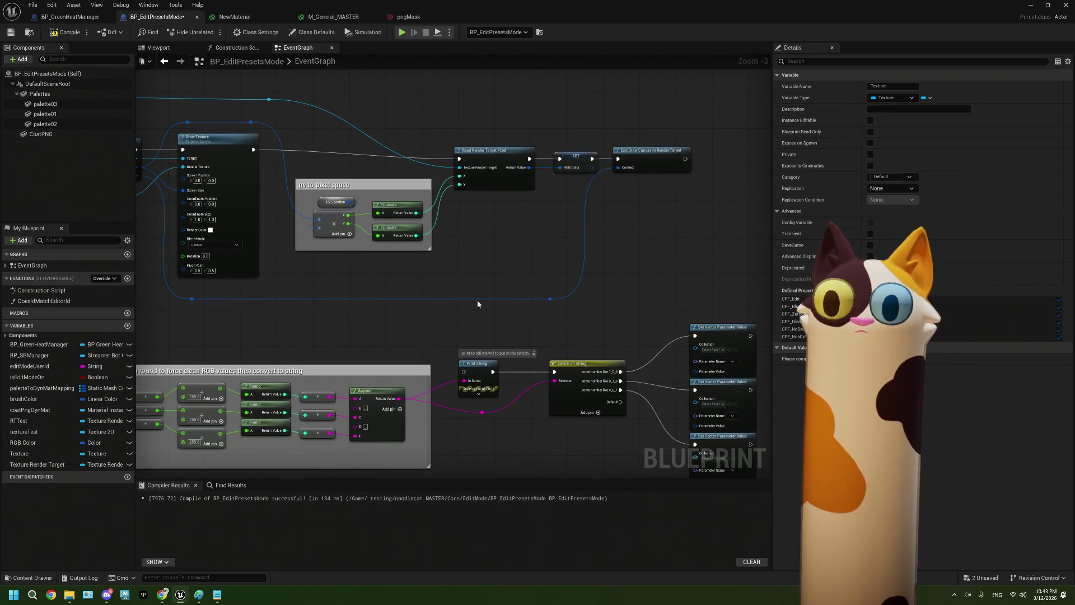
pyautogui.scroll(3, 356, 310)
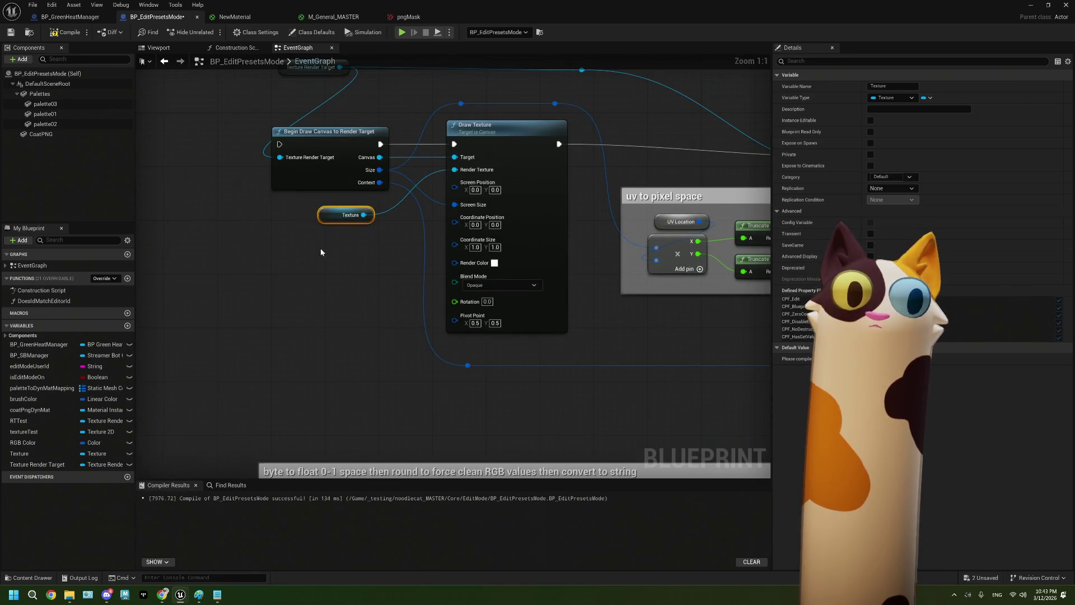
pyautogui.scroll(-7, 349, 277)
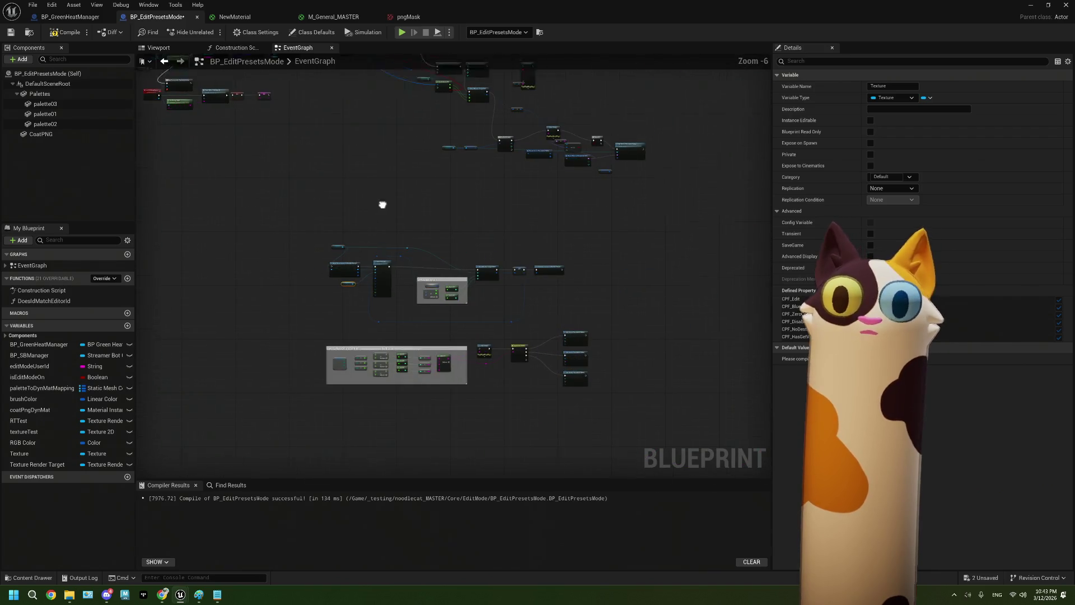
pyautogui.scroll(1, 442, 237)
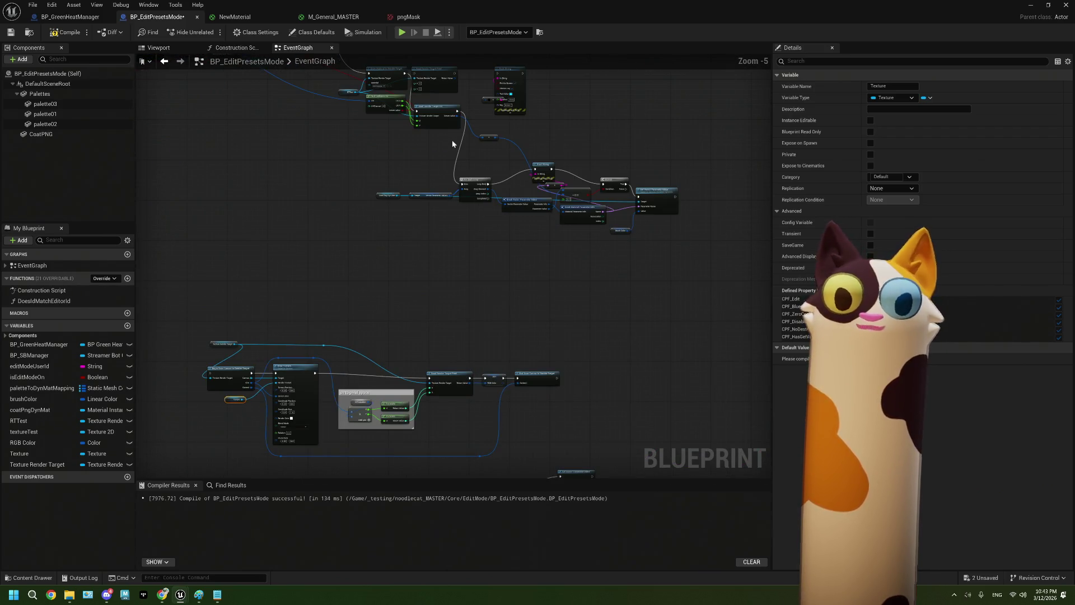
pyautogui.scroll(1, 425, 114)
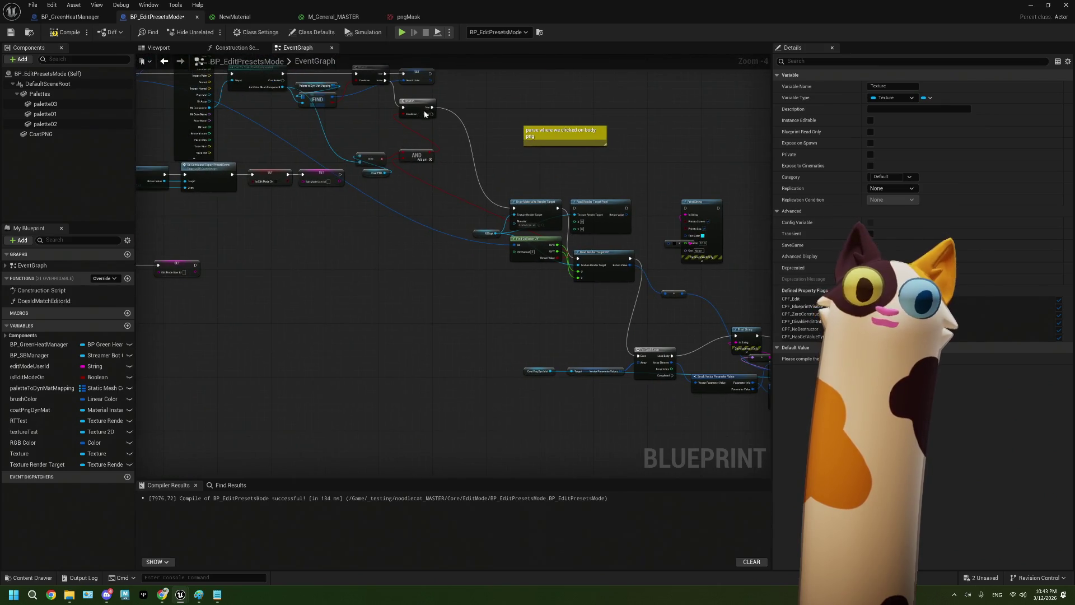
pyautogui.moveTo(431, 106)
pyautogui.mouseDown()
pyautogui.moveTo(421, 479)
pyautogui.moveTo(381, 484)
pyautogui.moveTo(349, 363)
pyautogui.moveTo(302, 367)
pyautogui.mouseUp()
pyautogui.scroll(4, 333, 361)
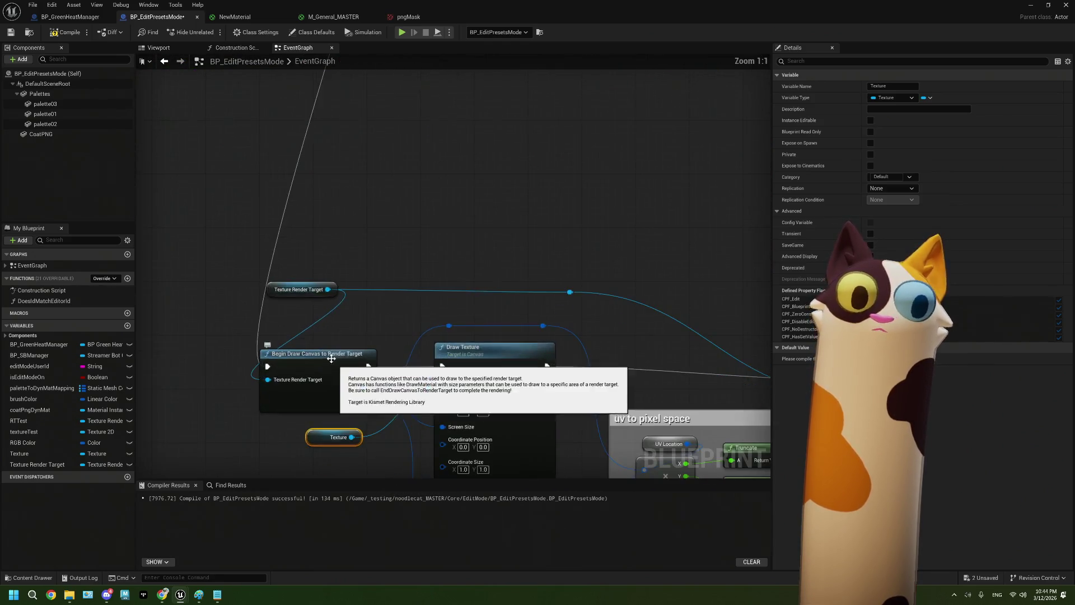
# Save, then set the Texture Render Target variable's default to NewTextureRenderTarget2D
pyautogui.click(353, 239)
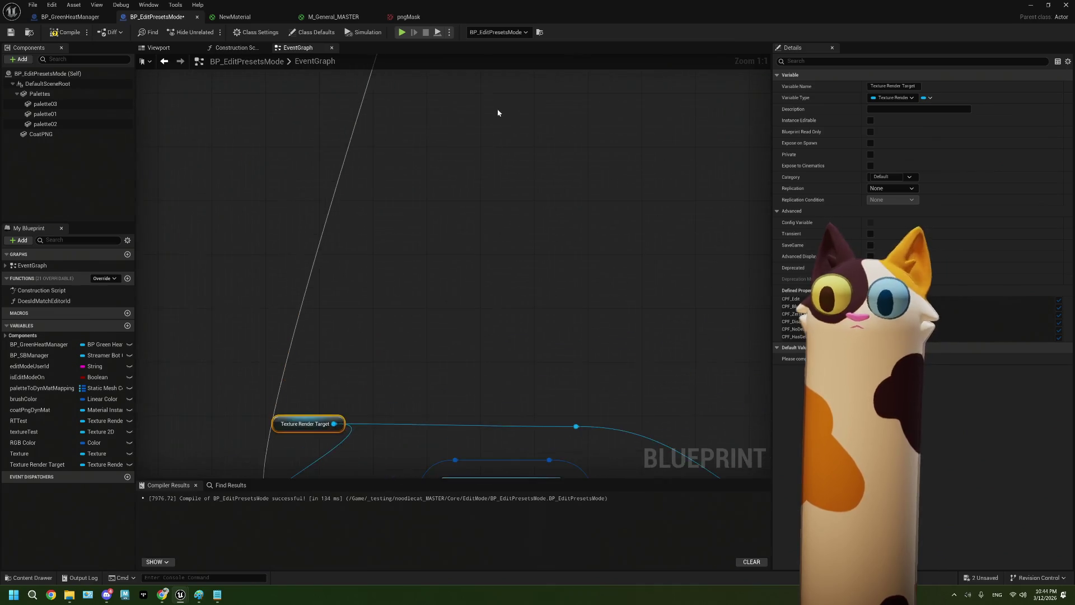
pyautogui.hotkey('ctrl', 's')
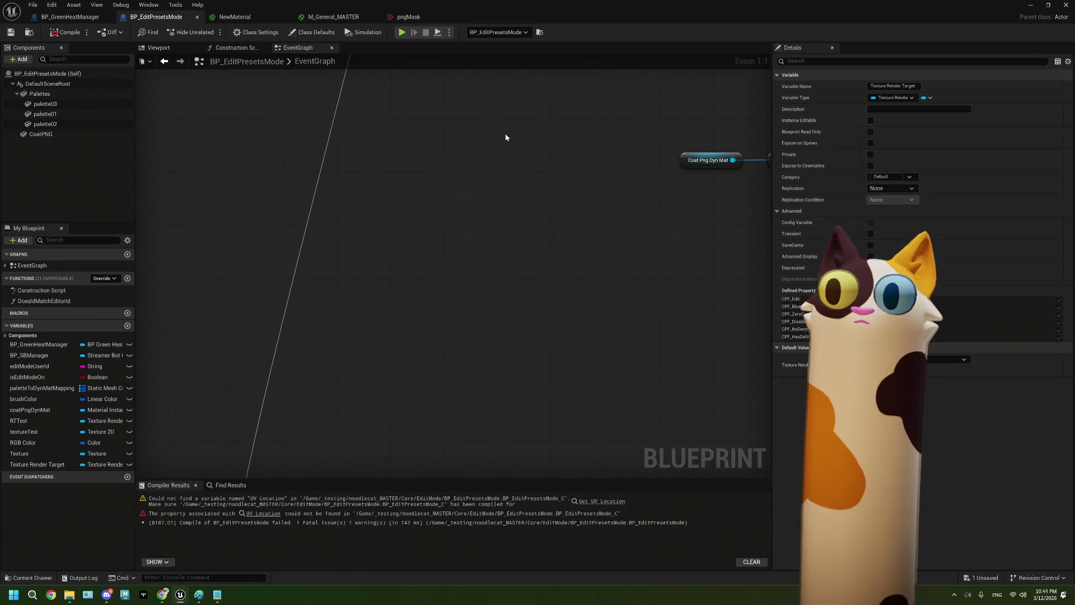
pyautogui.click(381, 162)
pyautogui.moveTo(408, 272)
pyautogui.mouseDown()
pyautogui.moveTo(386, 371)
pyautogui.moveTo(449, 283)
pyautogui.moveTo(447, 233)
pyautogui.mouseUp()
pyautogui.click(445, 209)
pyautogui.click(952, 359)
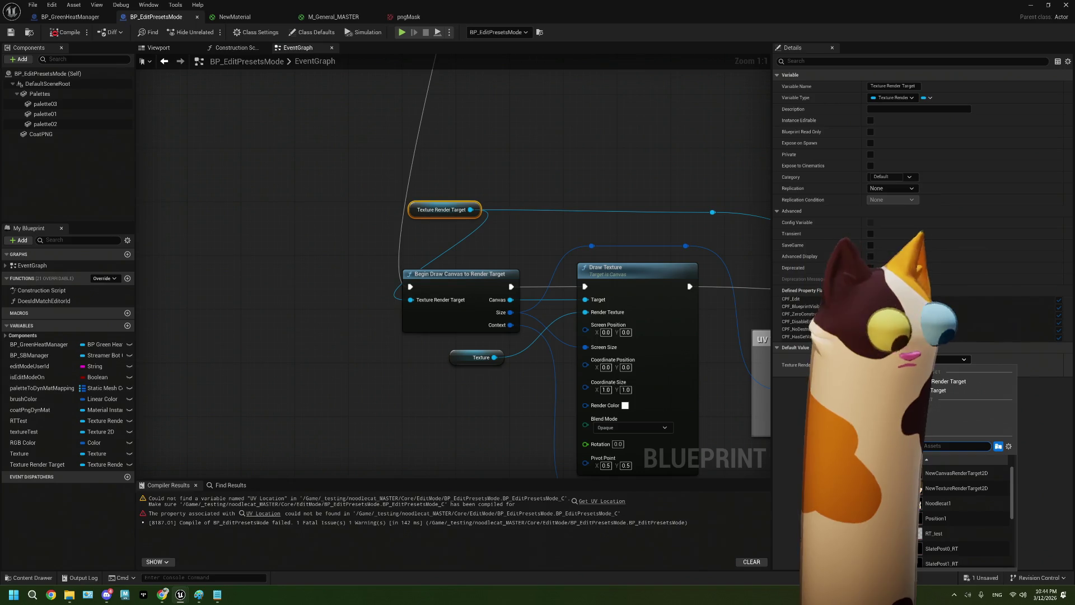
pyautogui.click(951, 488)
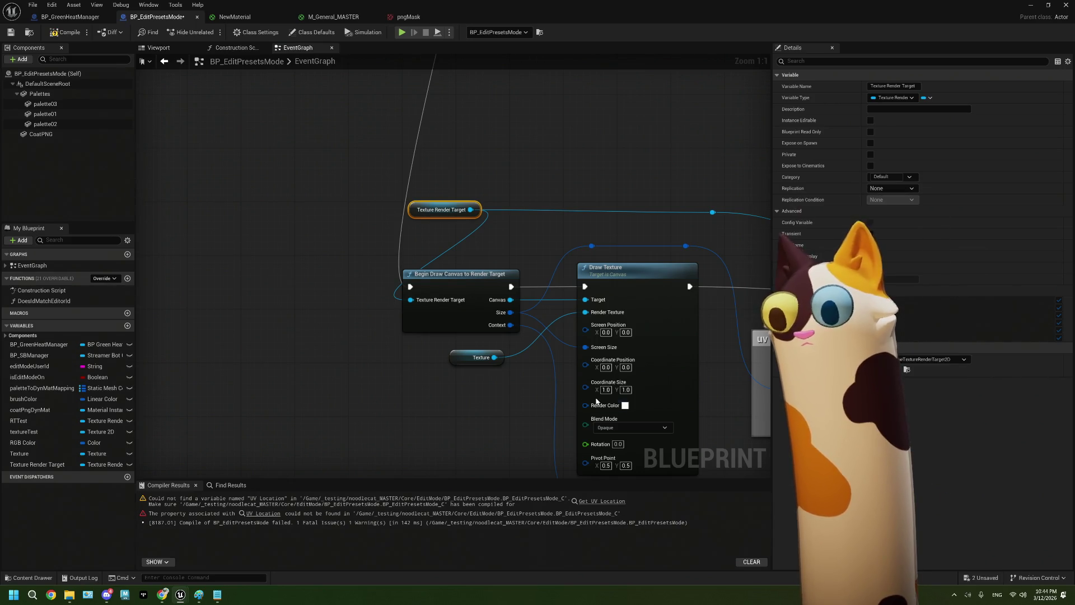
# Set the Texture variable's default to pngMask, check the UV Location error, and open pngMask
pyautogui.moveTo(493, 408); pyautogui.dragTo(365, 357)
pyautogui.click(350, 307)
pyautogui.click(952, 359)
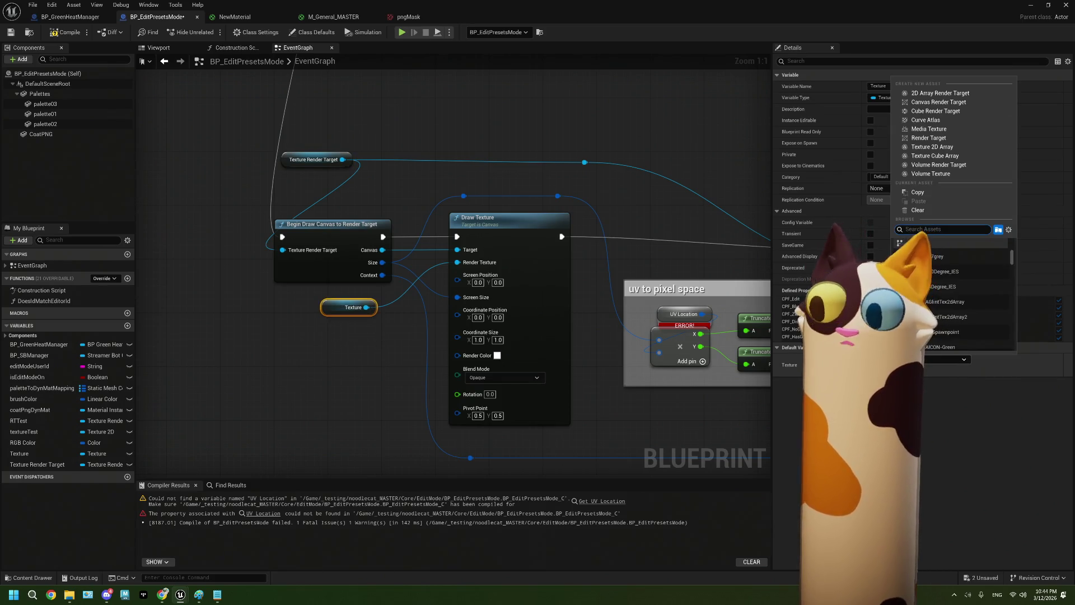
pyautogui.write('png')
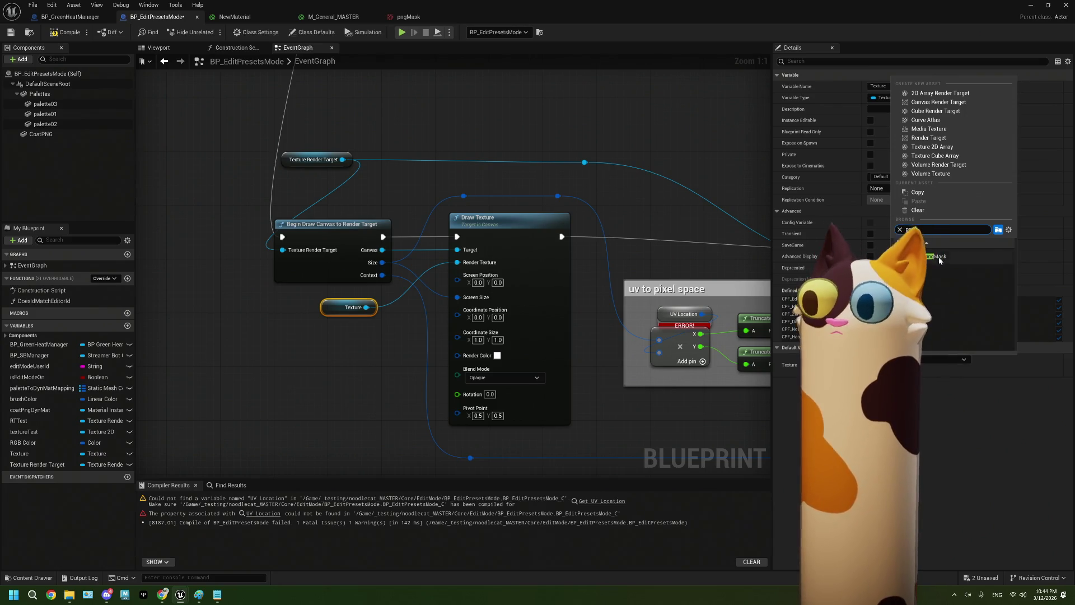
pyautogui.click(939, 259)
pyautogui.moveTo(627, 406)
pyautogui.mouseDown()
pyautogui.moveTo(515, 360)
pyautogui.moveTo(439, 361)
pyautogui.mouseUp()
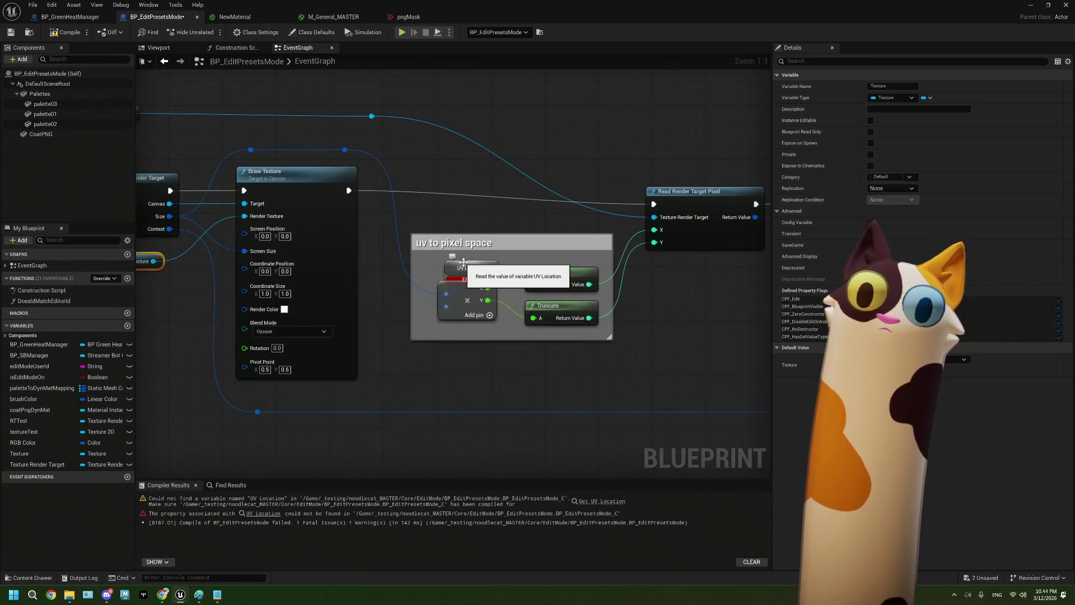
pyautogui.click(463, 262)
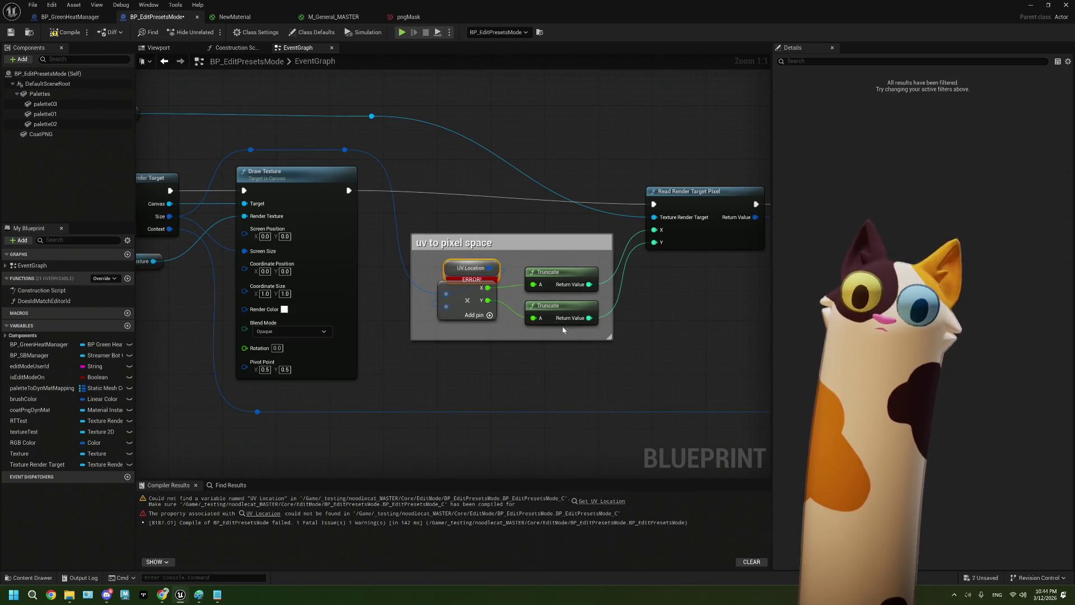
pyautogui.moveTo(468, 276)
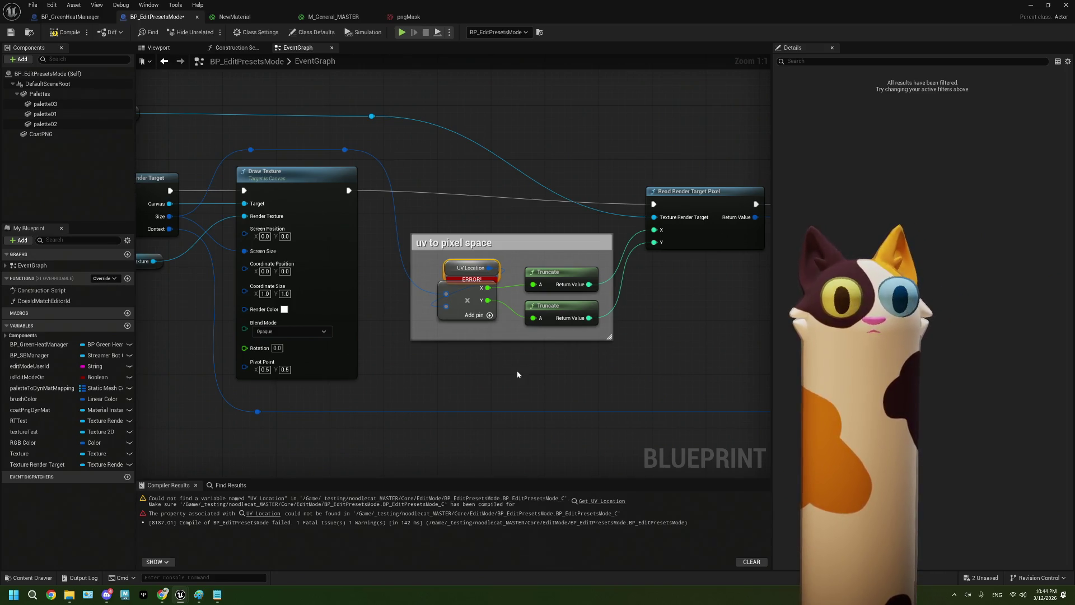
pyautogui.click(408, 20)
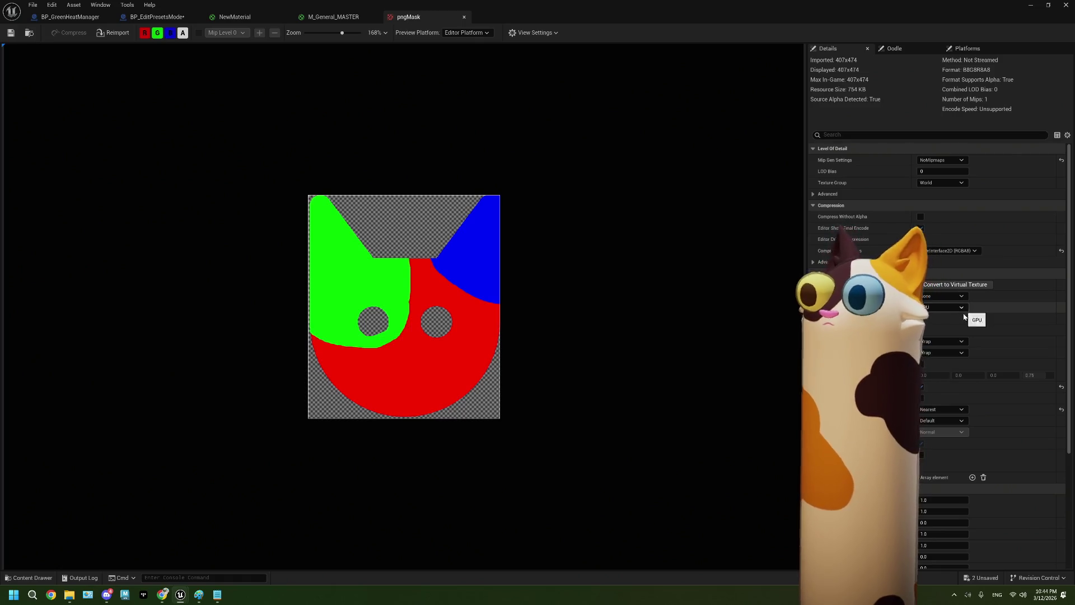
# Rearrange the texture and Blueprint editor windows and browse to the 99_Testing folder
pyautogui.scroll(-5, 991, 358)
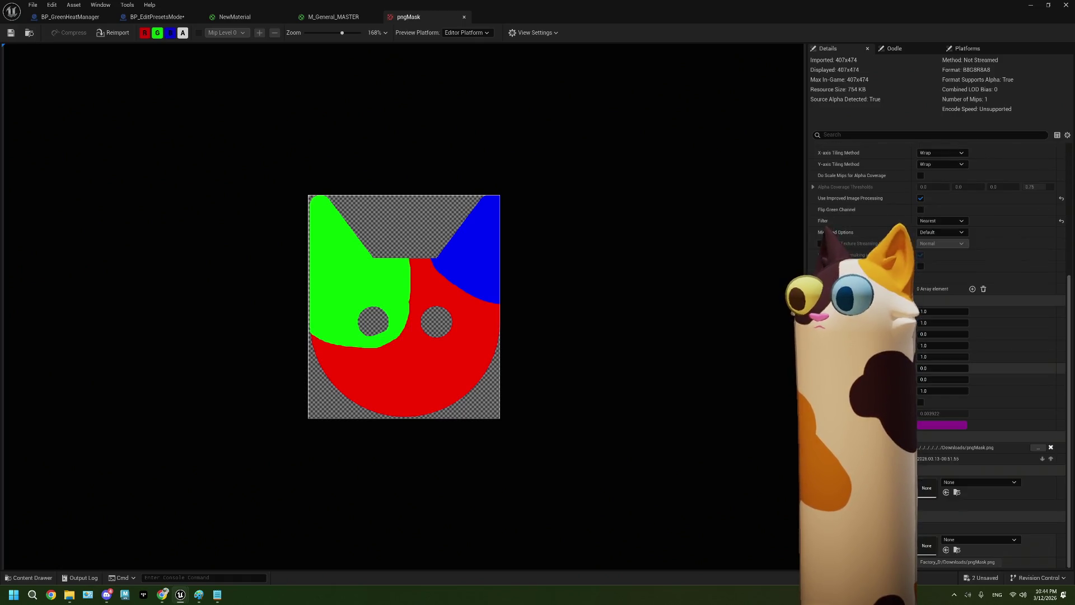
pyautogui.scroll(5, 991, 358)
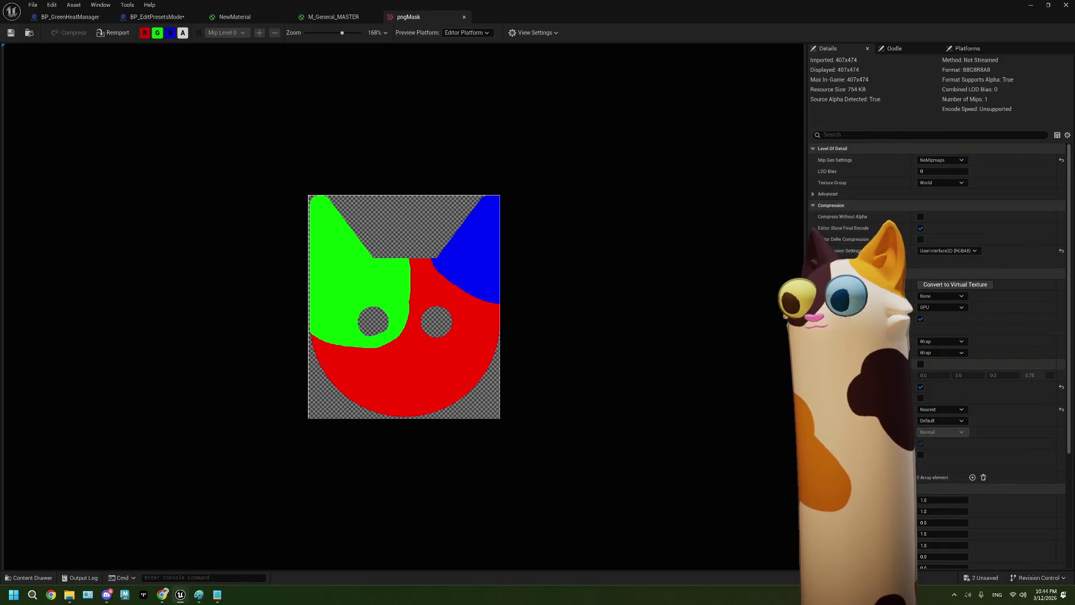
pyautogui.scroll(-3, 991, 359)
pyautogui.scroll(3, 991, 359)
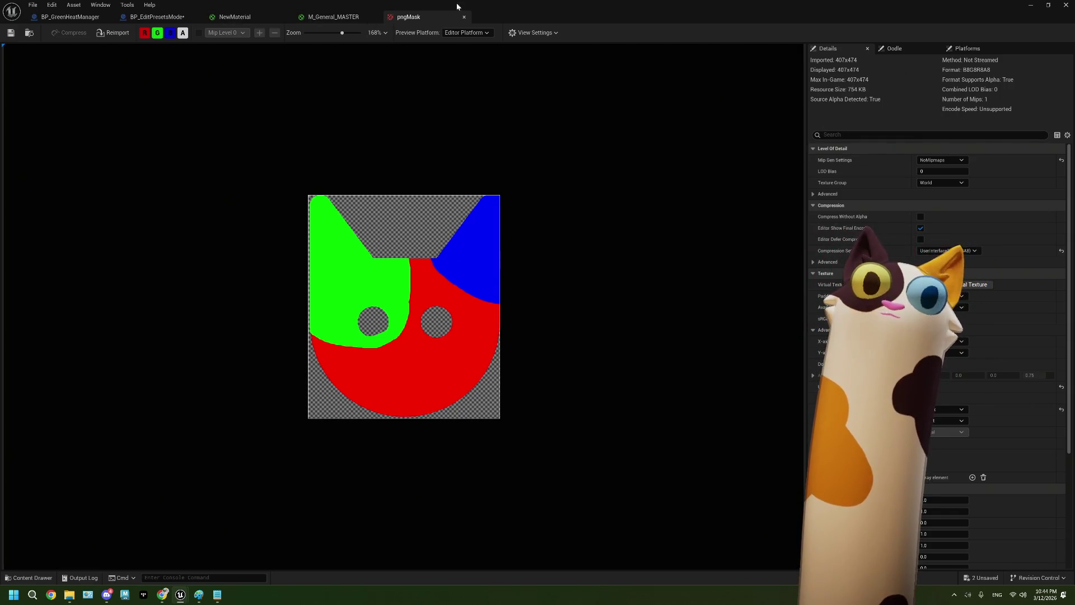
pyautogui.moveTo(511, 12)
pyautogui.mouseDown()
pyautogui.moveTo(666, 54)
pyautogui.moveTo(804, 133)
pyautogui.moveTo(777, 128)
pyautogui.mouseUp()
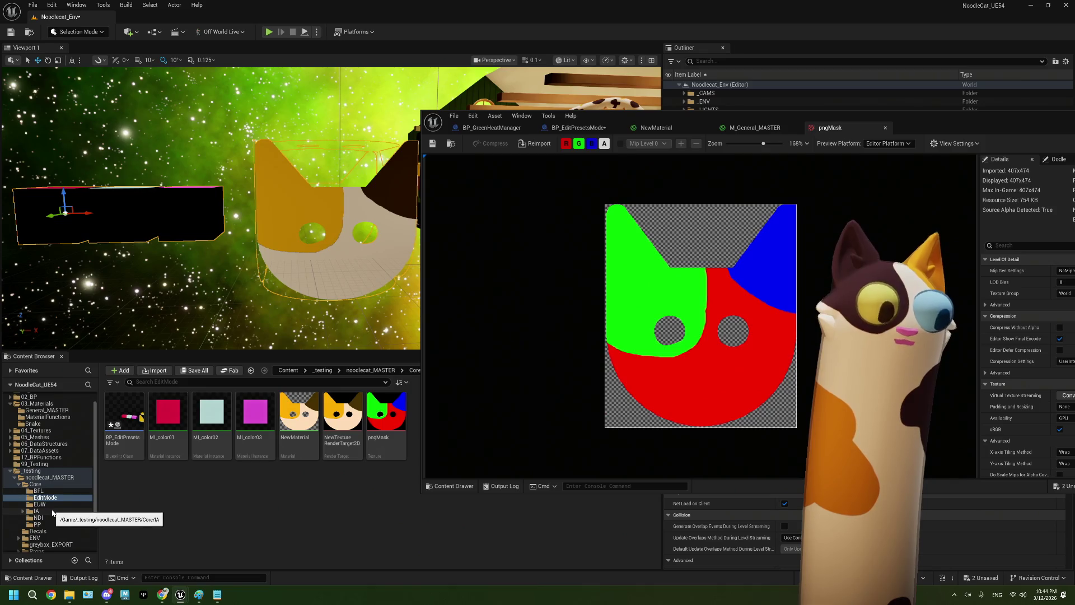
pyautogui.scroll(-3, 51, 526)
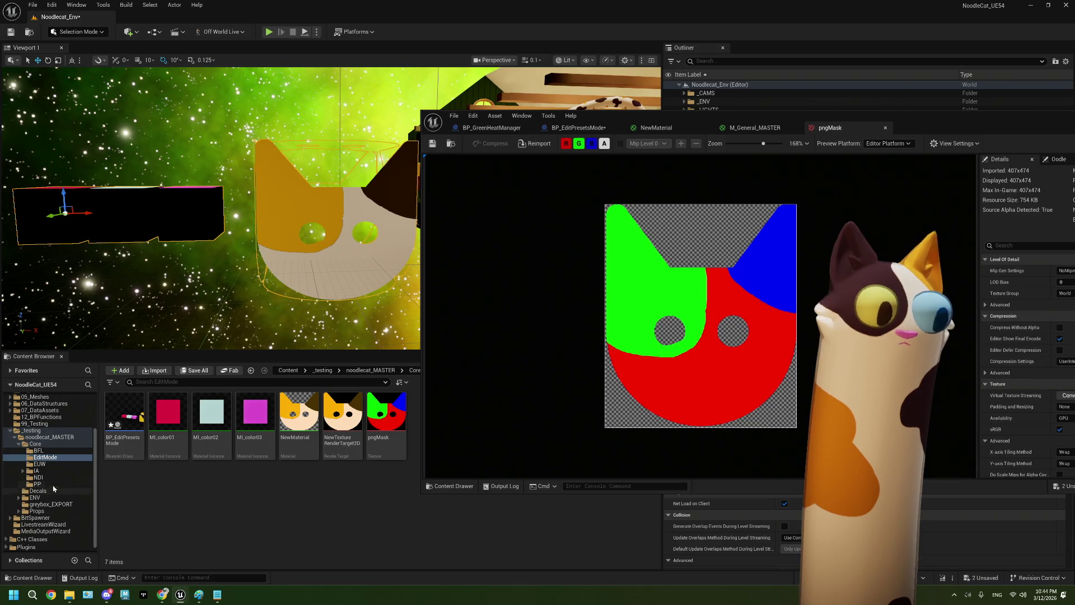
pyautogui.click(50, 524)
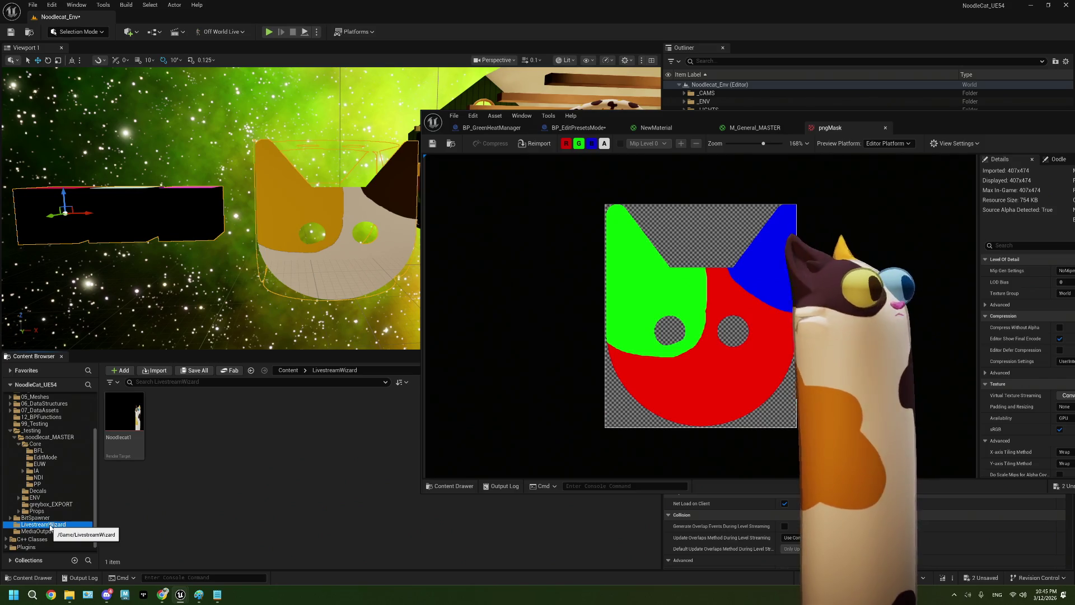
pyautogui.moveTo(934, 122)
pyautogui.mouseDown()
pyautogui.moveTo(705, 103)
pyautogui.moveTo(751, 96)
pyautogui.mouseUp()
pyautogui.scroll(3, 75, 513)
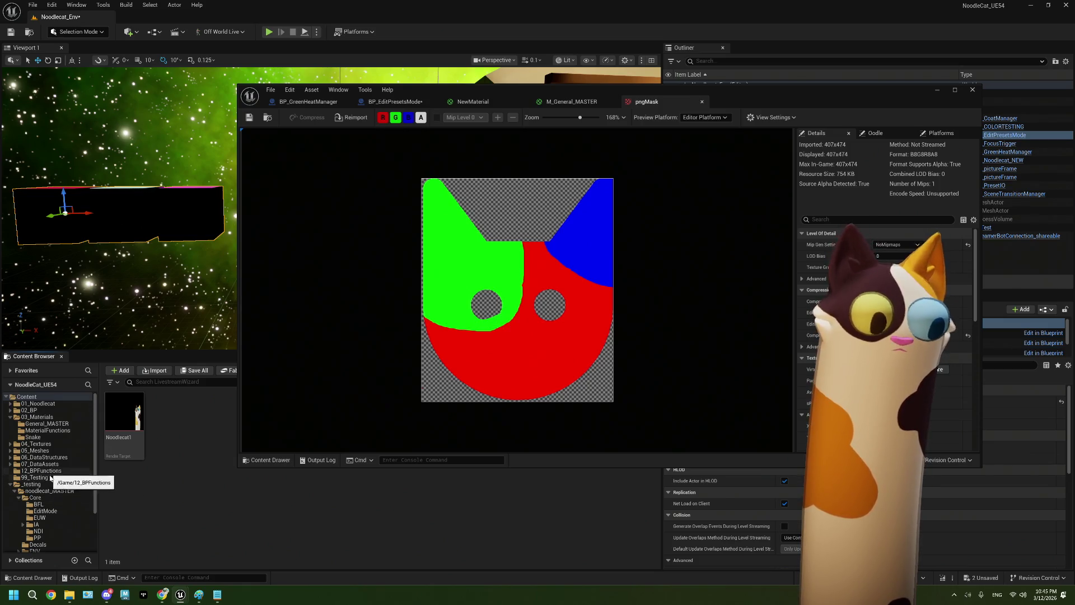
pyautogui.click(49, 479)
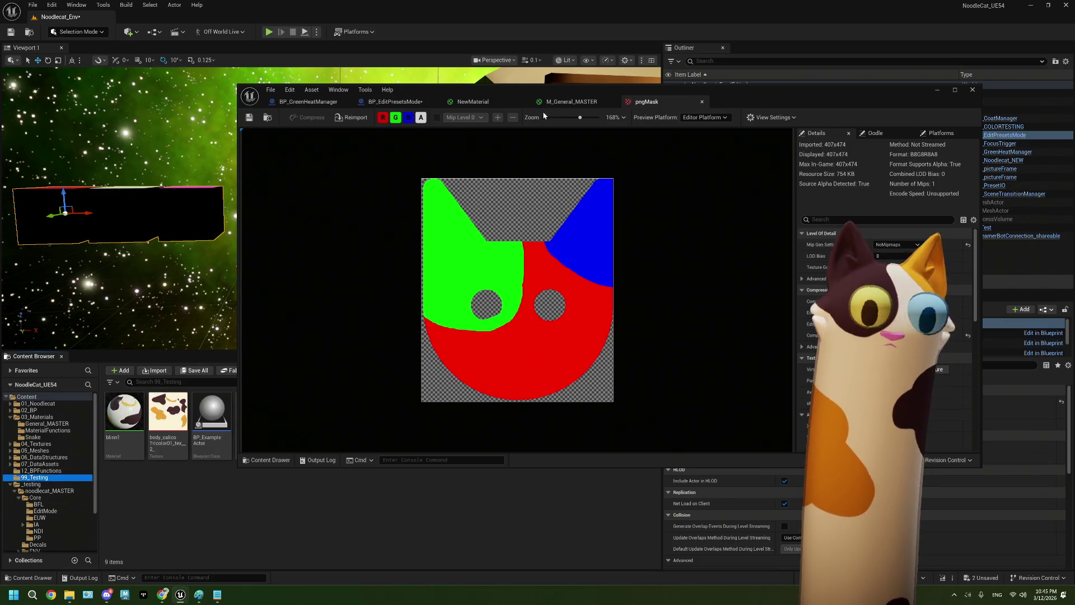
pyautogui.moveTo(539, 89)
pyautogui.mouseDown()
pyautogui.moveTo(769, 48)
pyautogui.moveTo(490, 112)
pyautogui.moveTo(485, 127)
pyautogui.mouseUp()
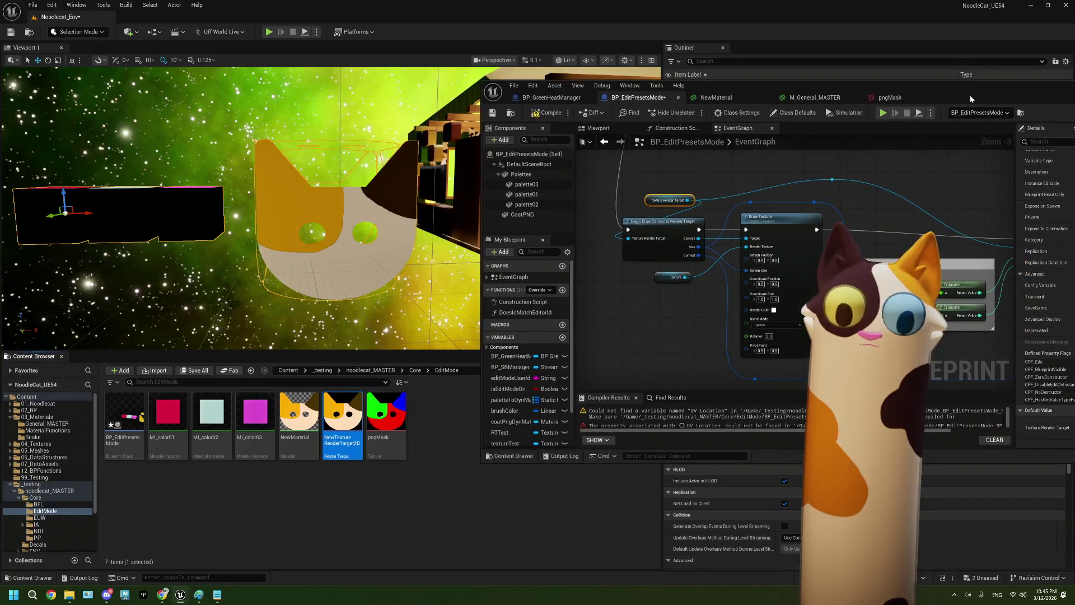
pyautogui.moveTo(970, 95)
pyautogui.mouseDown()
pyautogui.moveTo(728, 112)
pyautogui.moveTo(489, 103)
pyautogui.moveTo(812, 78)
pyautogui.moveTo(881, 58)
pyautogui.mouseUp()
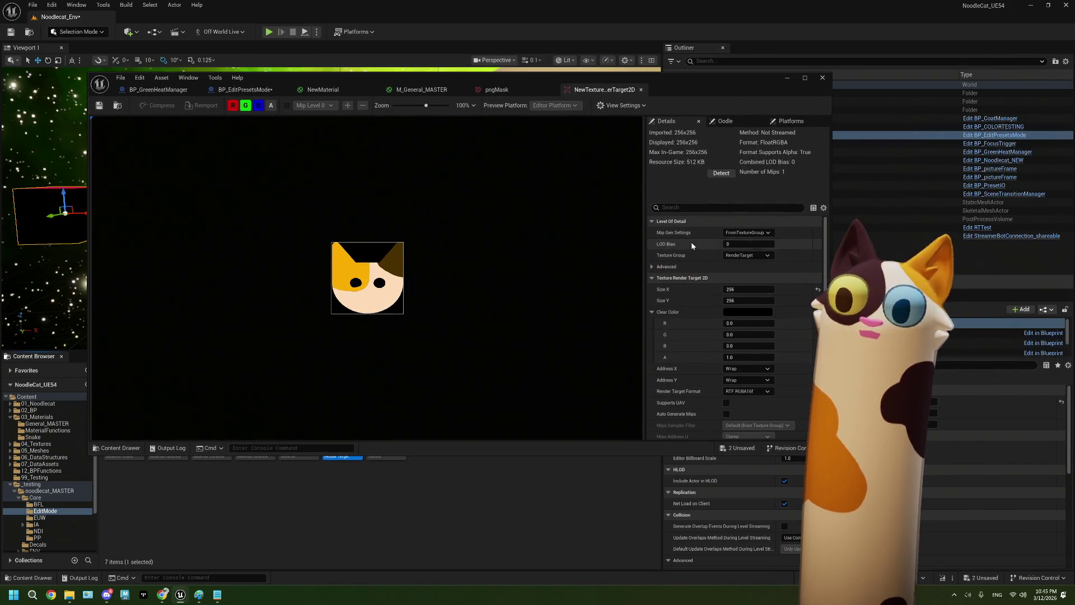
# Check that pngMask measures 407×474, then return to the render target's properties
pyautogui.click(496, 90)
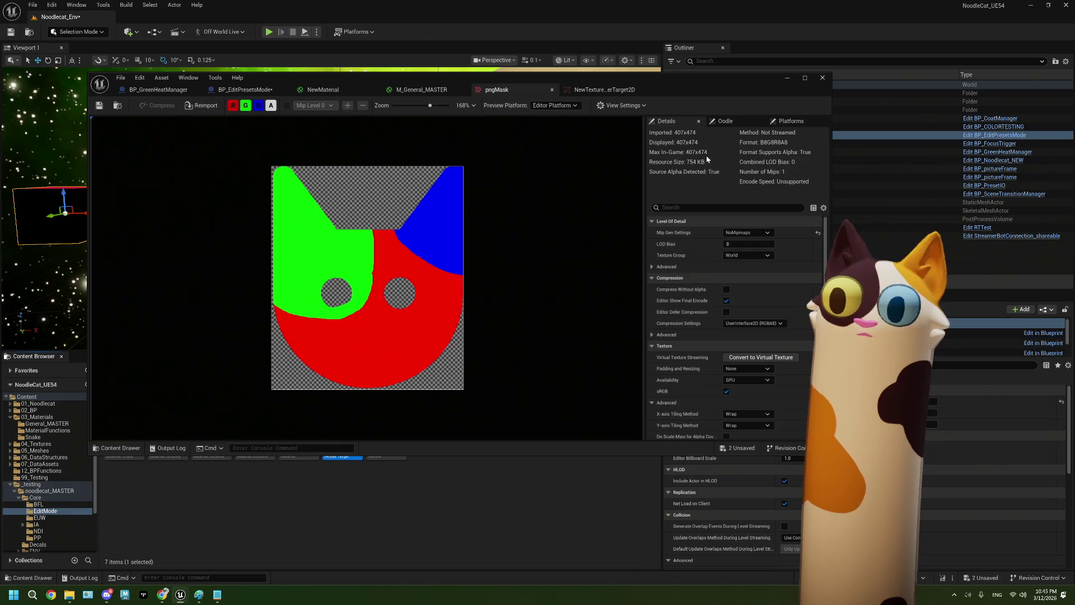
pyautogui.click(604, 89)
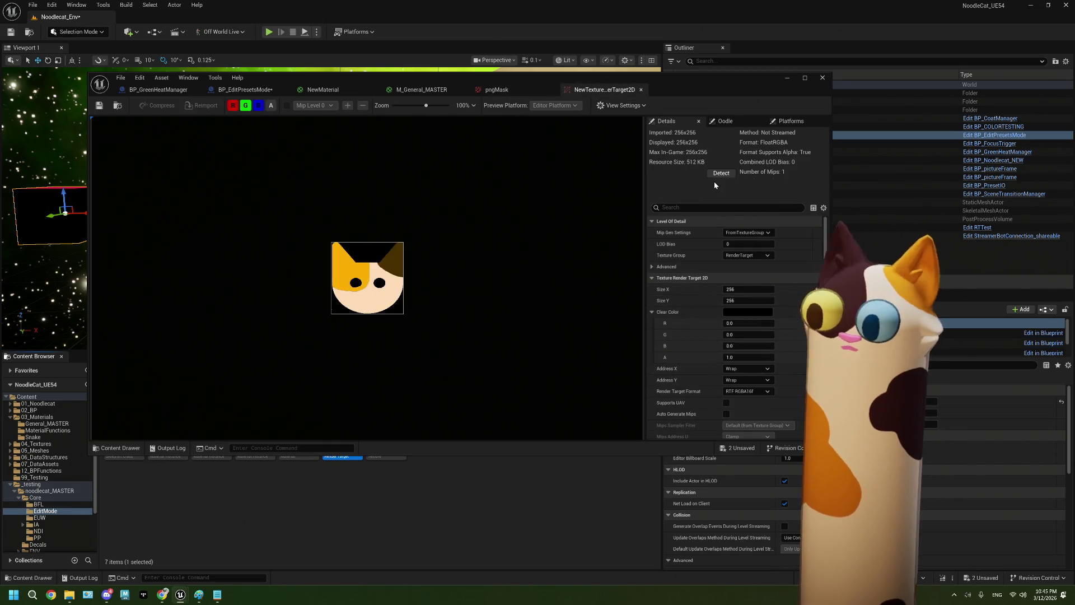
pyautogui.scroll(-4, 714, 277)
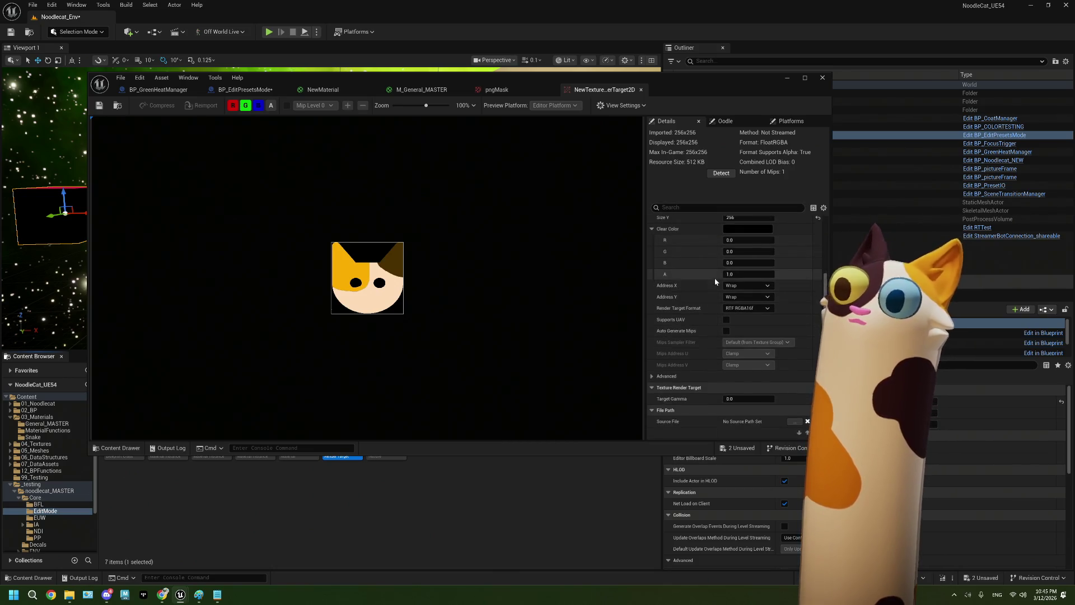
pyautogui.scroll(4, 715, 277)
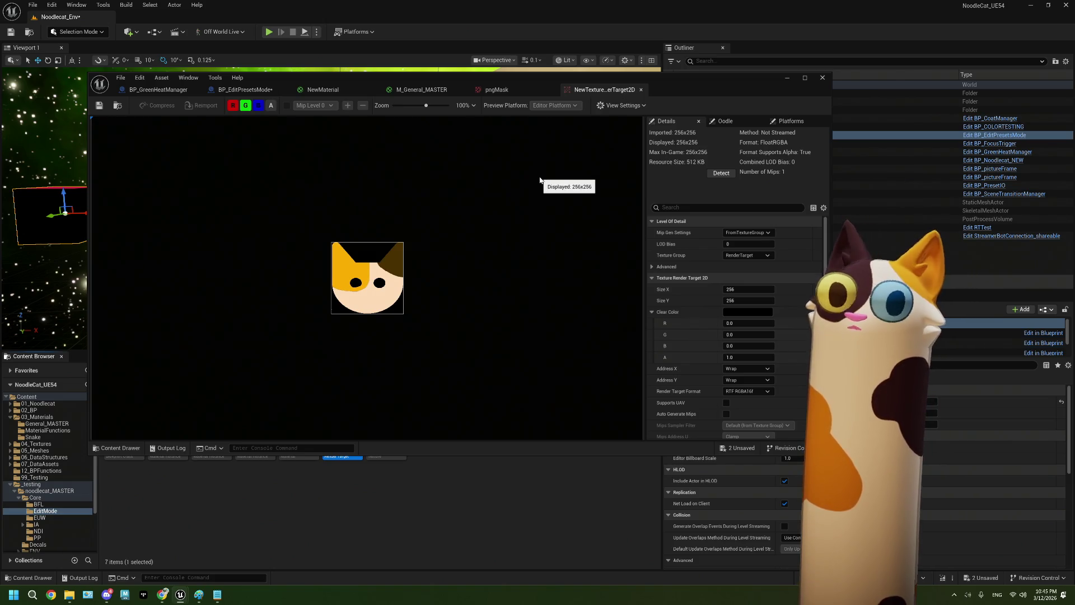
pyautogui.click(791, 121)
pyautogui.click(725, 121)
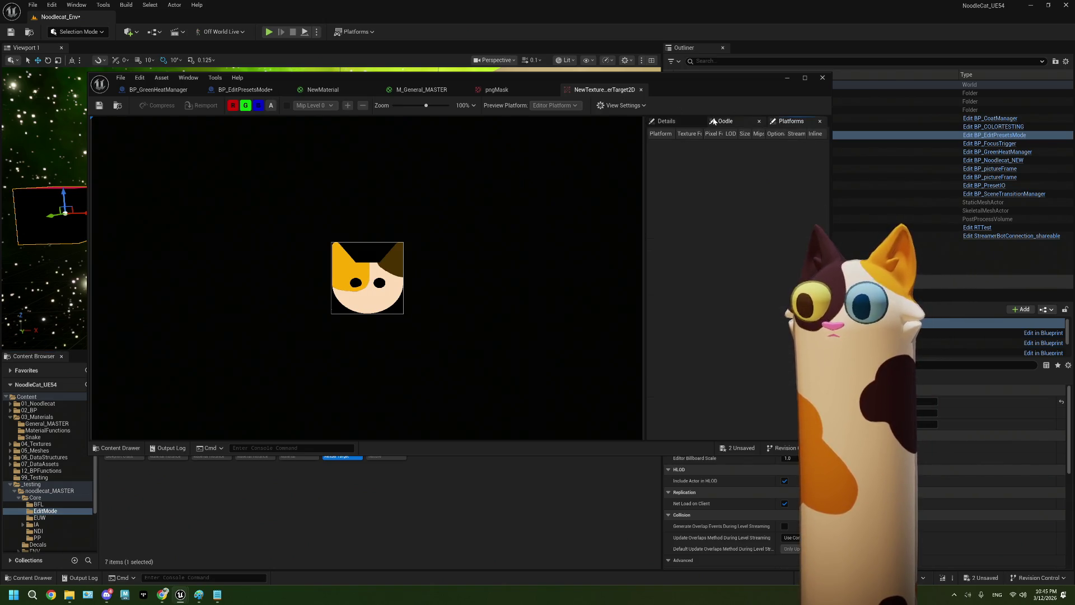
pyautogui.click(791, 121)
pyautogui.click(667, 121)
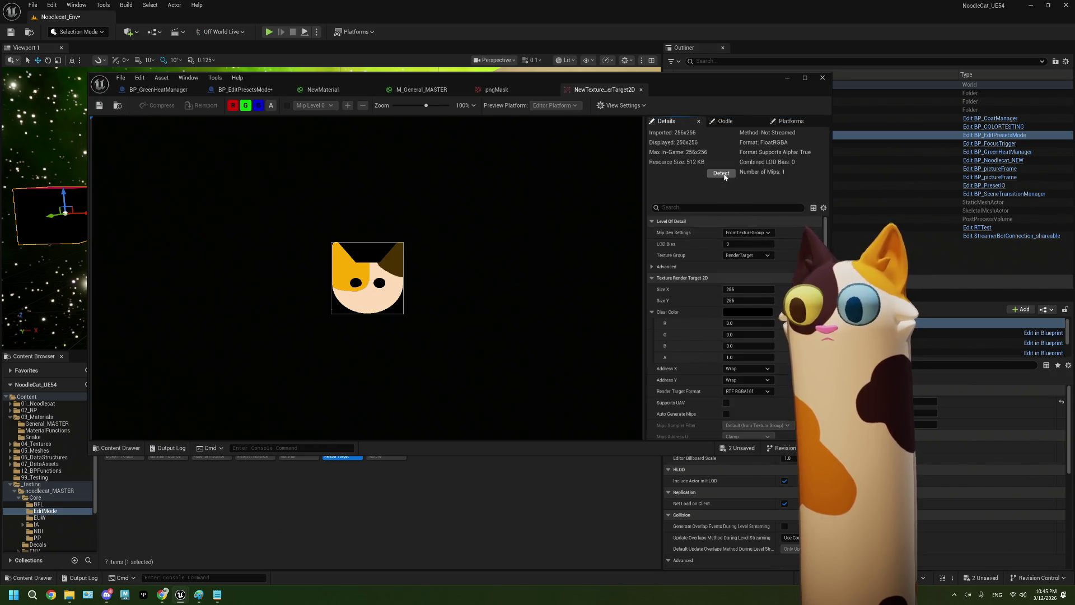
# Set the render target's Size X to 407 and Size Y to 474 to match pngMask
pyautogui.click(740, 290)
pyautogui.write('407')
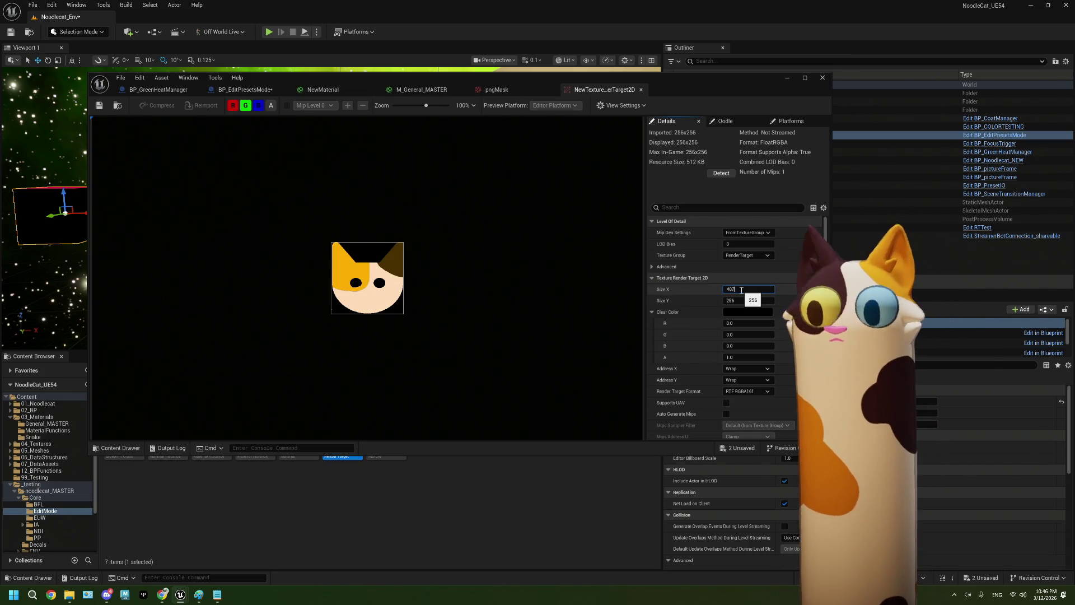
pyautogui.press('Return')
pyautogui.click(496, 90)
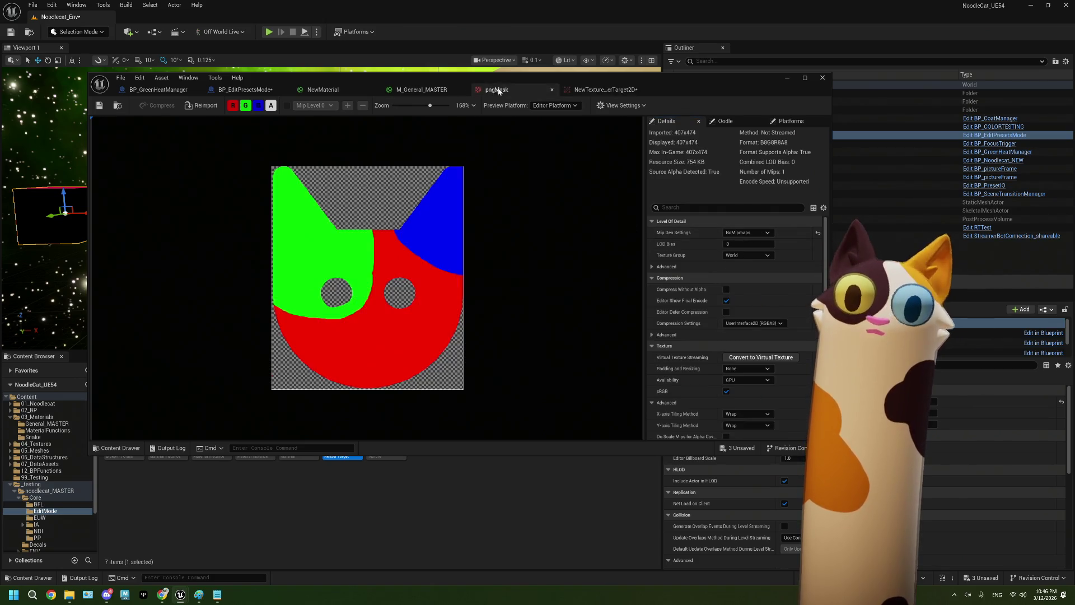
pyautogui.click(579, 94)
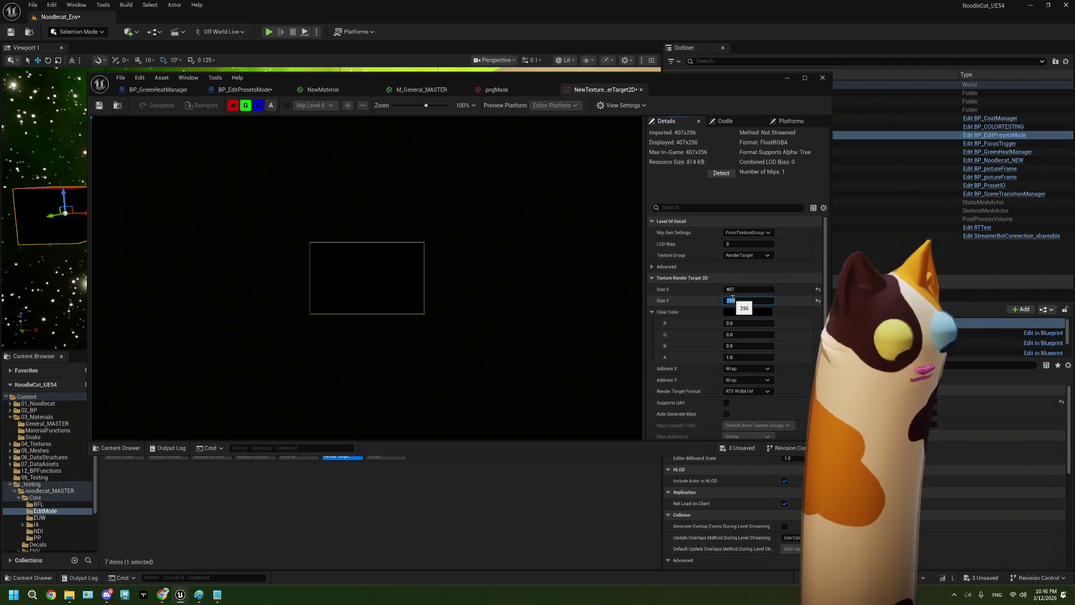
pyautogui.press('Tab')
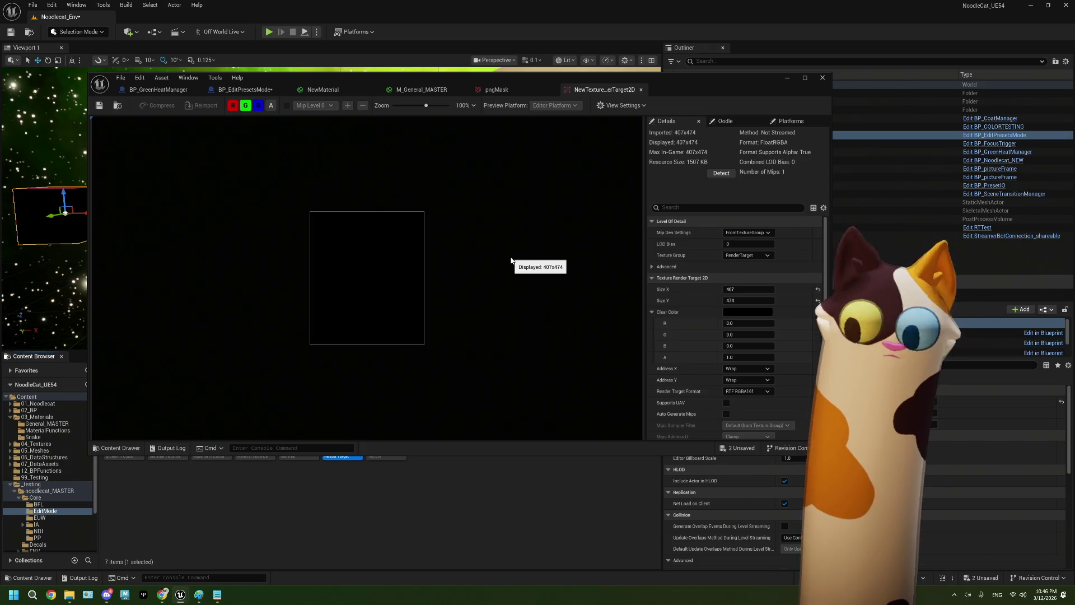
pyautogui.click(532, 92)
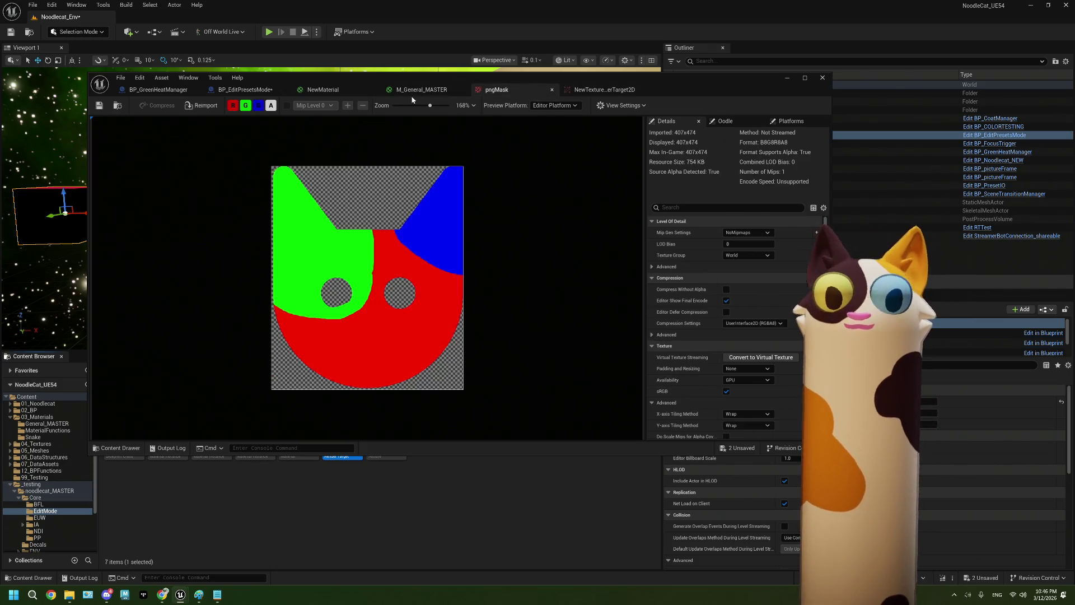
pyautogui.click(414, 92)
pyautogui.click(312, 91)
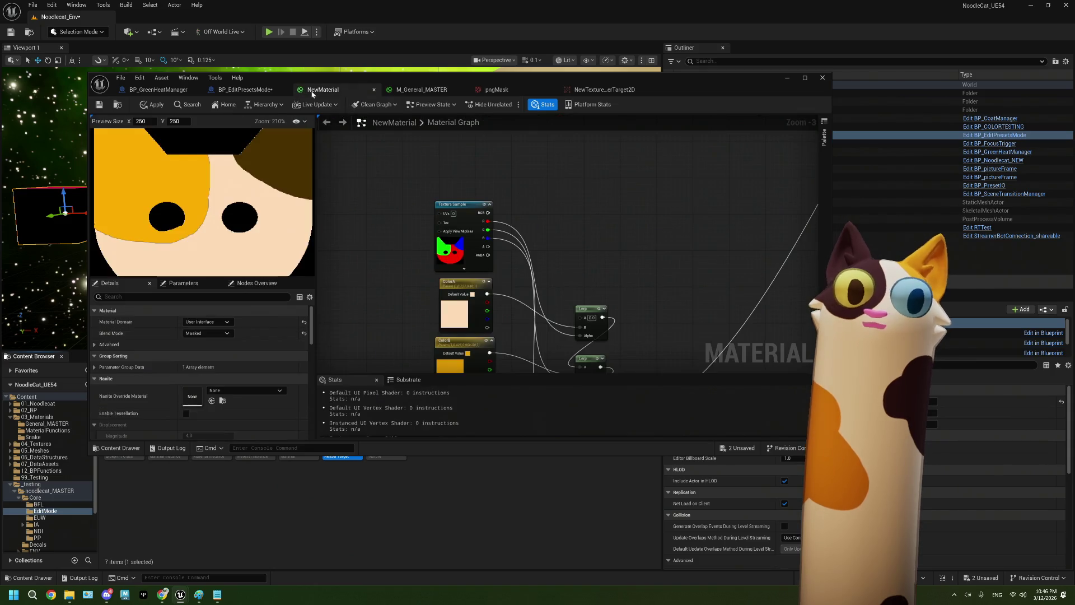
# Save the NewMaterial asset and maximize the BP_EditPresetsMode Blueprint graph
pyautogui.scroll(-1, 553, 291)
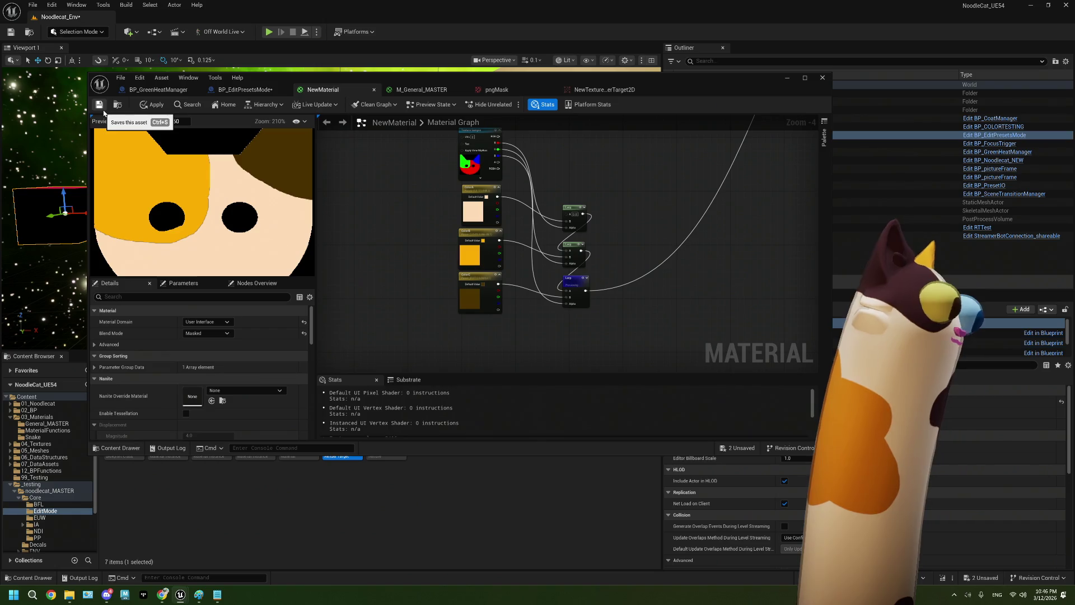
pyautogui.click(103, 110)
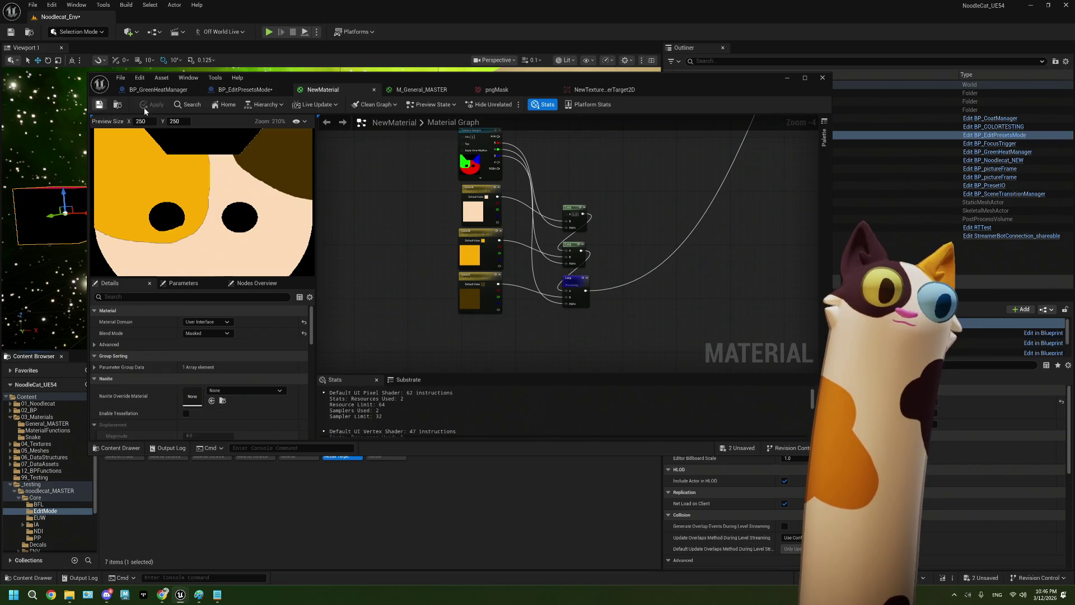
pyautogui.doubleClick(281, 91)
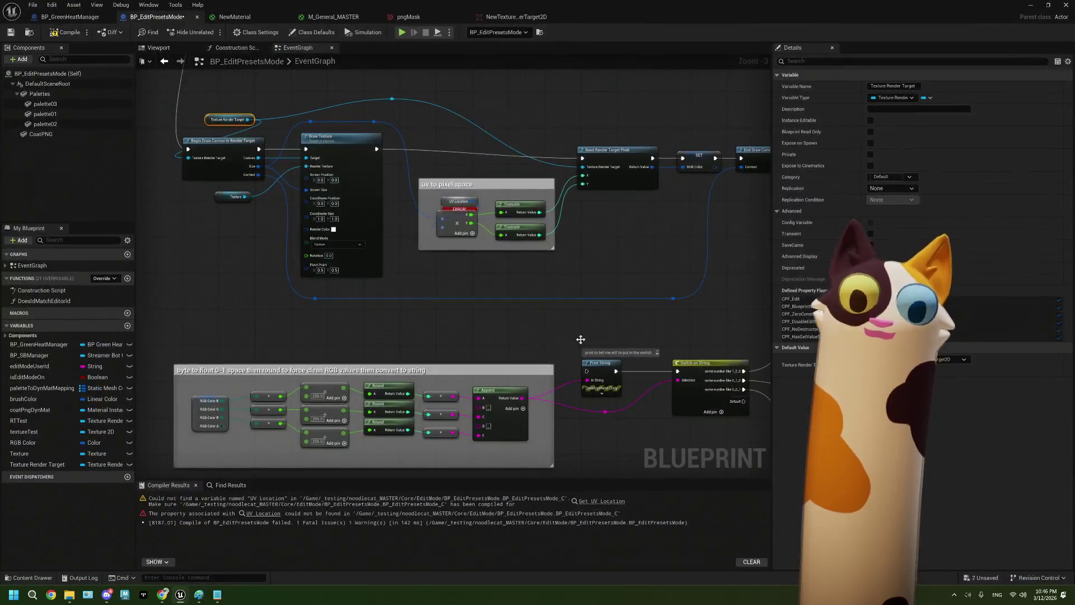
# Create a UV Location variable from the erroring UV Location node's context menu
pyautogui.scroll(3, 418, 207)
pyautogui.click(430, 225)
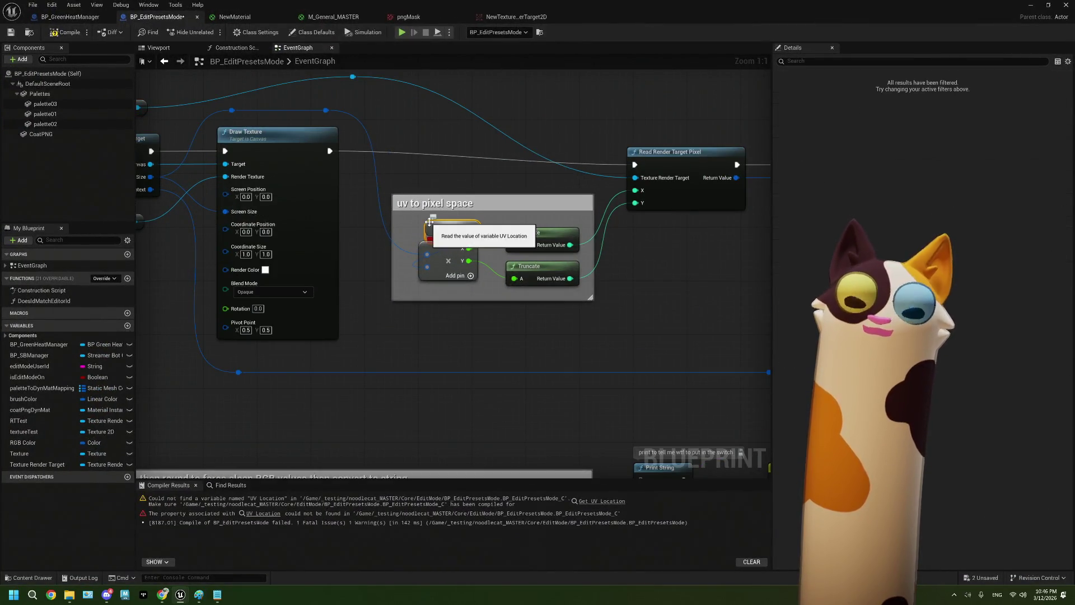
pyautogui.rightClick(430, 225)
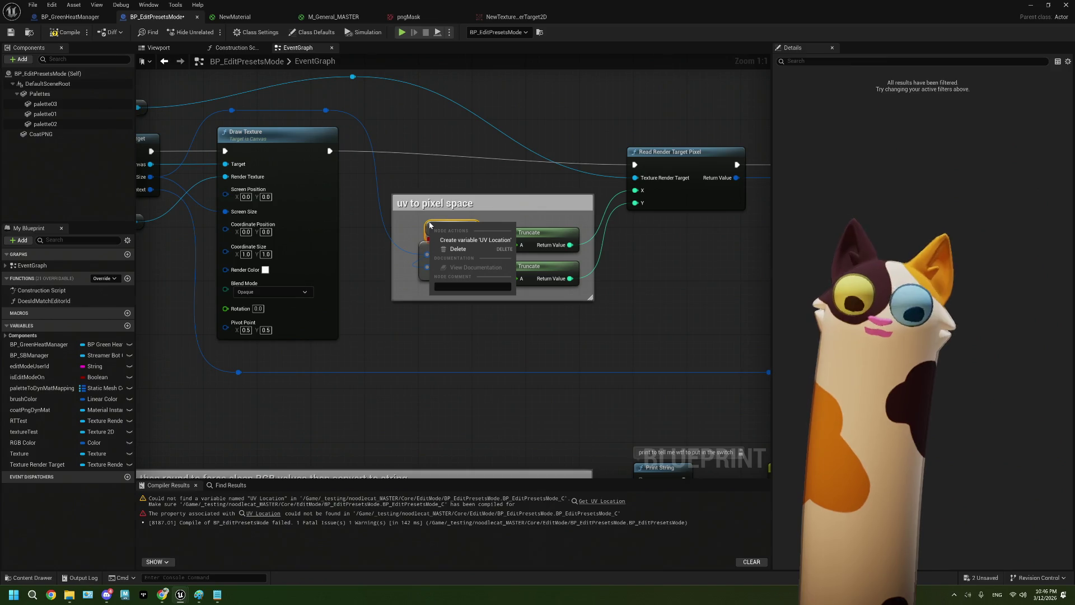
pyautogui.click(471, 240)
pyautogui.scroll(-3, 426, 252)
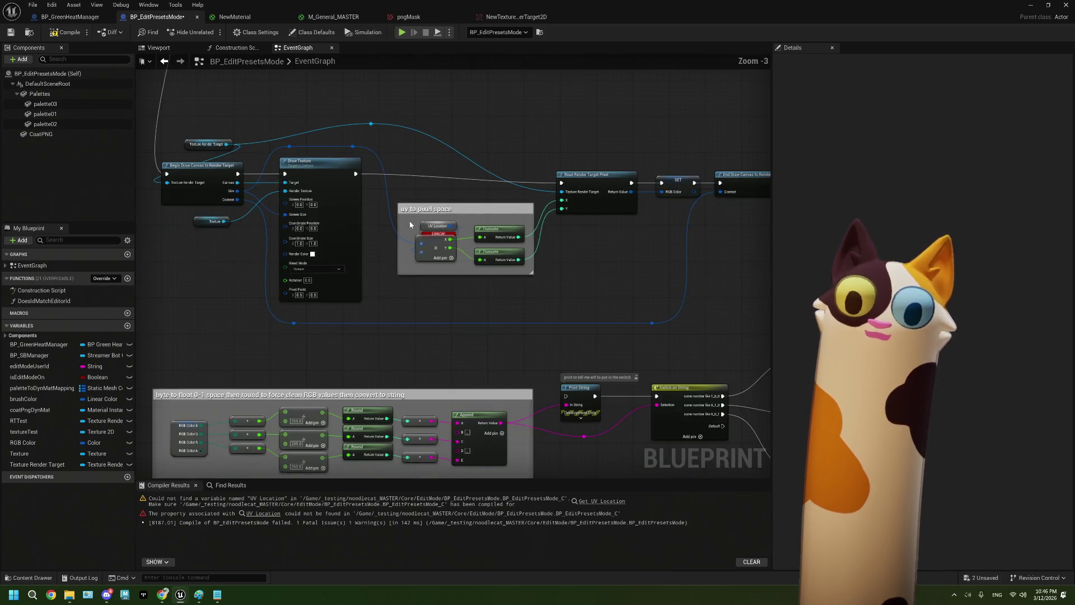
pyautogui.scroll(3, 425, 256)
pyautogui.rightClick(425, 256)
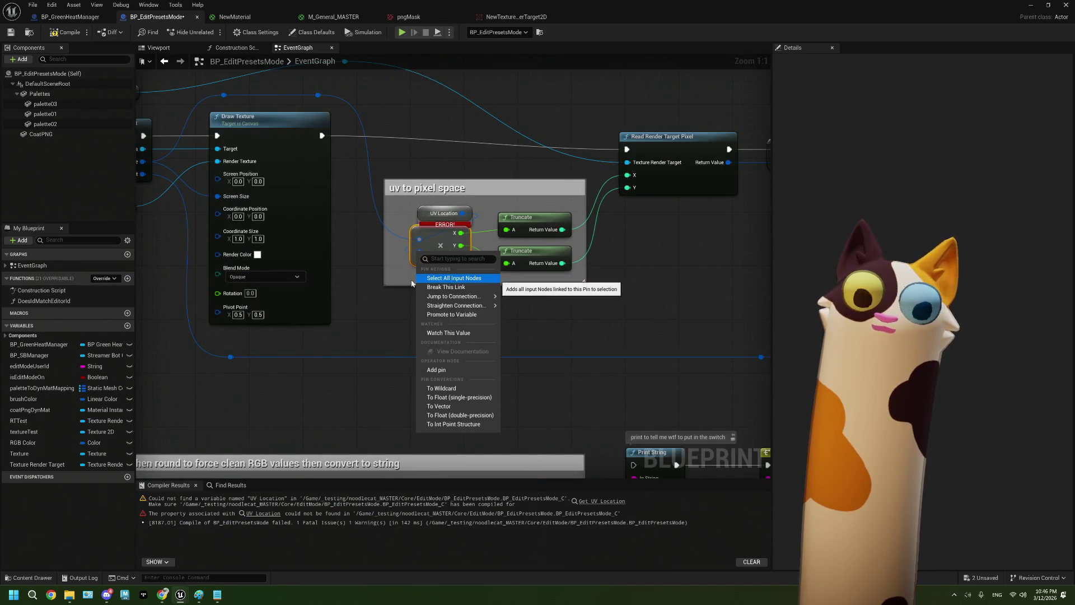
pyautogui.click(448, 282)
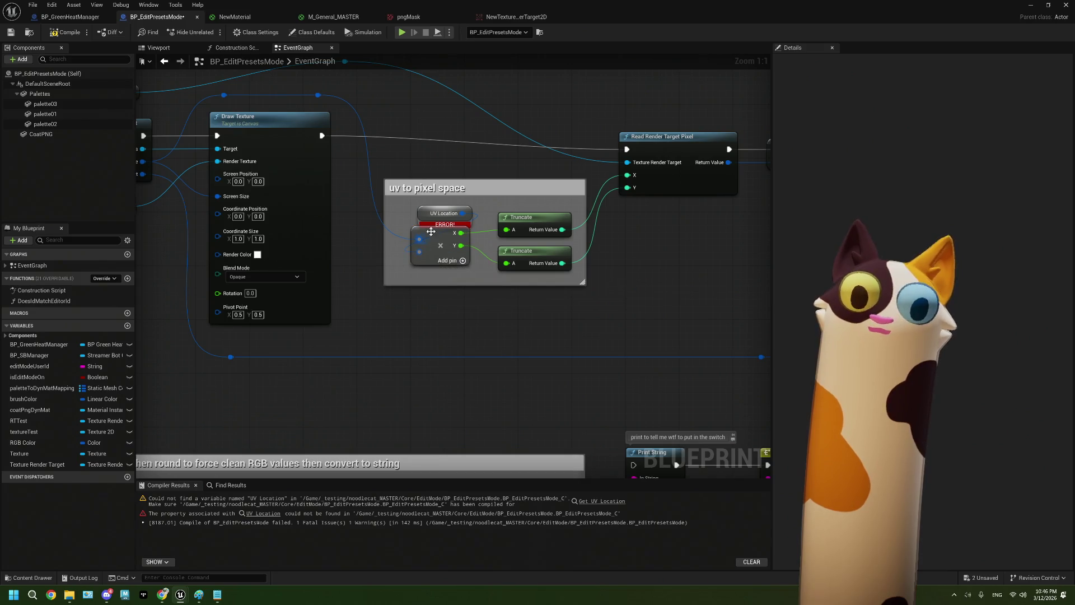
pyautogui.click(447, 207)
pyautogui.rightClick(448, 209)
pyautogui.click(474, 227)
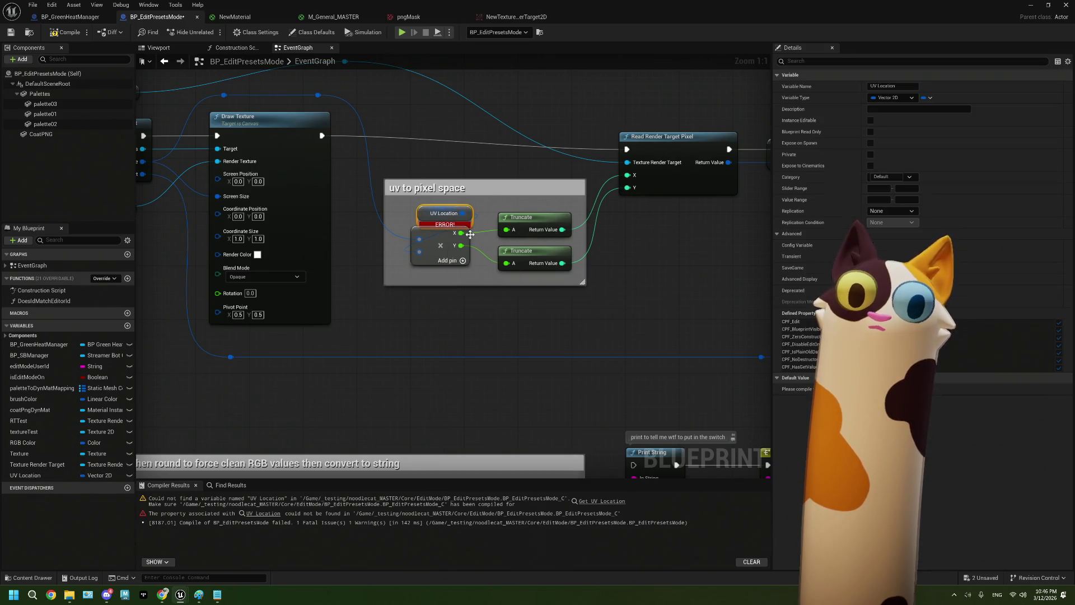
pyautogui.scroll(-5, 474, 230)
# Drag Find Collision UV down beside the 'uv to pixel space' comment group
pyautogui.moveTo(408, 188); pyautogui.dragTo(404, 266)
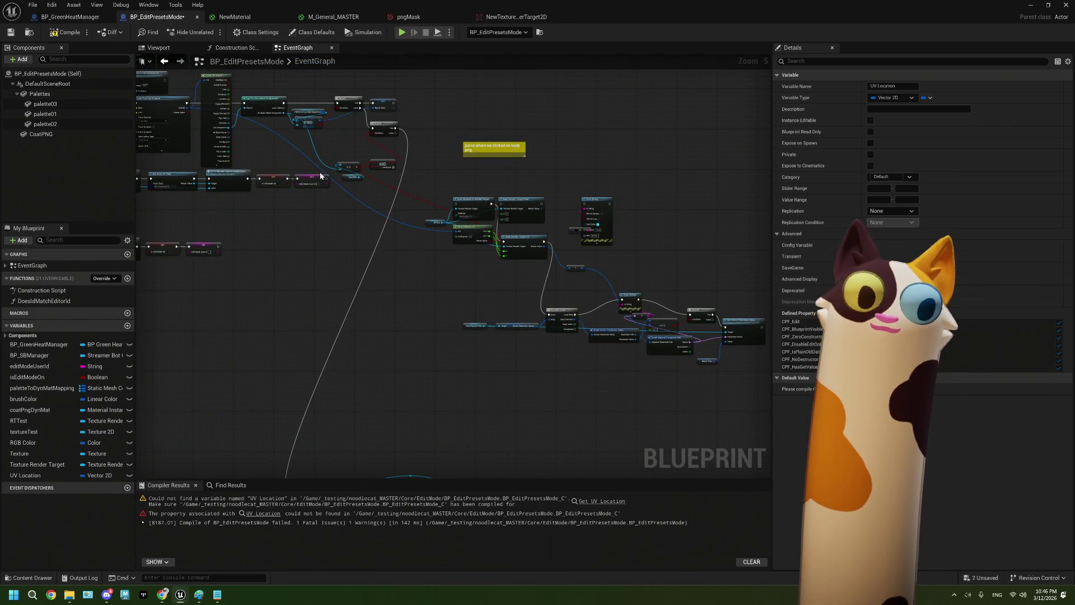
pyautogui.scroll(3, 425, 253)
pyautogui.scroll(-1, 424, 253)
pyautogui.scroll(1, 424, 253)
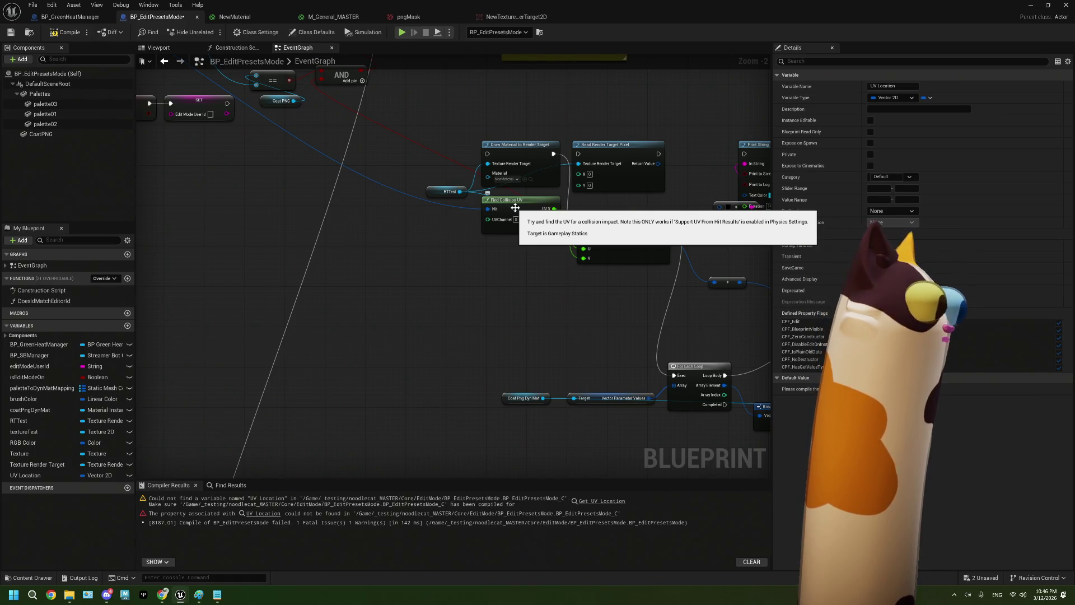
pyautogui.moveTo(515, 207)
pyautogui.mouseDown()
pyautogui.moveTo(281, 393)
pyautogui.moveTo(193, 481)
pyautogui.moveTo(202, 496)
pyautogui.moveTo(252, 474)
pyautogui.moveTo(282, 415)
pyautogui.mouseUp()
pyautogui.scroll(2, 282, 416)
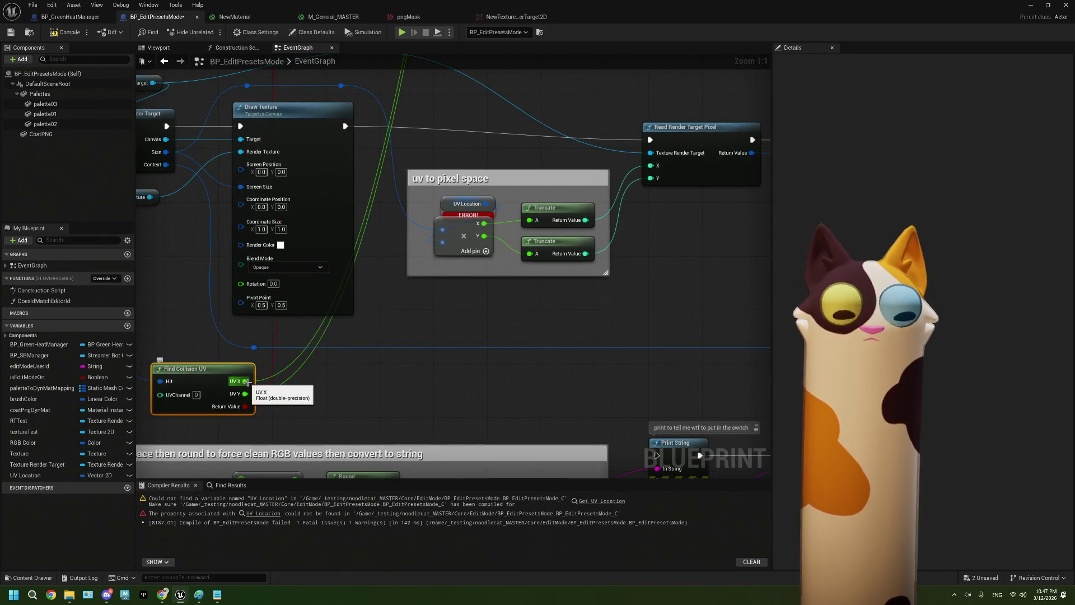
# Split the Make node's vector pin into X and Y and wire UV X into it
pyautogui.moveTo(49, 475); pyautogui.dragTo(328, 375)
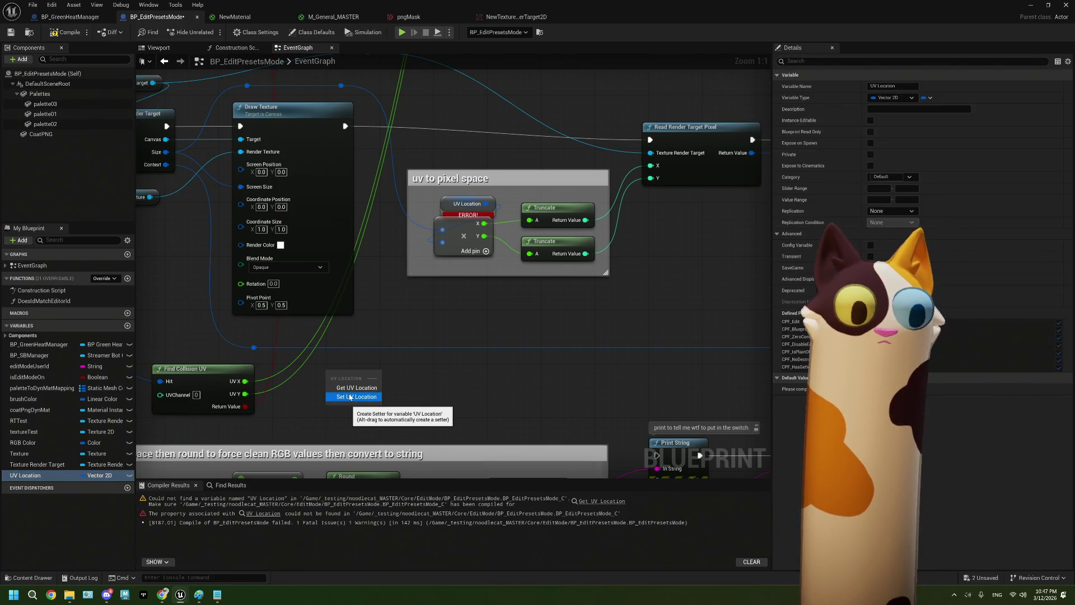
pyautogui.click(350, 397)
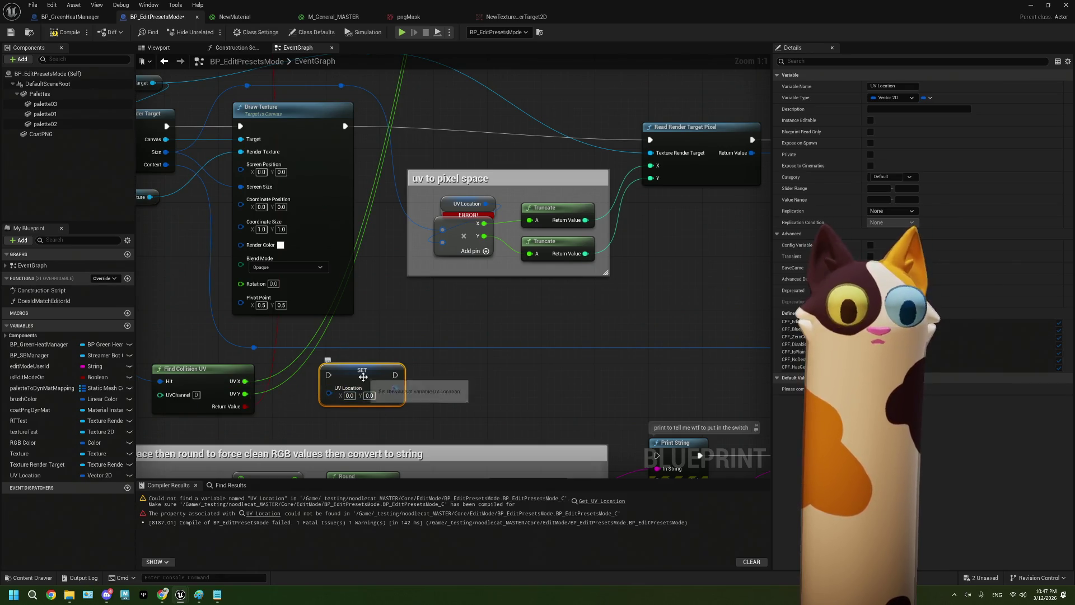
pyautogui.press('Delete')
pyautogui.rightClick(442, 242)
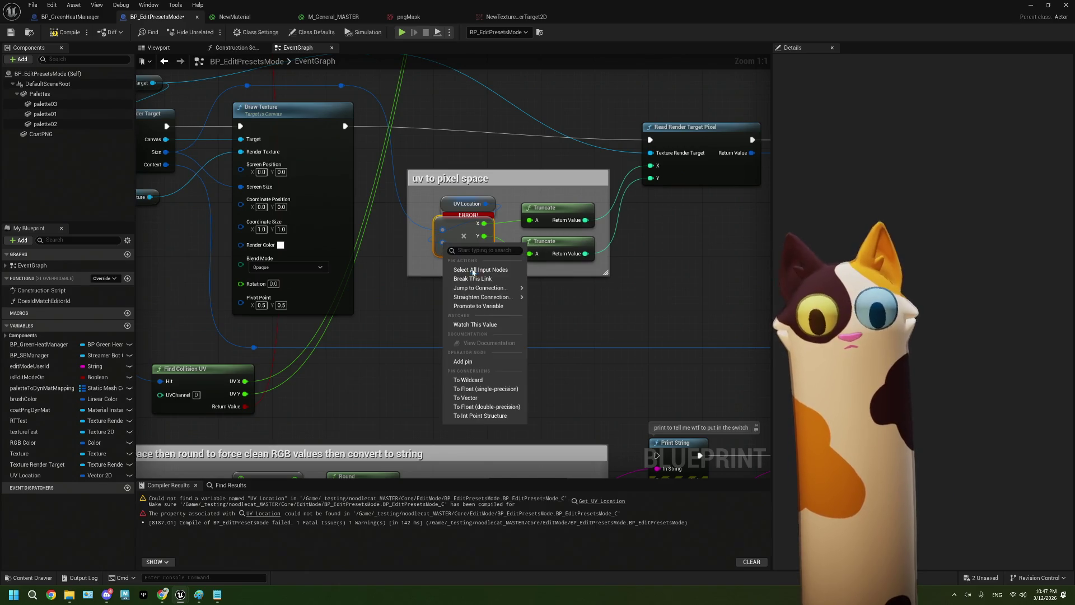
pyautogui.click(487, 279)
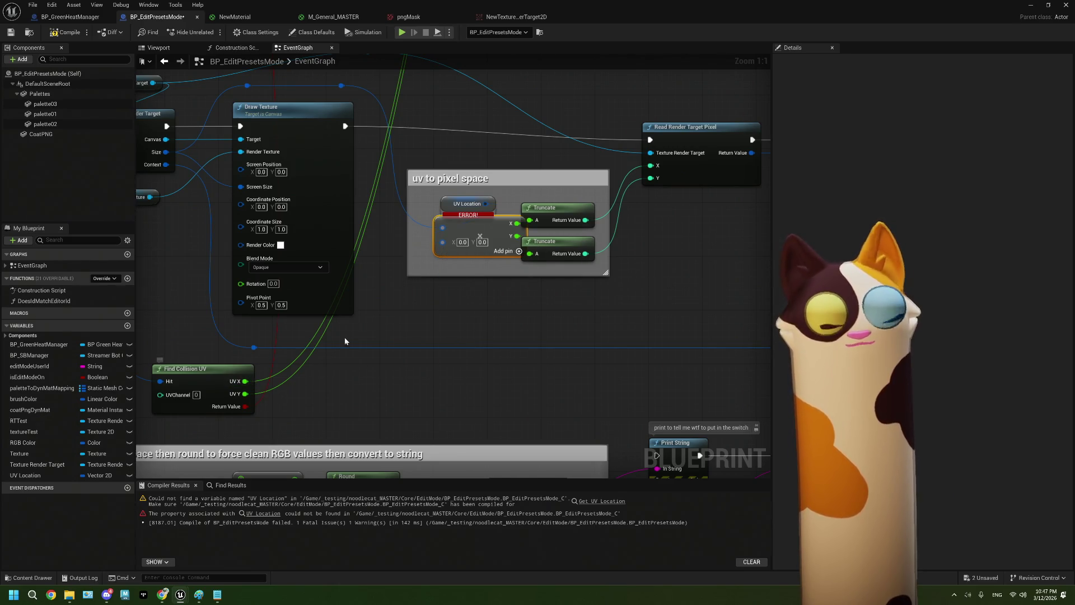
pyautogui.rightClick(441, 243)
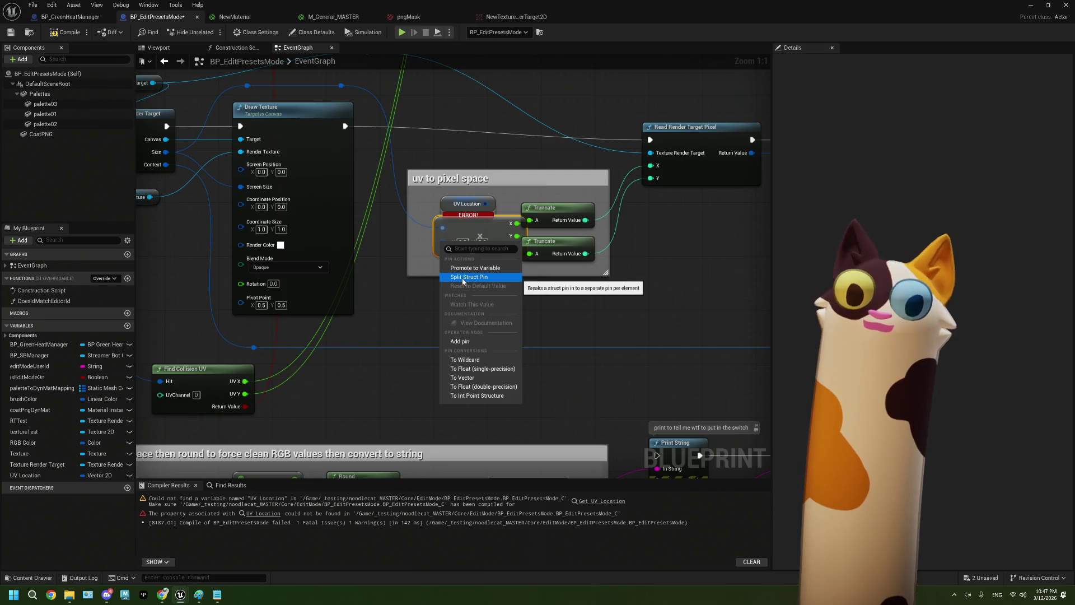
pyautogui.click(462, 278)
pyautogui.moveTo(245, 380)
pyautogui.mouseDown()
pyautogui.moveTo(442, 236)
pyautogui.moveTo(422, 288)
pyautogui.moveTo(442, 250)
pyautogui.mouseUp()
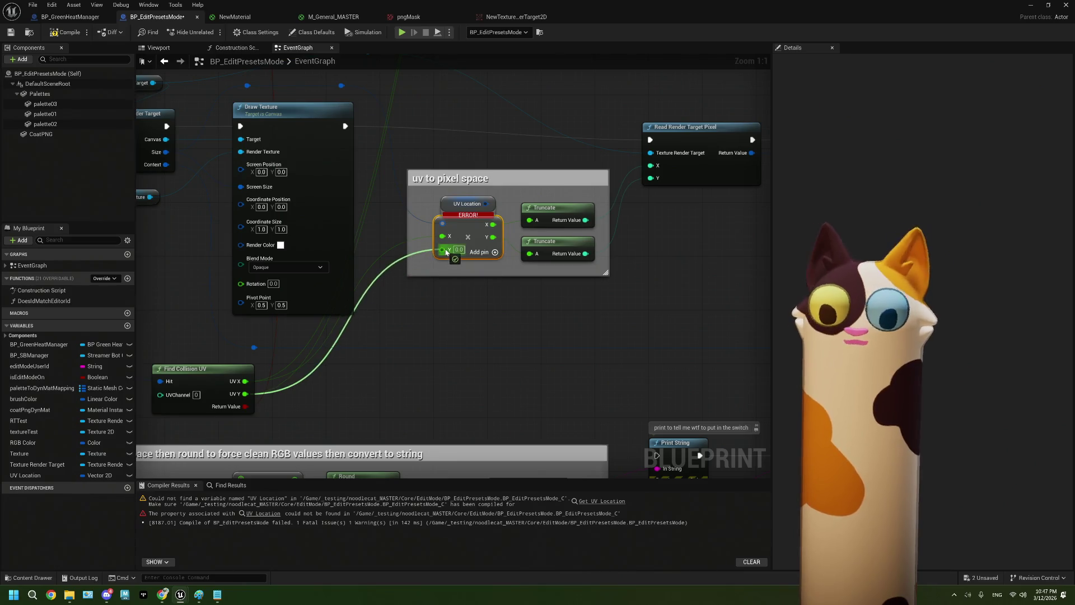
# Connect End Draw Canvas to Render Target's execution output to Print String
pyautogui.scroll(-1, 500, 320)
pyautogui.moveTo(501, 320); pyautogui.dragTo(450, 318)
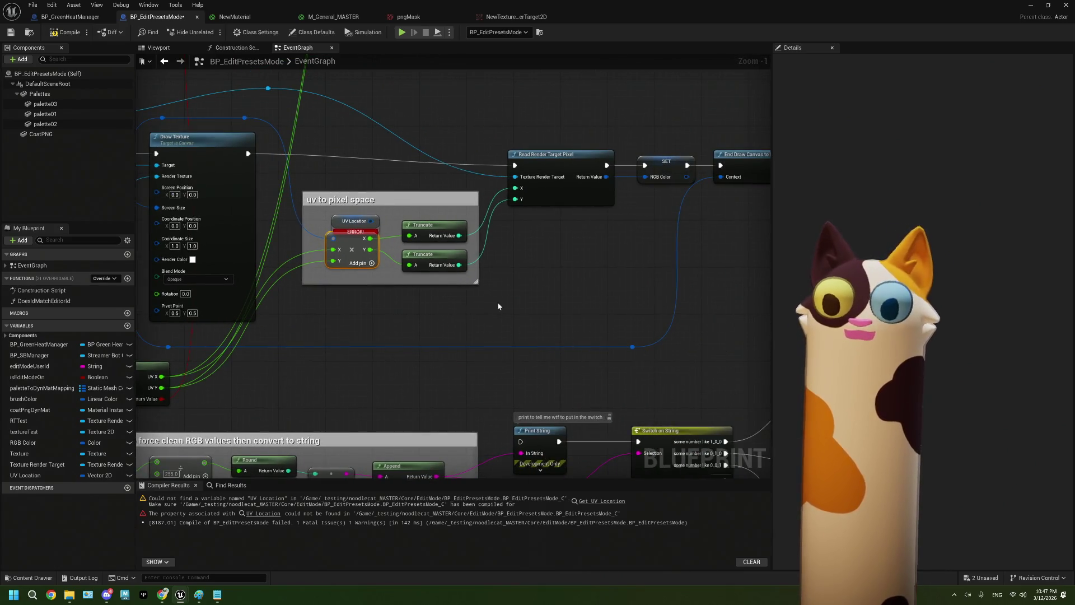
pyautogui.scroll(-2, 485, 309)
pyautogui.moveTo(239, 409)
pyautogui.mouseDown()
pyautogui.moveTo(463, 314)
pyautogui.moveTo(317, 342)
pyautogui.mouseUp()
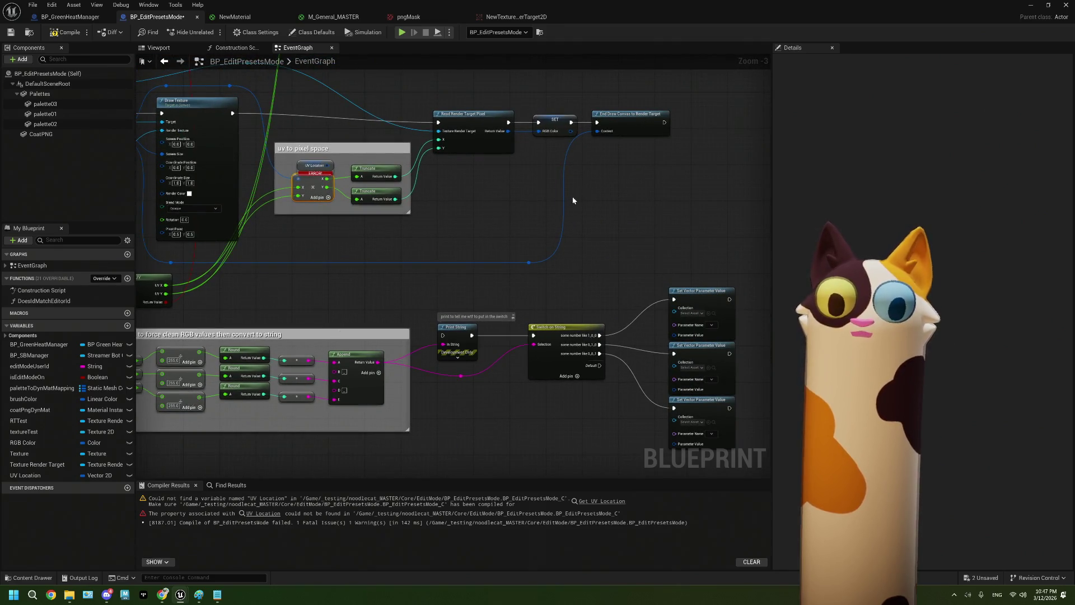
pyautogui.scroll(-1, 580, 197)
pyautogui.moveTo(458, 238)
pyautogui.mouseDown()
pyautogui.moveTo(514, 230)
pyautogui.moveTo(398, 263)
pyautogui.mouseUp()
pyautogui.scroll(1, 519, 258)
pyautogui.moveTo(657, 87)
pyautogui.mouseDown()
pyautogui.moveTo(667, 97)
pyautogui.moveTo(440, 287)
pyautogui.moveTo(436, 301)
pyautogui.mouseUp()
pyautogui.moveTo(394, 339); pyautogui.dragTo(602, 289)
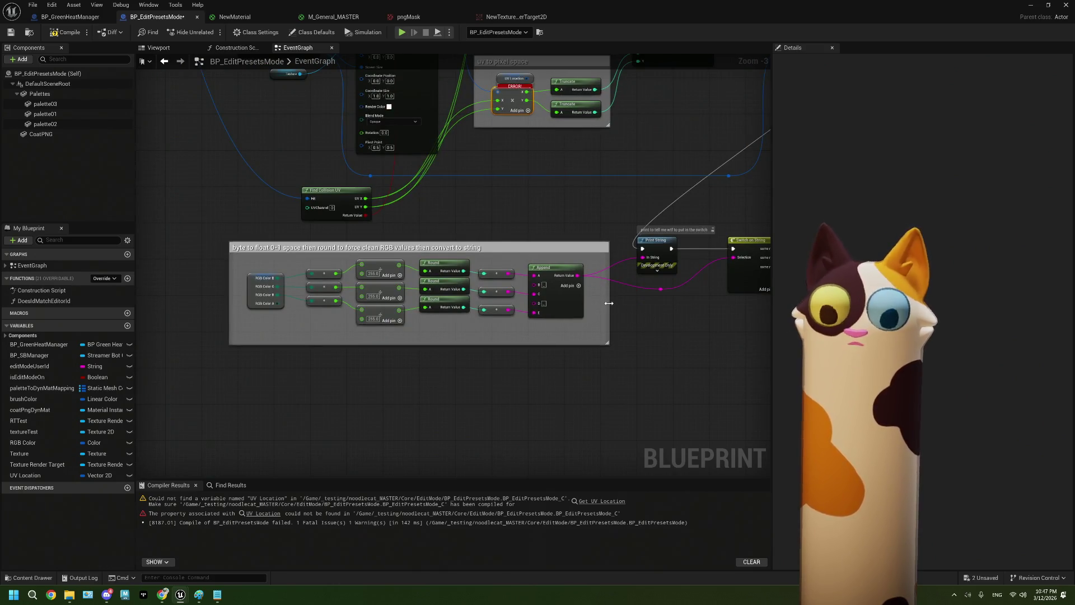
pyautogui.moveTo(621, 314); pyautogui.dragTo(364, 310)
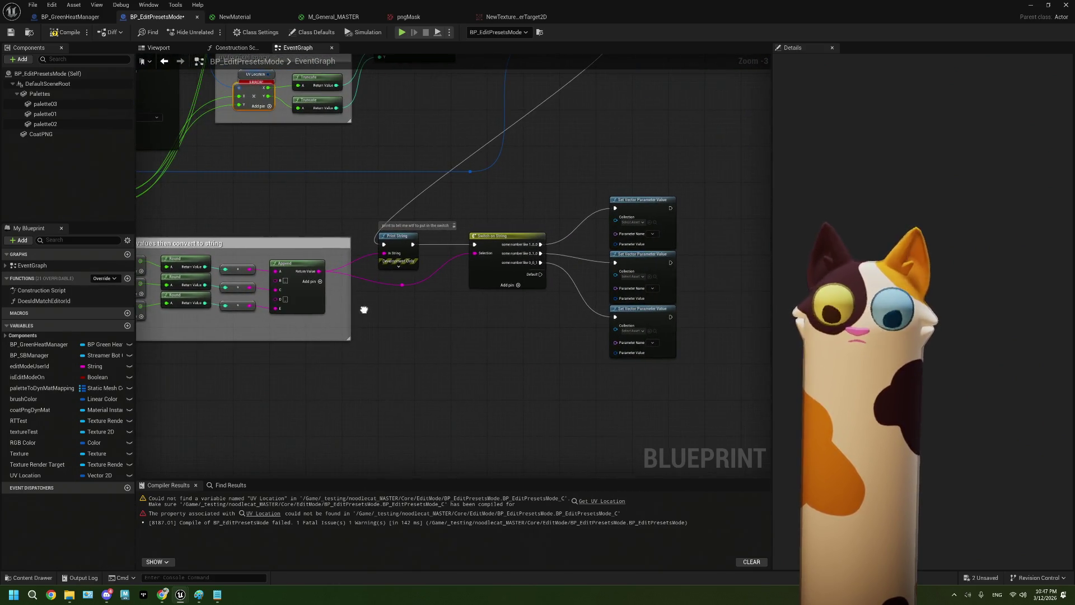
pyautogui.scroll(1, 438, 305)
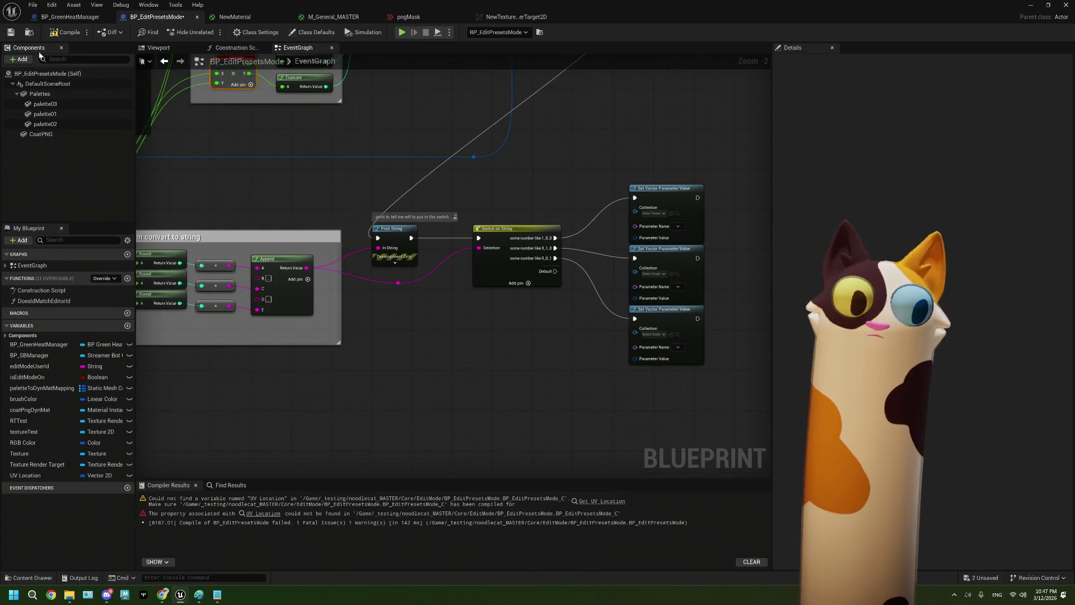
# Delete the three Set Vector Parameter Value nodes after Switch on String and recompile successfully
pyautogui.click(56, 33)
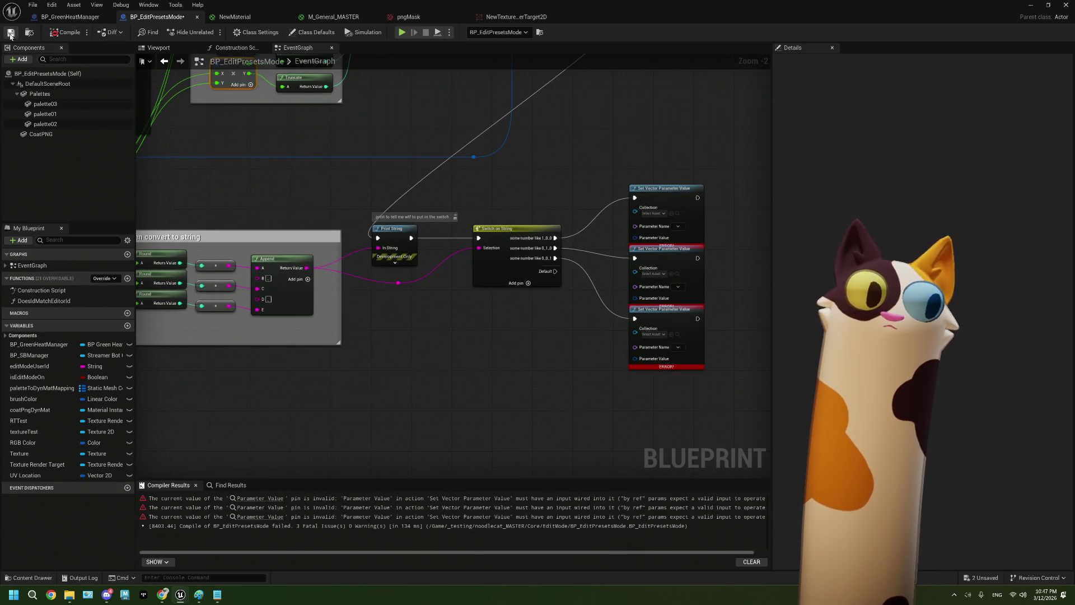
pyautogui.moveTo(596, 168); pyautogui.dragTo(690, 401)
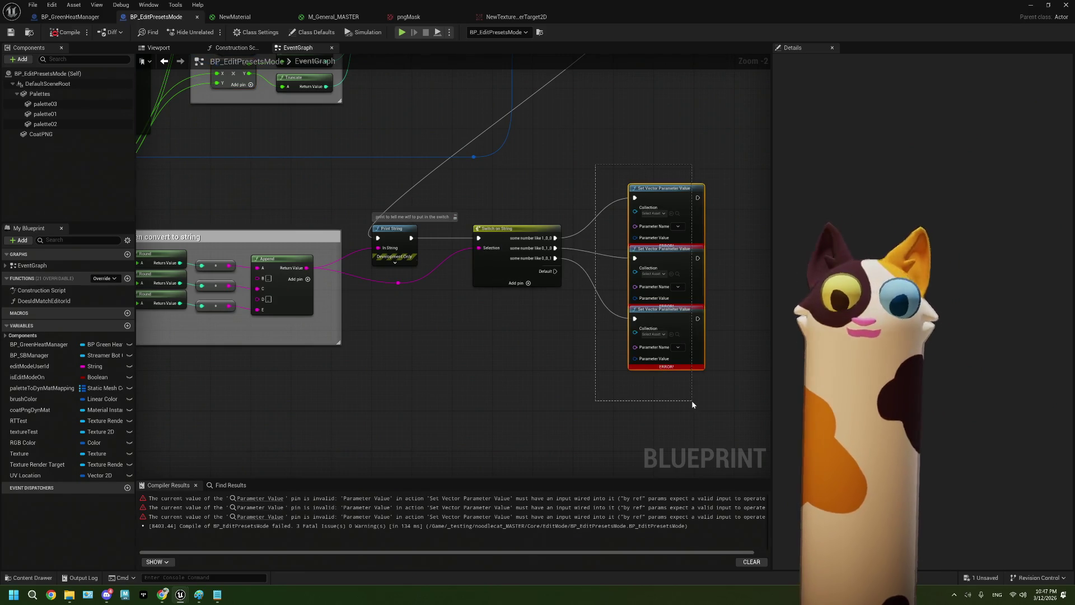
pyautogui.press('Delete')
pyautogui.click(63, 34)
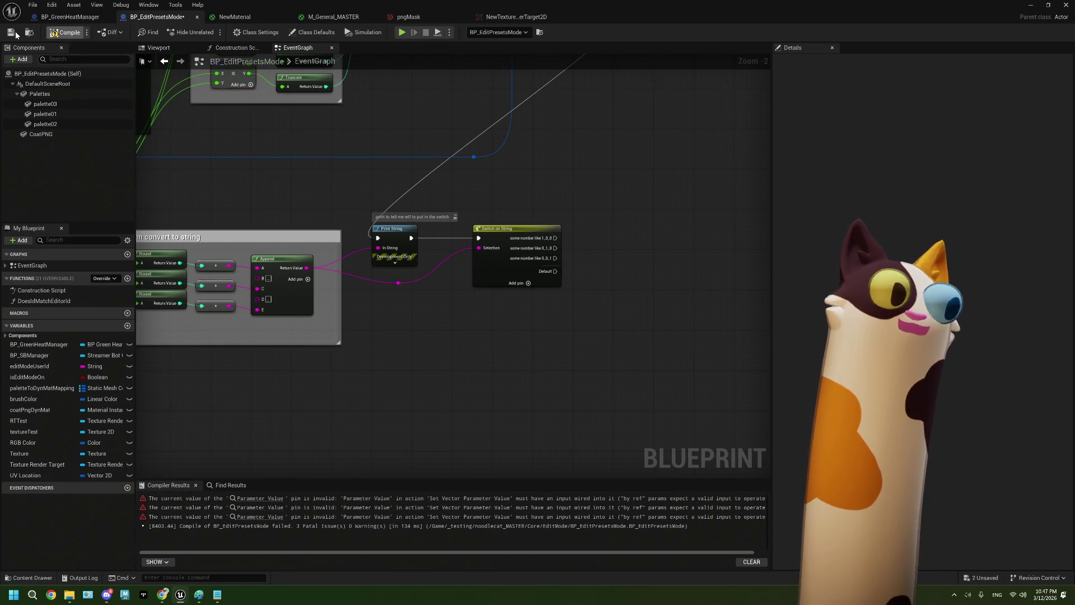
pyautogui.scroll(2, 450, 264)
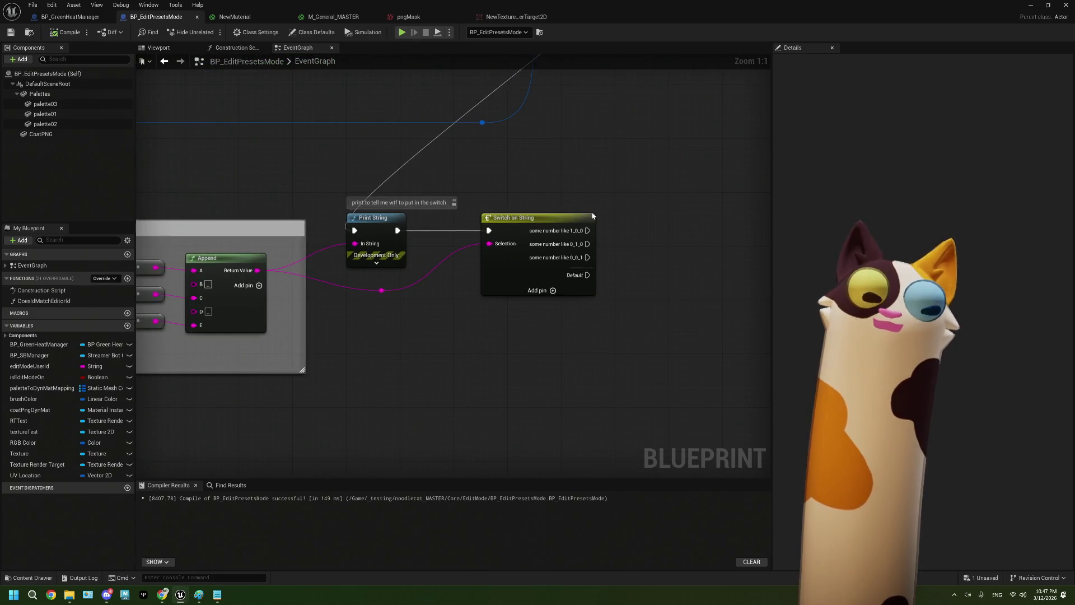
pyautogui.click(376, 262)
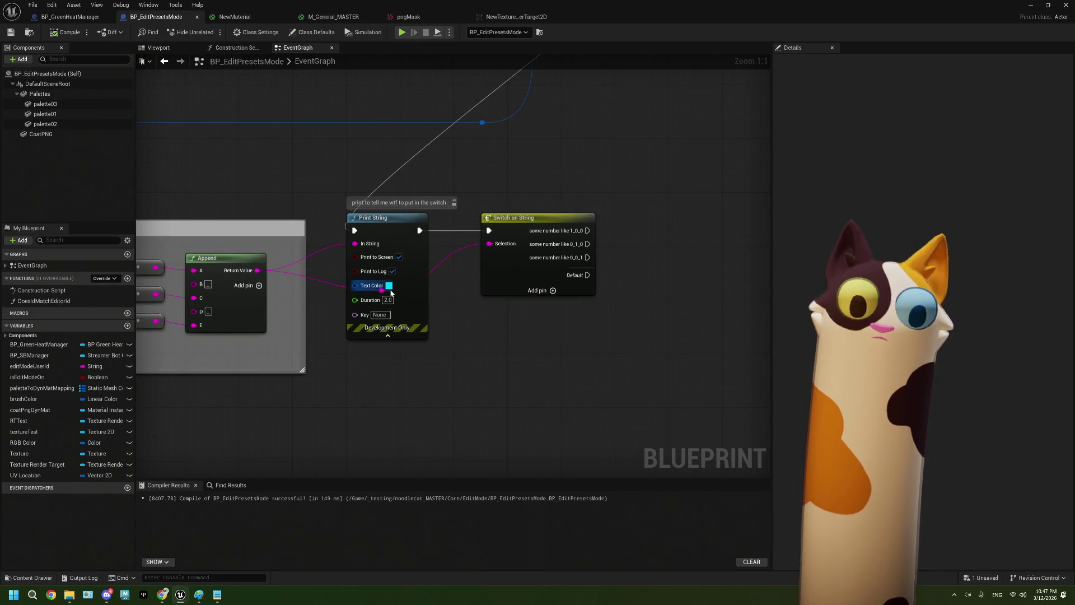
# Give Print String yellow text color and a 10-second duration, then recompile
pyautogui.click(389, 287)
pyautogui.moveTo(402, 353)
pyautogui.mouseDown()
pyautogui.moveTo(440, 392)
pyautogui.moveTo(467, 382)
pyautogui.mouseUp()
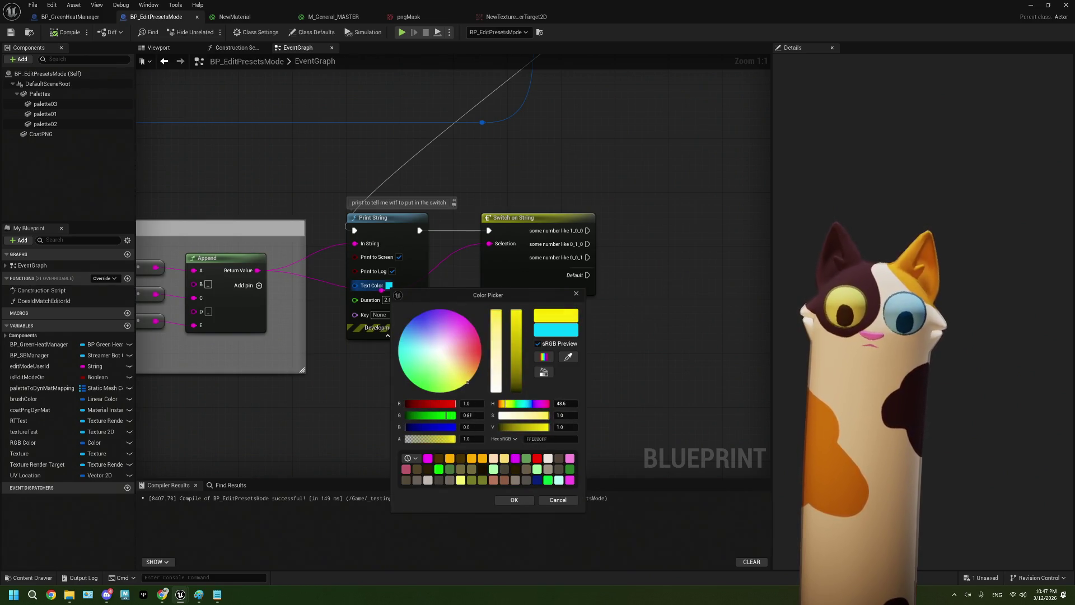
pyautogui.click(514, 500)
pyautogui.click(386, 300)
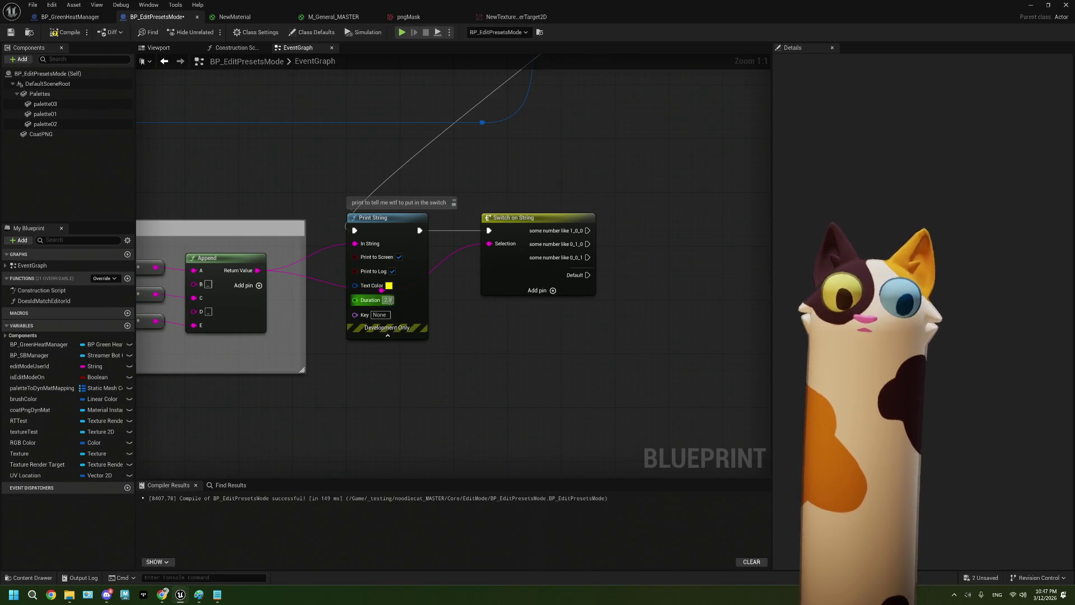
pyautogui.write('10')
pyautogui.press('Return')
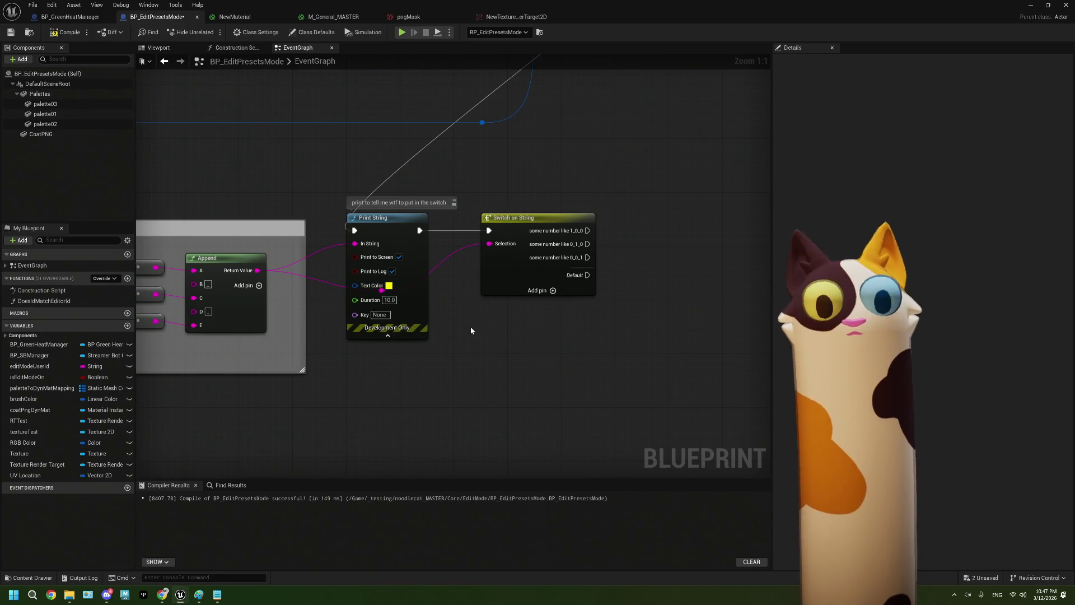
pyautogui.click(59, 34)
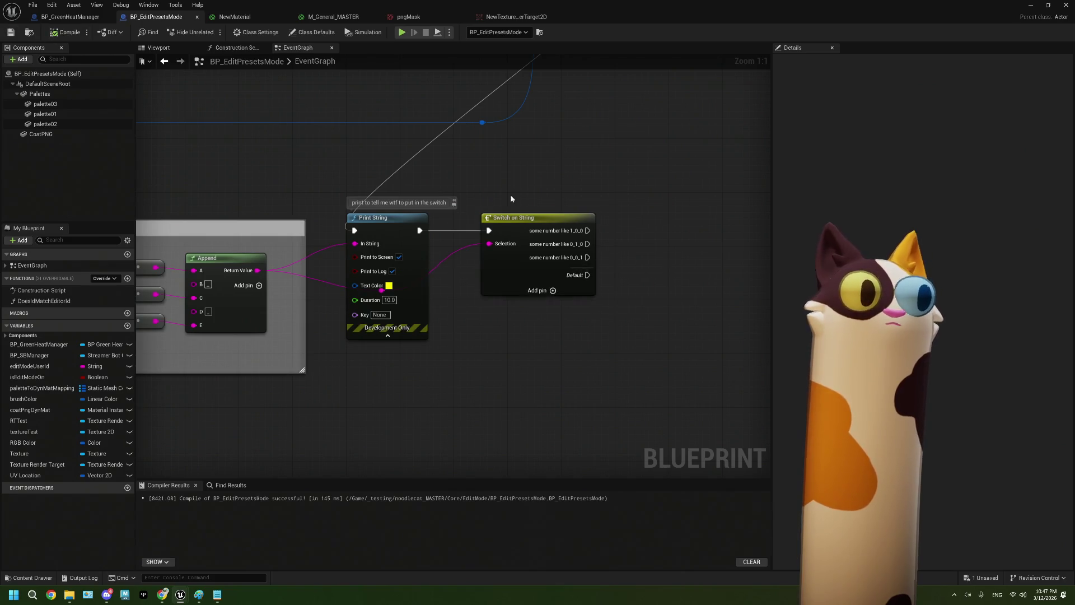
# Minimize the Blueprint editor and start a Play in Editor session with Alt+P
pyautogui.scroll(-6, 503, 196)
pyautogui.moveTo(401, 274)
pyautogui.mouseDown()
pyautogui.moveTo(401, 298)
pyautogui.moveTo(406, 154)
pyautogui.mouseUp()
pyautogui.scroll(4, 435, 237)
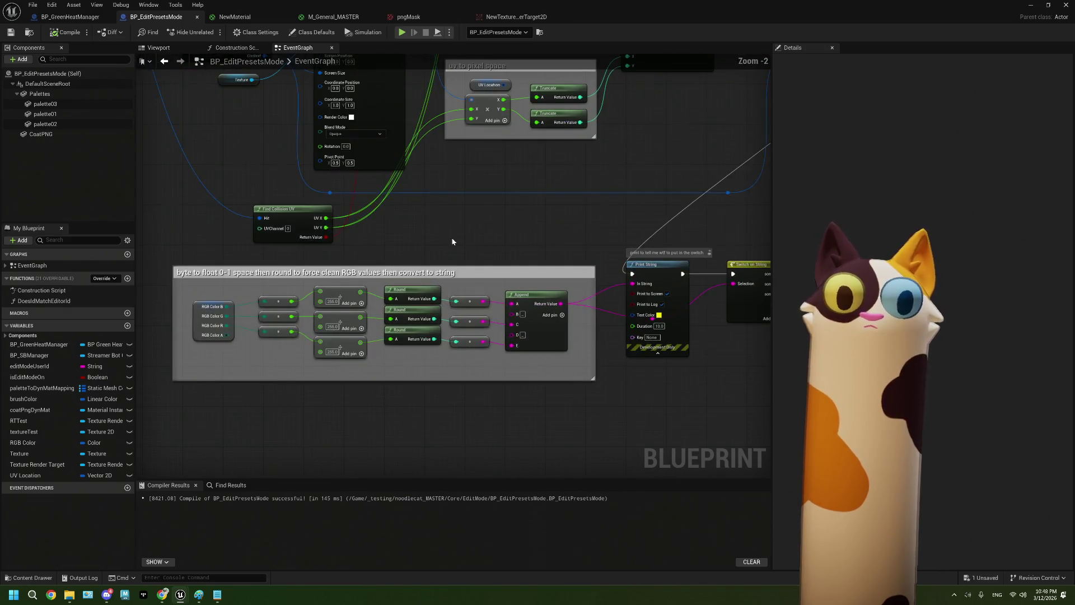
pyautogui.click(1033, 5)
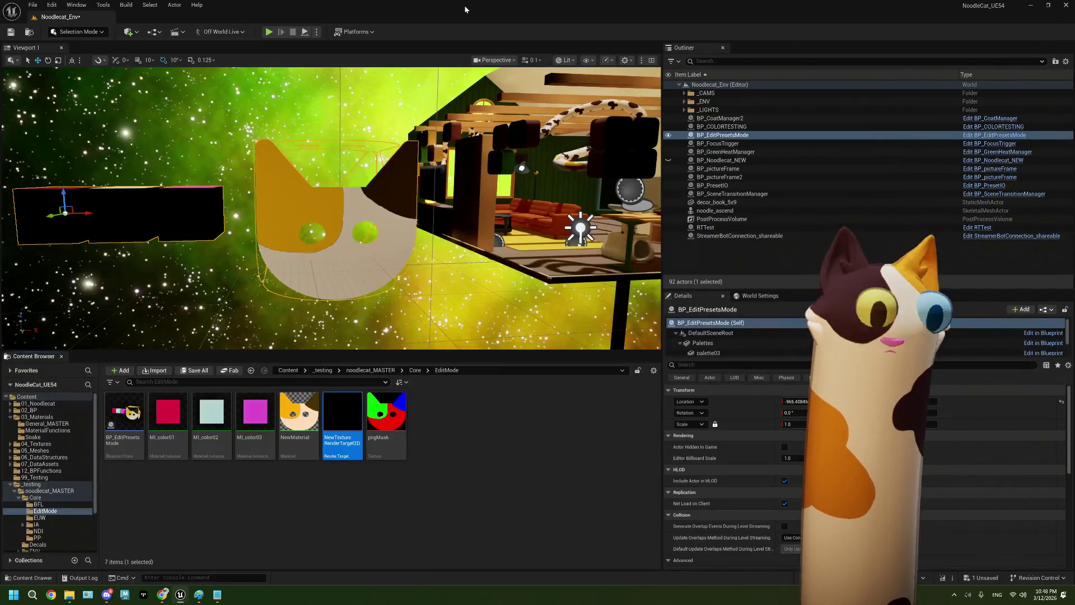
pyautogui.hotkey('alt', 'p')
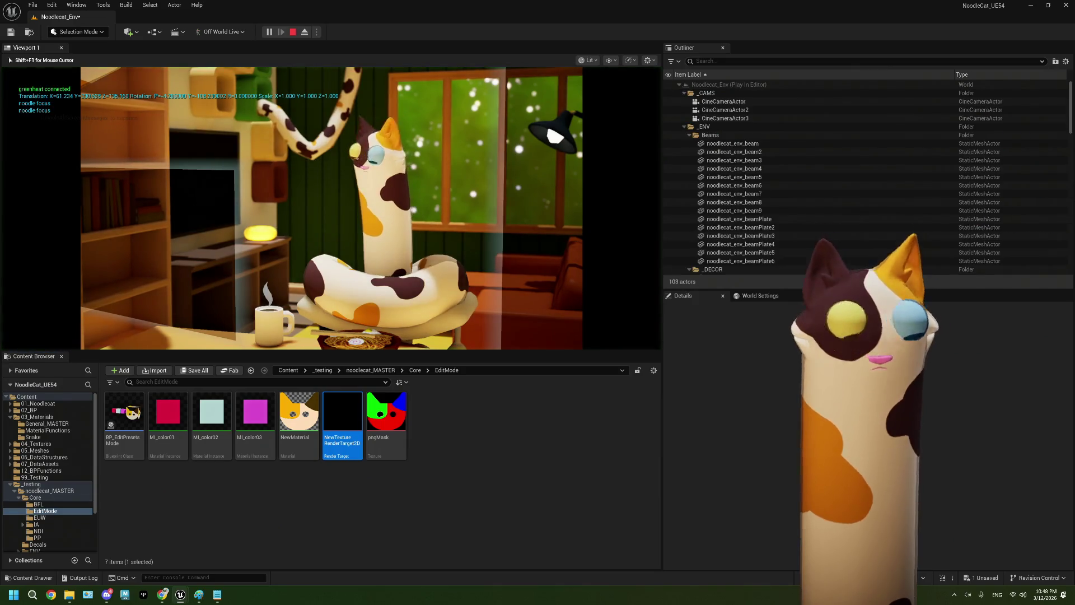
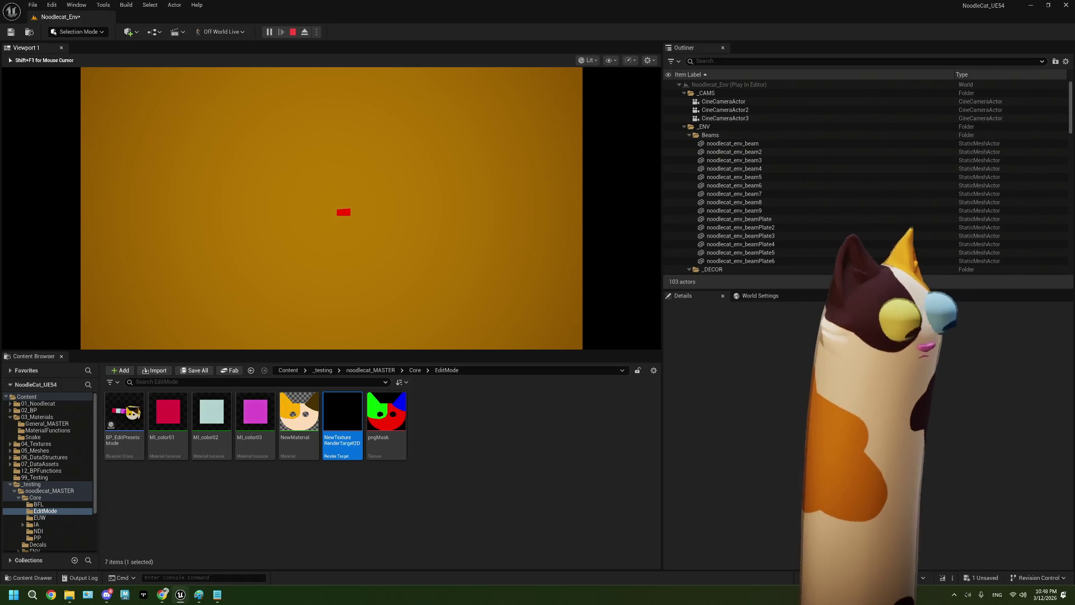
# Stop the play session, dismiss the Message Log, and return to BP_EditPresetsMode
pyautogui.press('Escape')
pyautogui.click(759, 143)
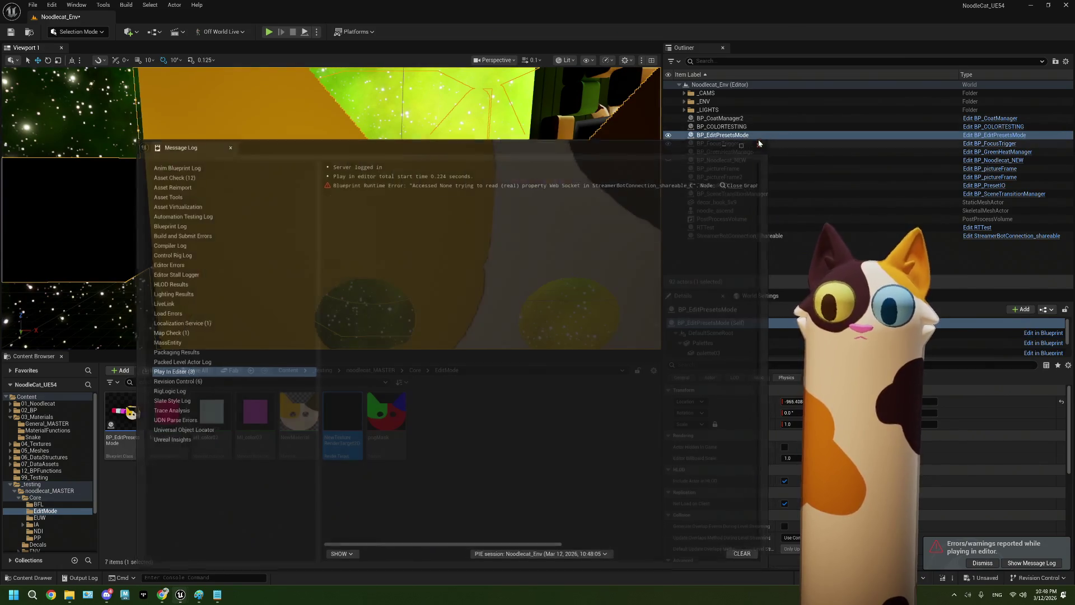
pyautogui.hotkey('alt', 'Tab')
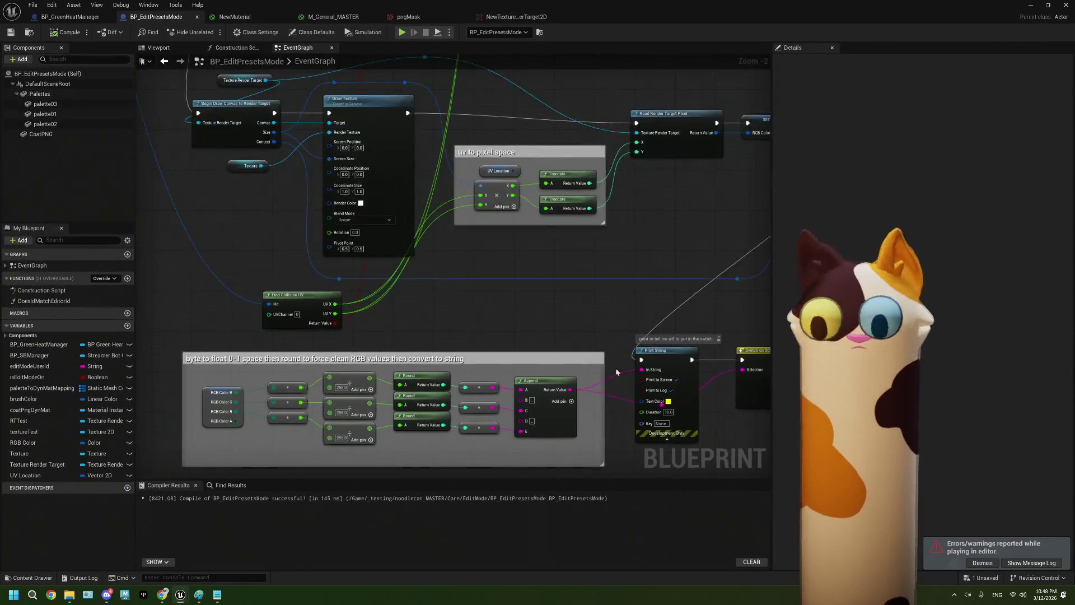
# Strip the prefixes from the Switch on String cases, leaving 1_0_0, 0_1_0 and 0_0_1
pyautogui.scroll(2, 619, 369)
pyautogui.click(417, 292)
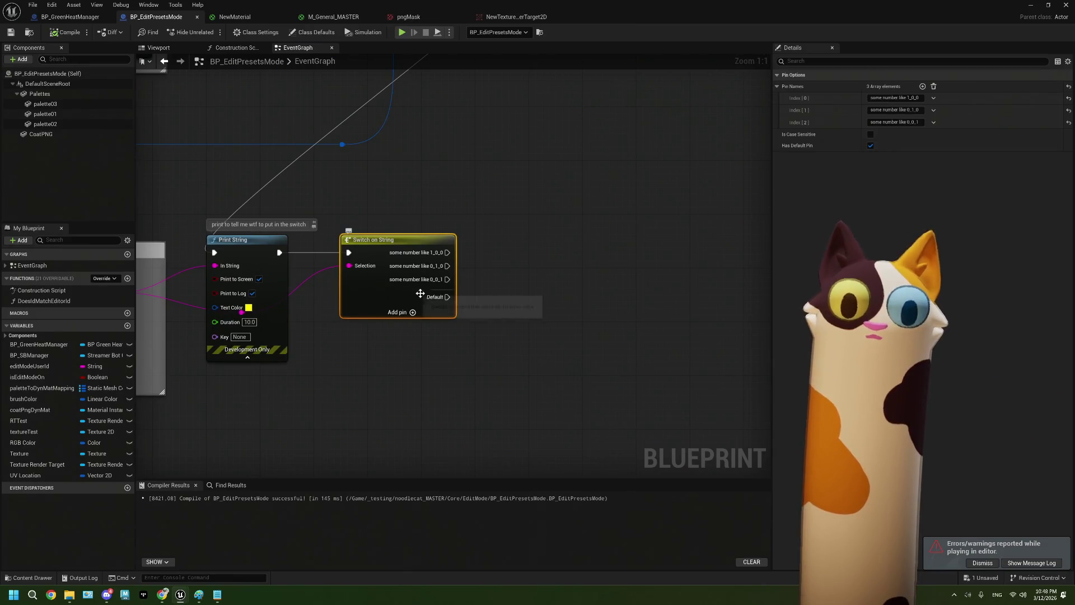
pyautogui.click(909, 98)
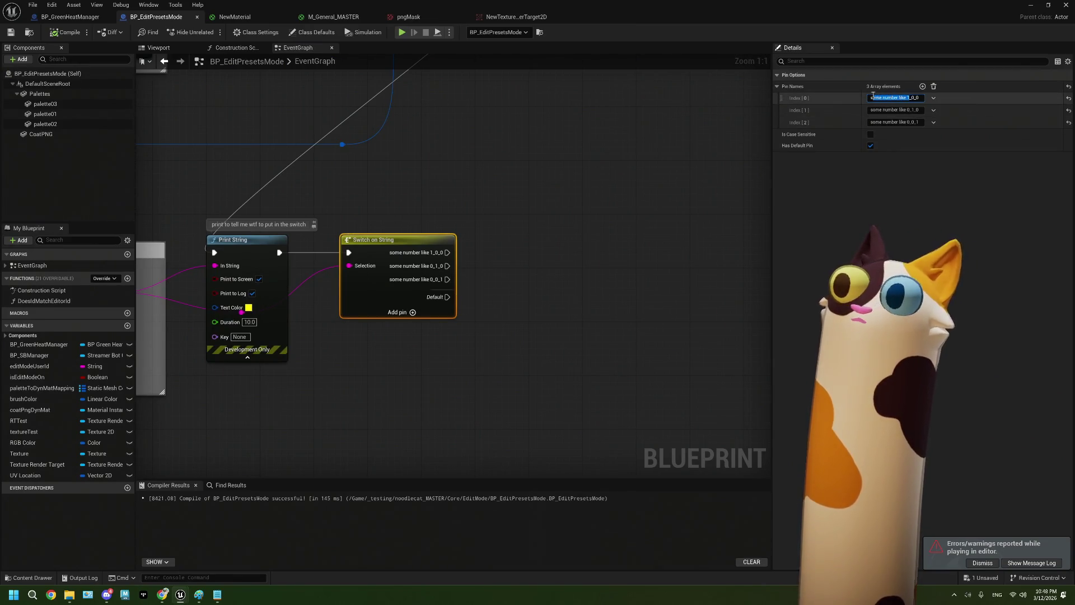
pyautogui.press('BackSpace')
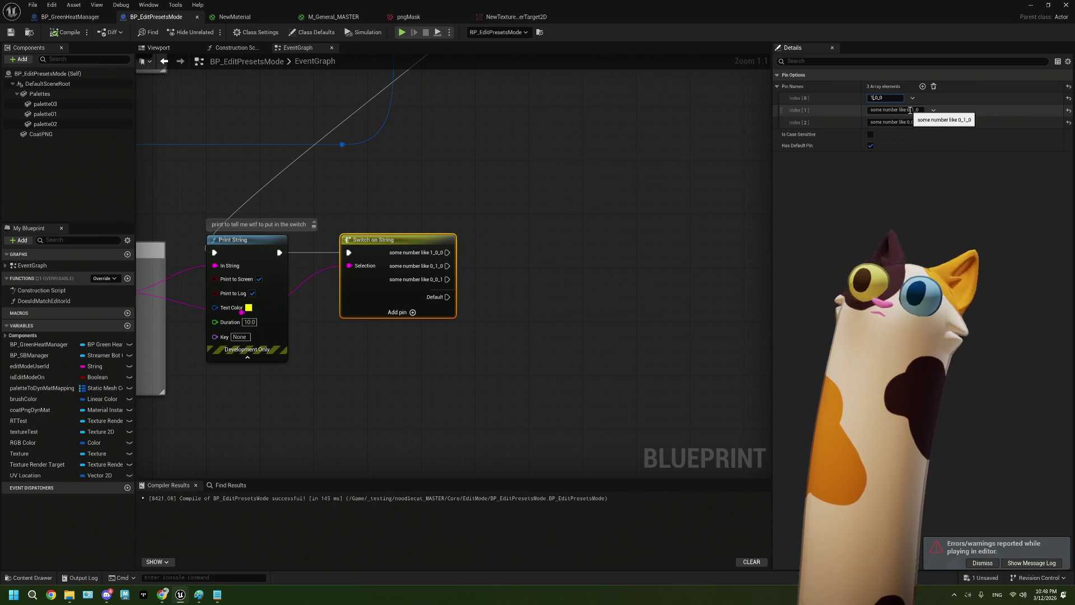
pyautogui.moveTo(910, 110); pyautogui.dragTo(813, 109)
pyautogui.press('BackSpace')
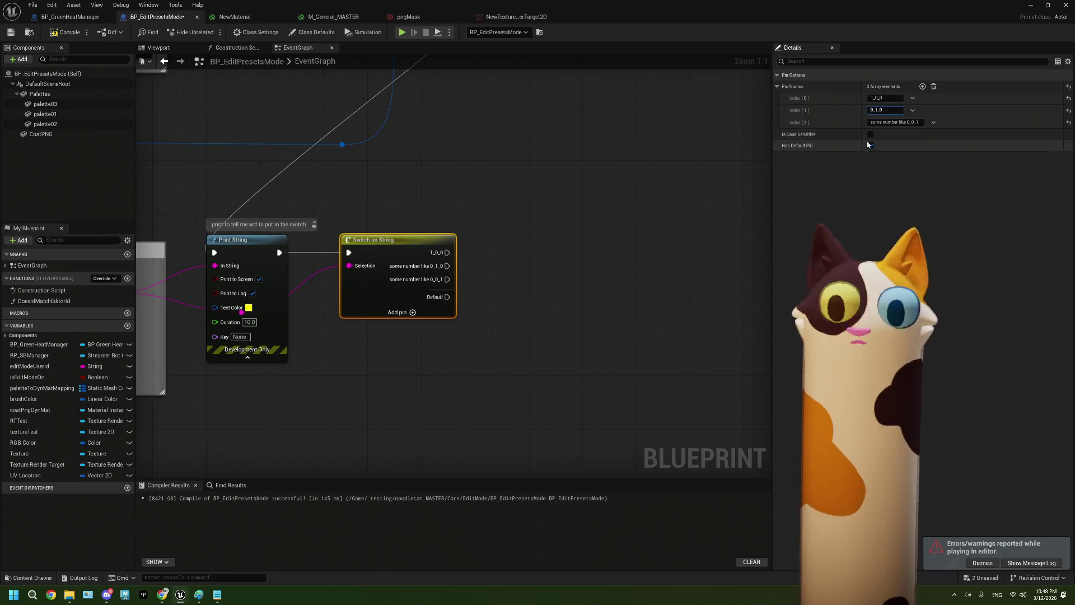
pyautogui.moveTo(907, 122); pyautogui.dragTo(823, 129)
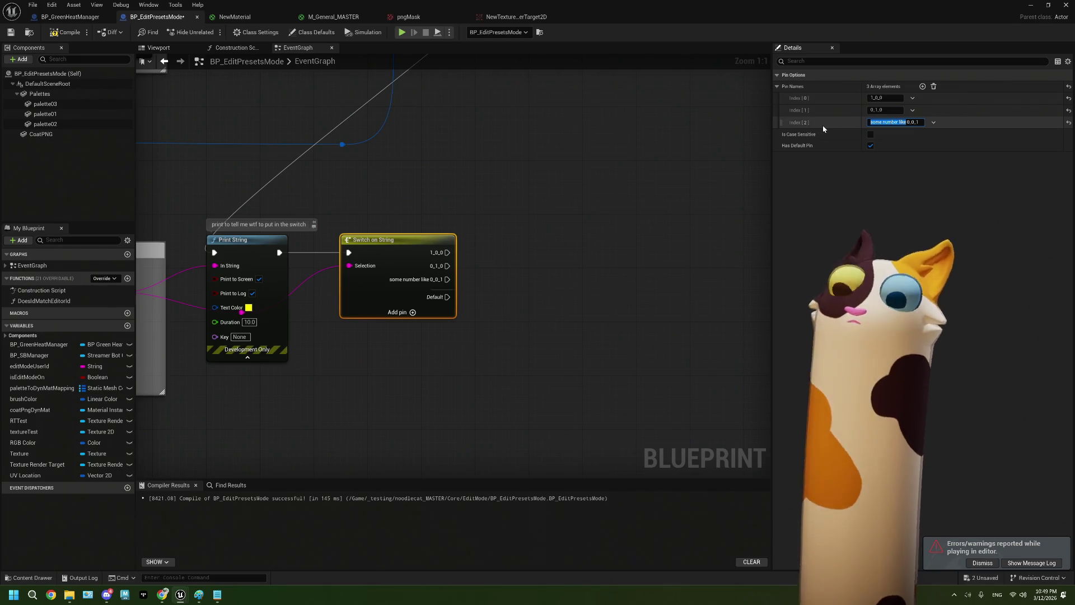
pyautogui.press('BackSpace')
pyautogui.click(559, 290)
pyautogui.moveTo(486, 331)
pyautogui.mouseDown()
pyautogui.moveTo(469, 283)
pyautogui.moveTo(490, 287)
pyautogui.mouseUp()
pyautogui.moveTo(440, 212); pyautogui.dragTo(377, 232)
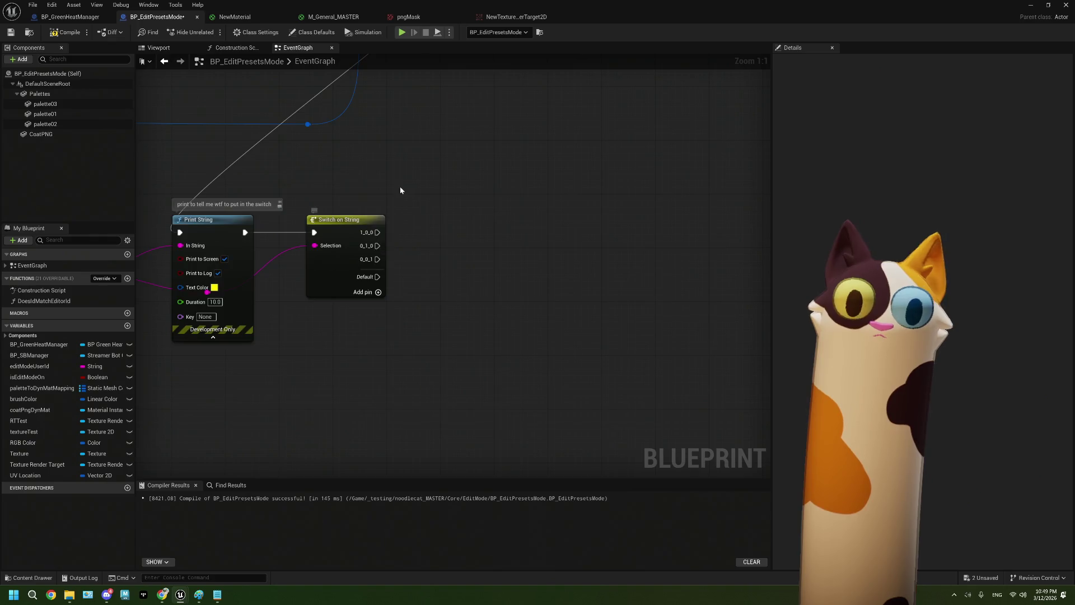
# Delete the three stray pasted Set Vector Parameter Value nodes beside the switch
pyautogui.scroll(-4, 401, 187)
pyautogui.scroll(4, 480, 211)
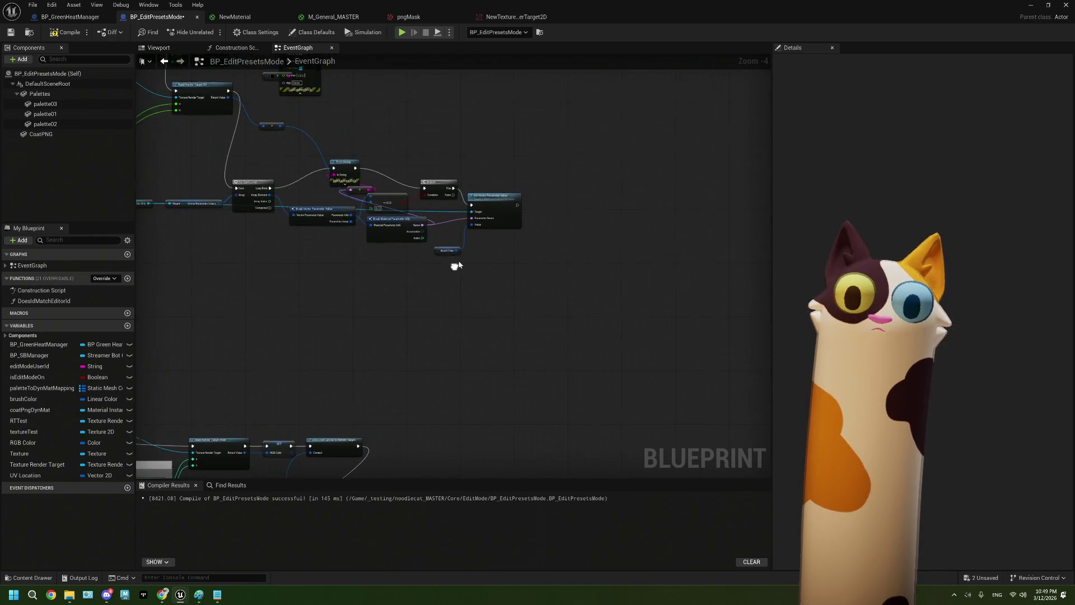
pyautogui.moveTo(480, 211)
pyautogui.mouseDown()
pyautogui.moveTo(429, 218)
pyautogui.moveTo(446, 343)
pyautogui.moveTo(418, 415)
pyautogui.moveTo(449, 194)
pyautogui.mouseUp()
pyautogui.hotkey('ctrl', 'v')
pyautogui.moveTo(401, 325); pyautogui.dragTo(407, 237)
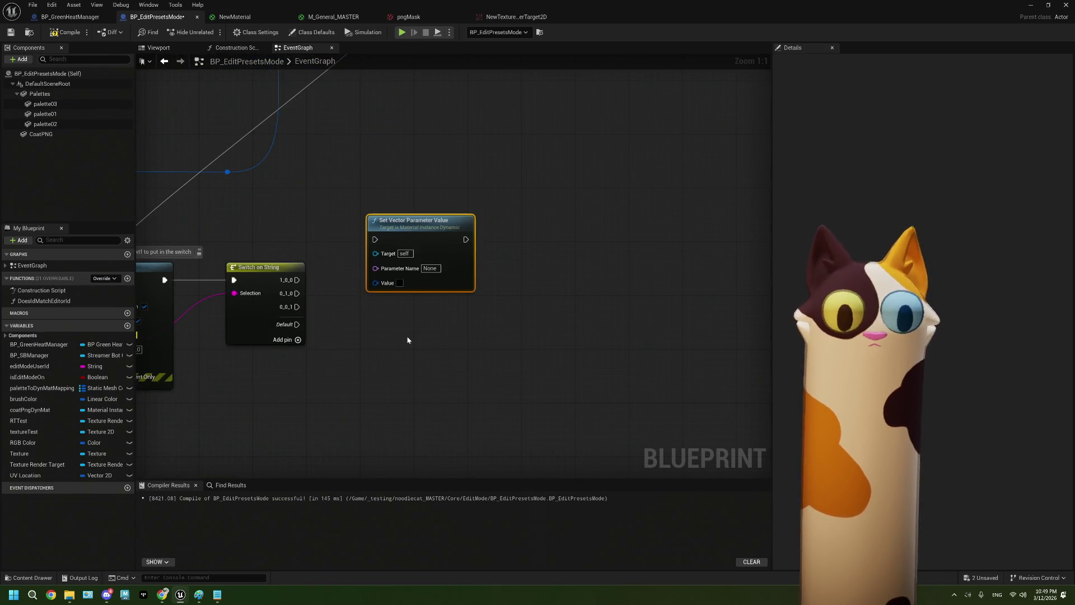
pyautogui.hotkey('ctrl', 'v')
pyautogui.hotkey('ctrl', 'v')
pyautogui.moveTo(351, 318); pyautogui.dragTo(379, 268)
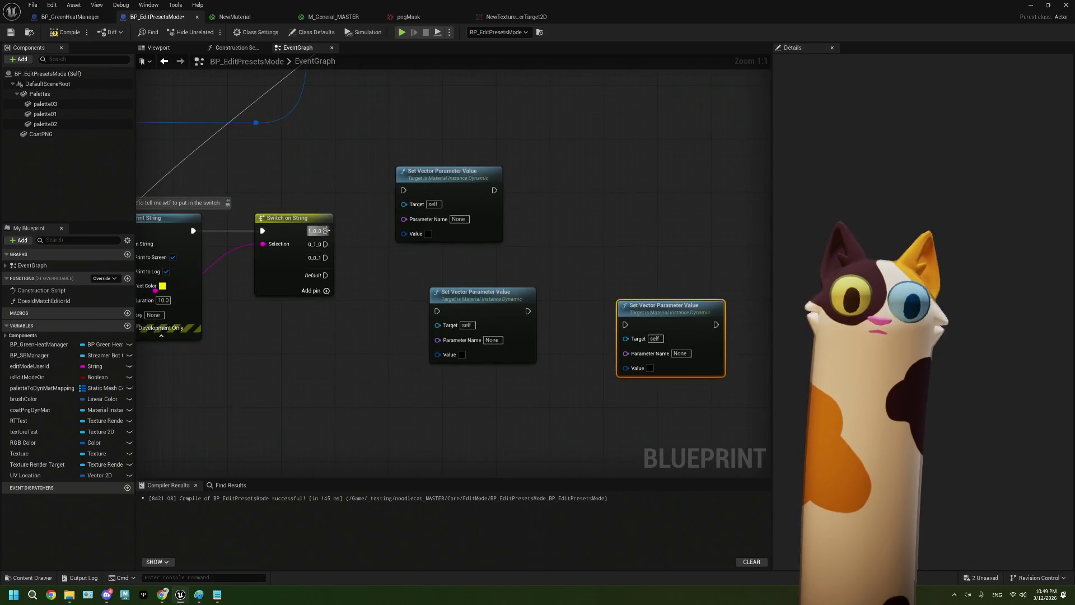
pyautogui.scroll(-4, 330, 233)
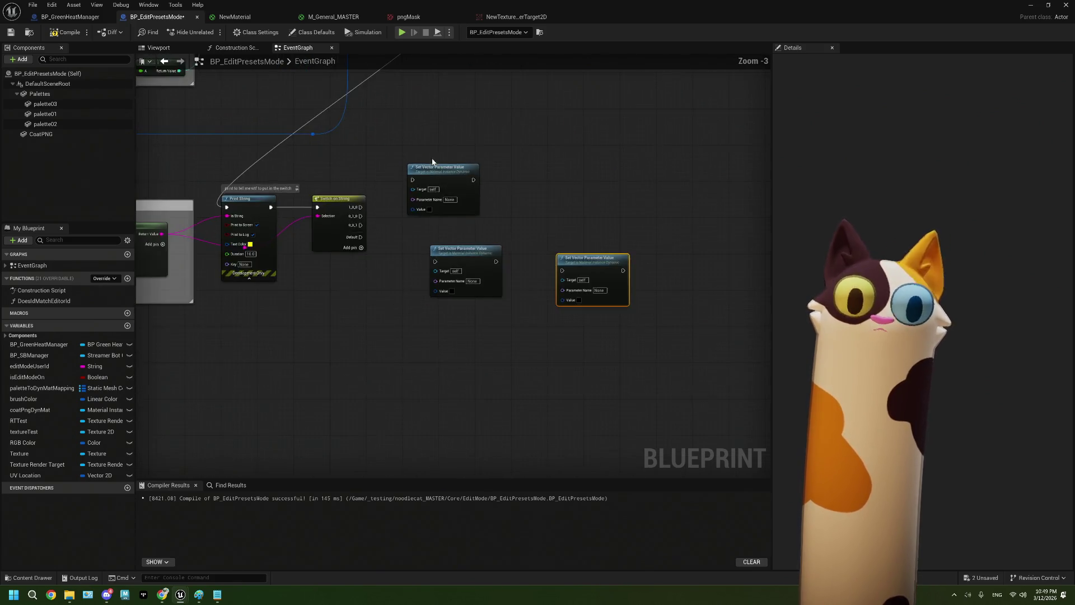
pyautogui.moveTo(383, 336)
pyautogui.mouseDown()
pyautogui.moveTo(602, 476)
pyautogui.moveTo(581, 435)
pyautogui.mouseUp()
pyautogui.press('Delete')
# Copy the Set Vector Parameter Value node with its Coat Png Dyn Mat getter and wire it to 1_0_0
pyautogui.moveTo(496, 176)
pyautogui.mouseDown()
pyautogui.moveTo(496, 403)
pyautogui.moveTo(482, 475)
pyautogui.mouseUp()
pyautogui.moveTo(619, 199); pyautogui.dragTo(579, 147)
pyautogui.moveTo(455, 168); pyautogui.dragTo(596, 185)
pyautogui.click(224, 152)
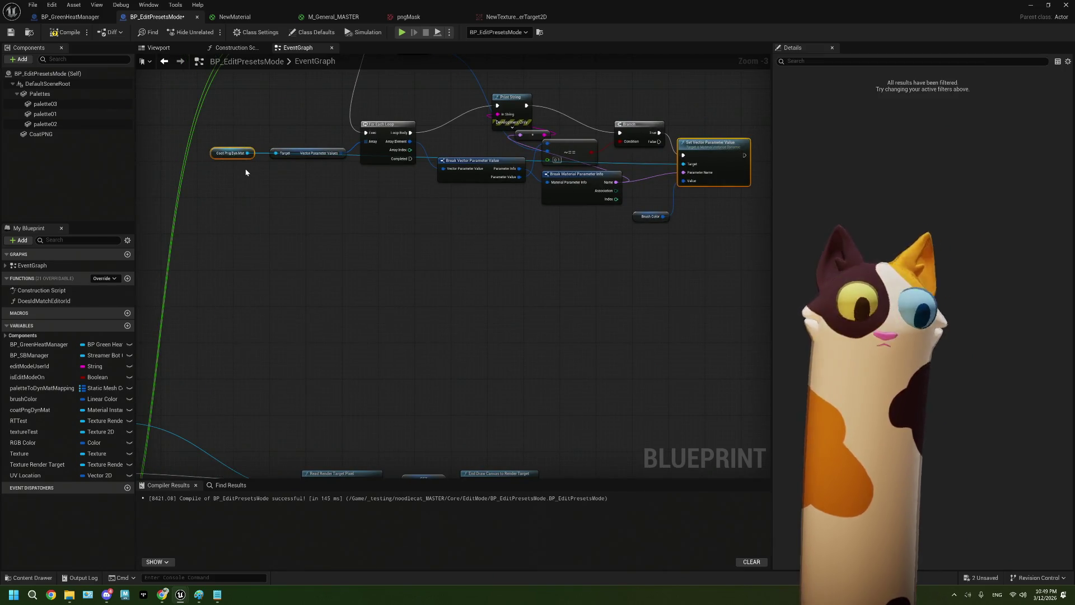
pyautogui.moveTo(322, 298)
pyautogui.mouseDown()
pyautogui.moveTo(396, 360)
pyautogui.moveTo(502, 317)
pyautogui.mouseUp()
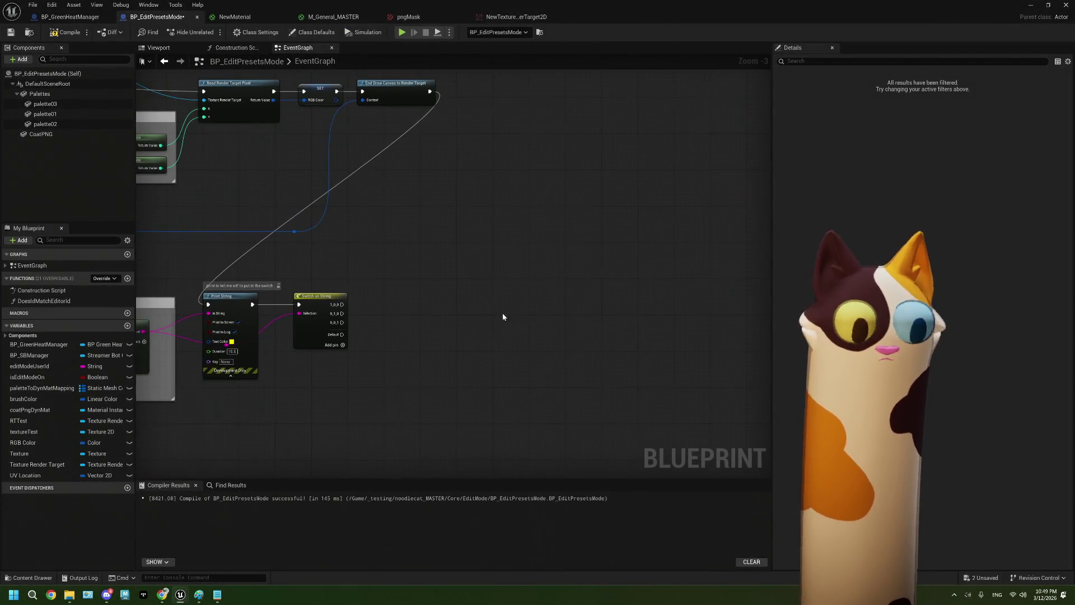
pyautogui.hotkey('ctrl', 'v')
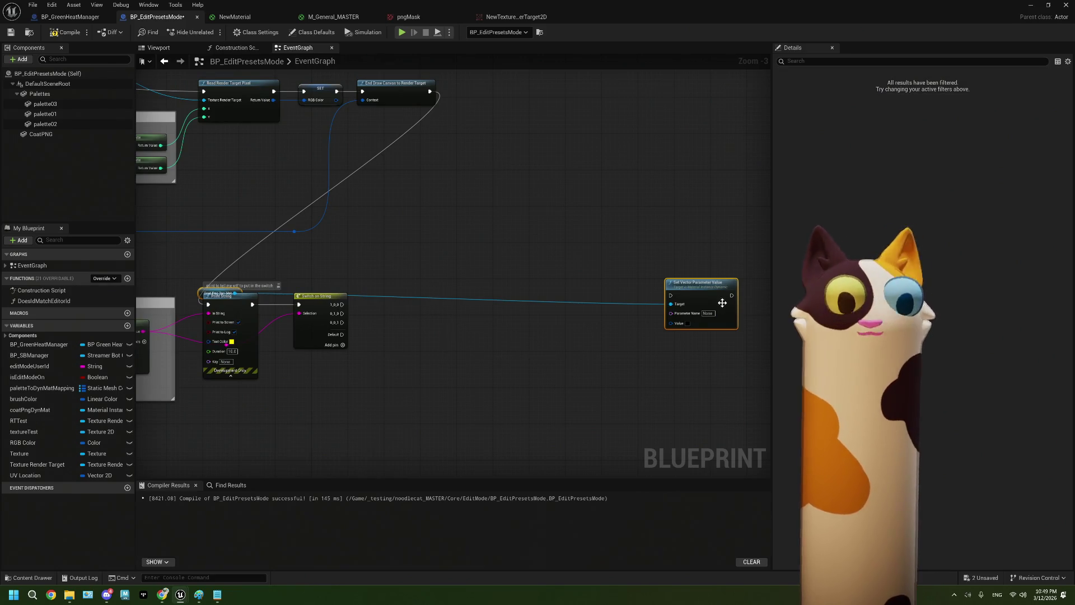
pyautogui.moveTo(720, 304); pyautogui.dragTo(730, 286)
pyautogui.click(348, 309)
pyautogui.moveTo(239, 279); pyautogui.dragTo(641, 293)
pyautogui.moveTo(702, 318); pyautogui.dragTo(450, 354)
pyautogui.scroll(3, 394, 354)
pyautogui.moveTo(316, 279)
pyautogui.mouseDown()
pyautogui.moveTo(434, 305)
pyautogui.moveTo(443, 294)
pyautogui.moveTo(489, 296)
pyautogui.mouseUp()
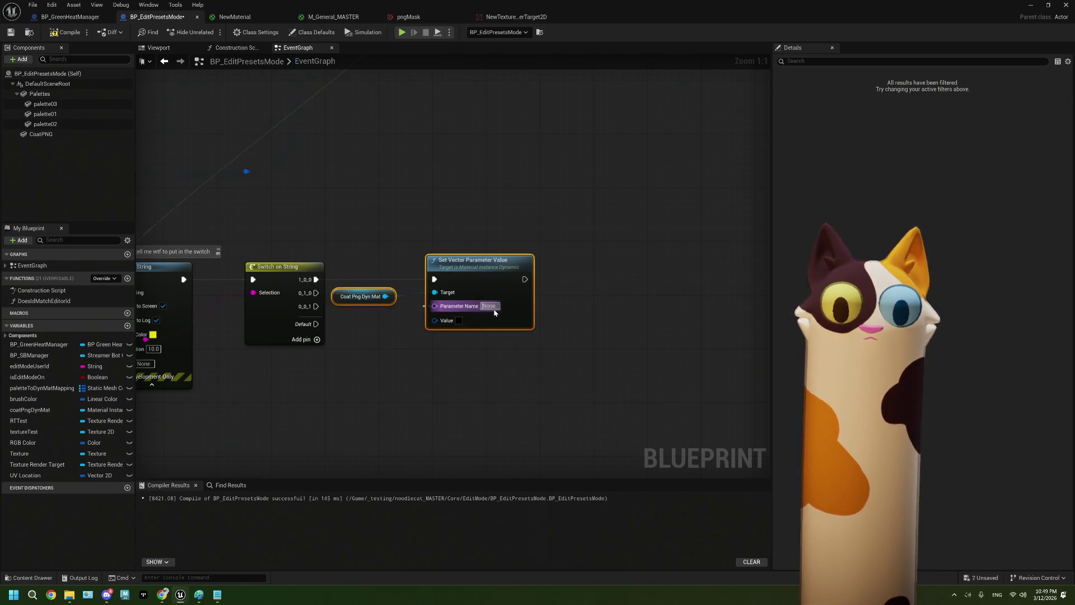
# Name the setter's parameter ColorA and add an RGB Color getter node
pyautogui.click(494, 307)
pyautogui.write('ColorA')
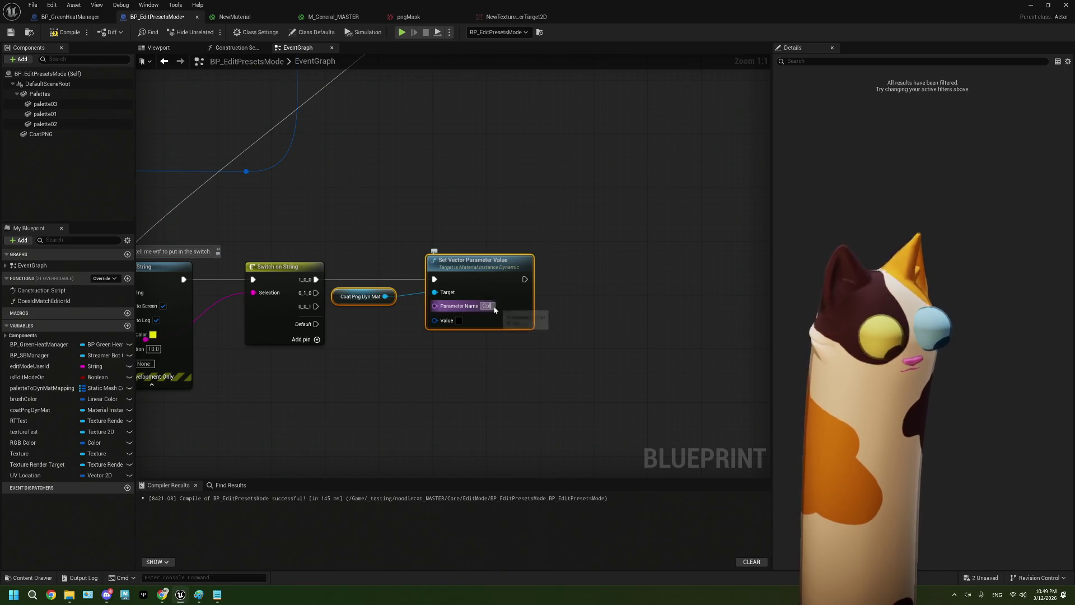
pyautogui.click(481, 364)
pyautogui.moveTo(432, 360)
pyautogui.mouseDown()
pyautogui.moveTo(575, 348)
pyautogui.moveTo(507, 321)
pyautogui.moveTo(432, 333)
pyautogui.mouseUp()
pyautogui.moveTo(348, 178)
pyautogui.mouseDown()
pyautogui.moveTo(365, 328)
pyautogui.moveTo(320, 187)
pyautogui.mouseUp()
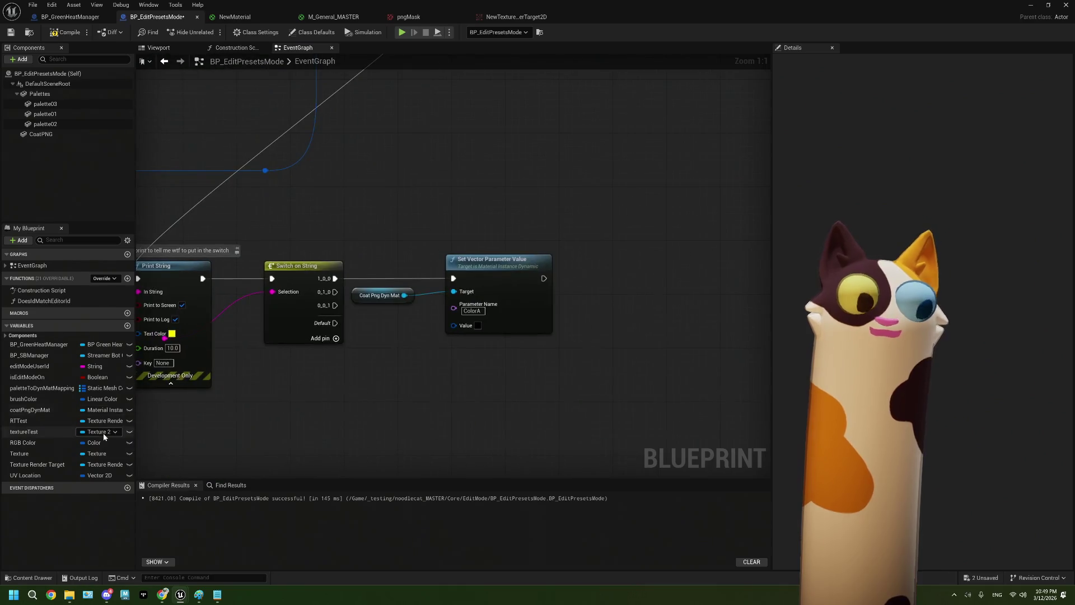
pyautogui.moveTo(22, 443)
pyautogui.mouseDown()
pyautogui.moveTo(321, 230)
pyautogui.moveTo(290, 219)
pyautogui.moveTo(458, 329)
pyautogui.moveTo(398, 316)
pyautogui.mouseUp()
pyautogui.click(311, 224)
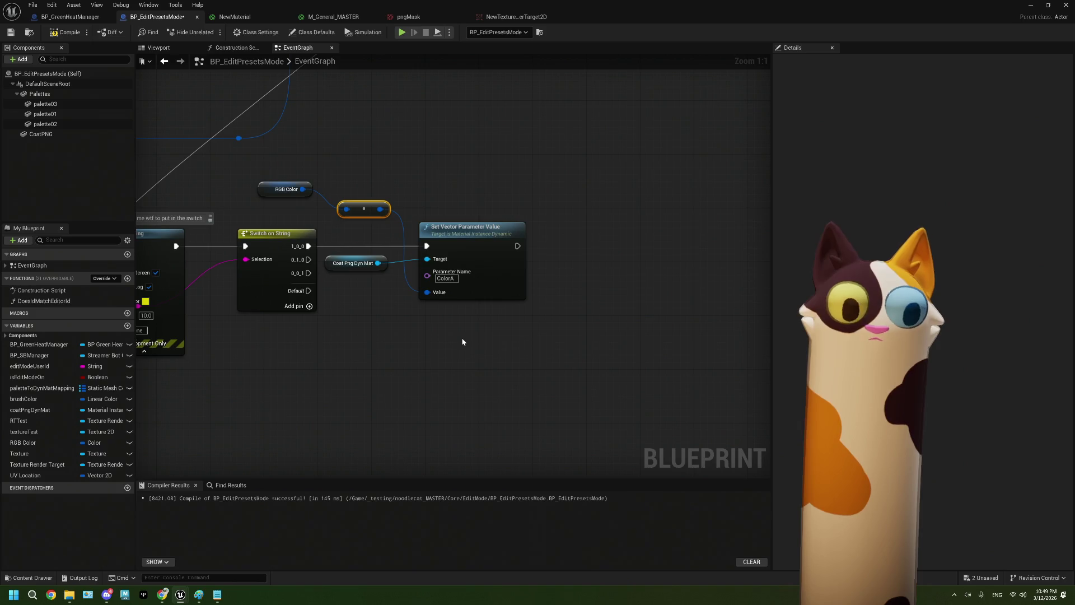
pyautogui.moveTo(359, 364)
pyautogui.mouseDown()
pyautogui.moveTo(511, 342)
pyautogui.moveTo(332, 336)
pyautogui.mouseUp()
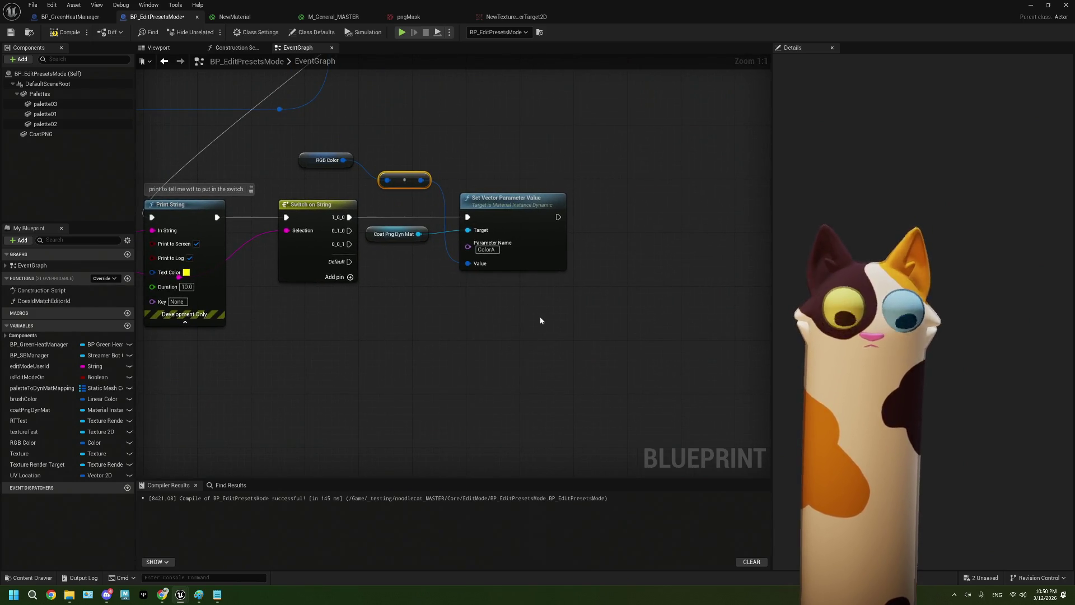
# Duplicate the setter twice, wiring Coat Png Dyn Mat targets, the colour value and the 0_0_1 case
pyautogui.moveTo(544, 322)
pyautogui.mouseDown()
pyautogui.moveTo(480, 217)
pyautogui.moveTo(459, 224)
pyautogui.moveTo(482, 194)
pyautogui.mouseUp()
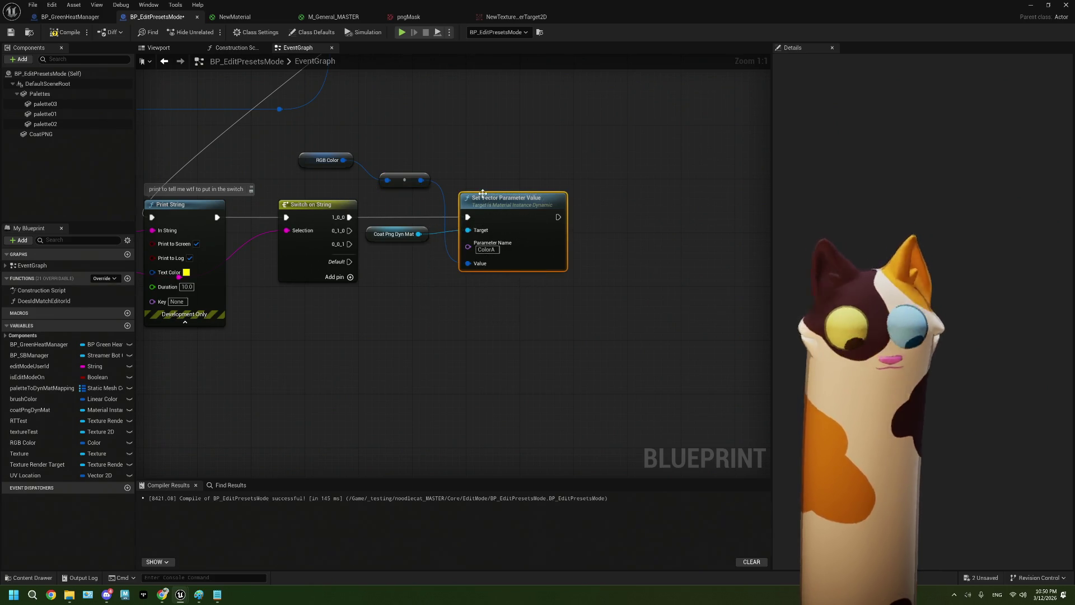
pyautogui.hotkey('ctrl', 'd')
pyautogui.moveTo(523, 299); pyautogui.dragTo(510, 293)
pyautogui.hotkey('ctrl', 'w')
pyautogui.moveTo(585, 323); pyautogui.dragTo(533, 386)
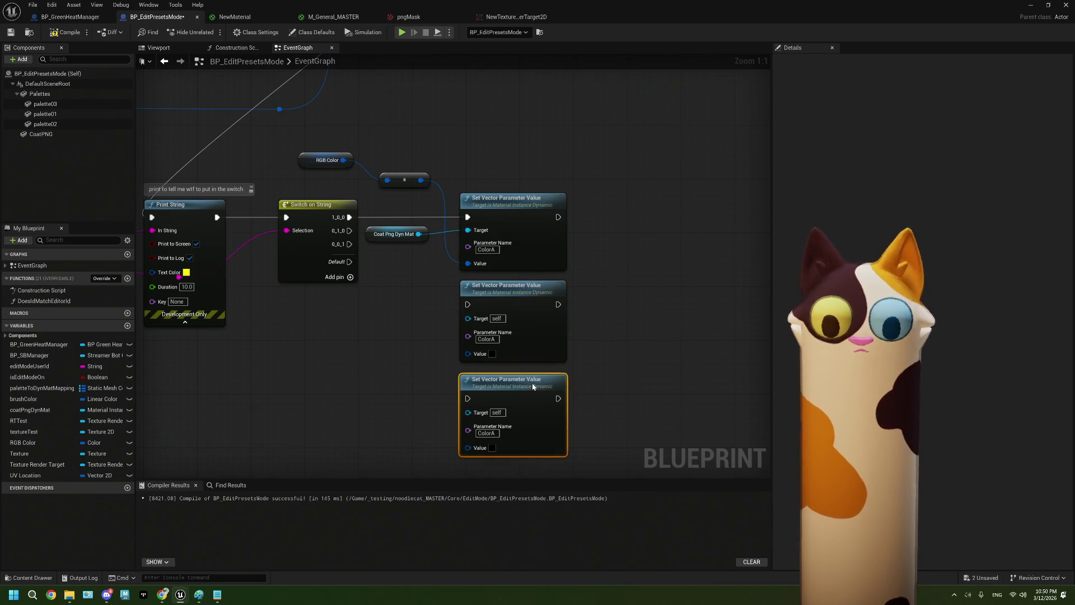
pyautogui.moveTo(448, 123)
pyautogui.mouseDown()
pyautogui.moveTo(482, 323)
pyautogui.moveTo(497, 299)
pyautogui.moveTo(495, 390)
pyautogui.mouseUp()
pyautogui.moveTo(447, 177)
pyautogui.mouseDown()
pyautogui.moveTo(496, 260)
pyautogui.moveTo(458, 227)
pyautogui.moveTo(496, 355)
pyautogui.mouseUp()
pyautogui.moveTo(377, 174)
pyautogui.mouseDown()
pyautogui.moveTo(472, 248)
pyautogui.moveTo(496, 248)
pyautogui.mouseUp()
pyautogui.moveTo(379, 186)
pyautogui.mouseDown()
pyautogui.moveTo(470, 331)
pyautogui.moveTo(495, 341)
pyautogui.mouseUp()
# Rename the second and third setters' parameters to ColorB and ColorC
pyautogui.click(523, 282)
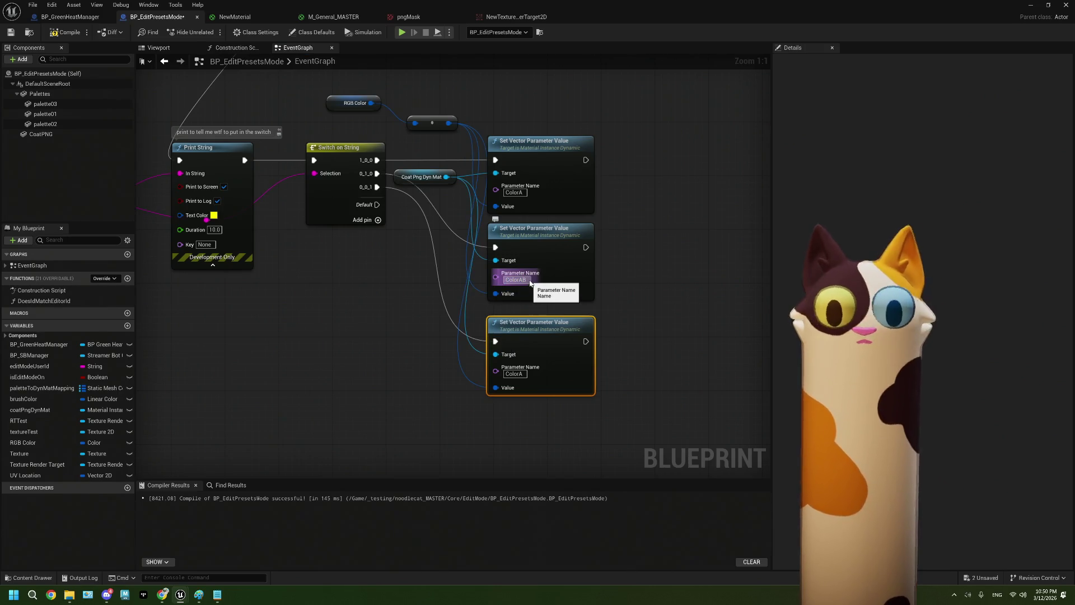
pyautogui.press('BackSpace')
pyautogui.write('B')
pyautogui.click(524, 374)
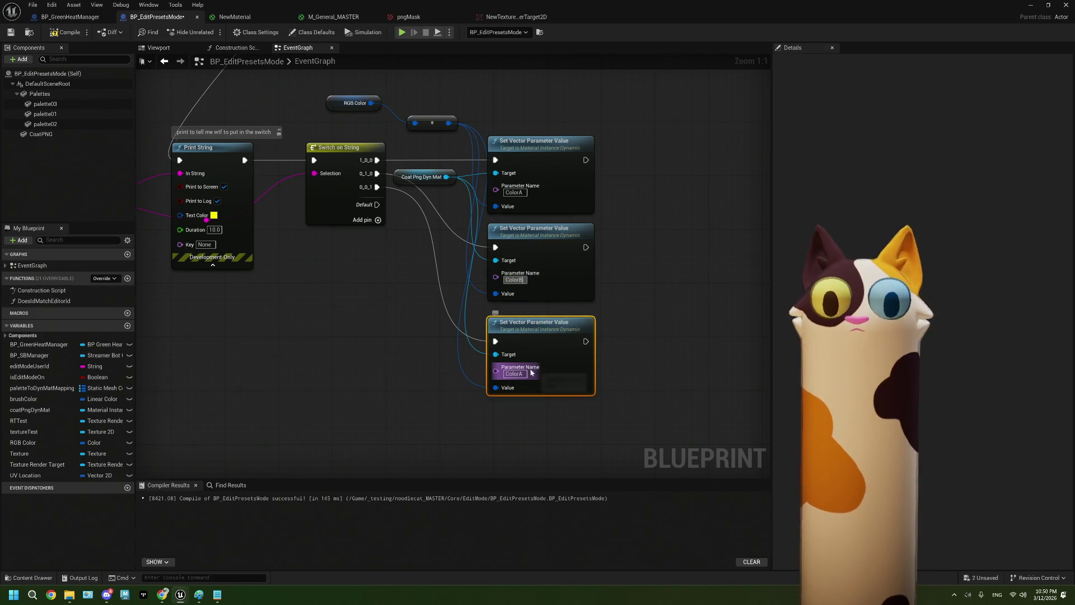
pyautogui.press('BackSpace')
pyautogui.write('C')
pyautogui.click(617, 351)
# Compile and save BP_EditPresetsMode
pyautogui.scroll(-3, 332, 246)
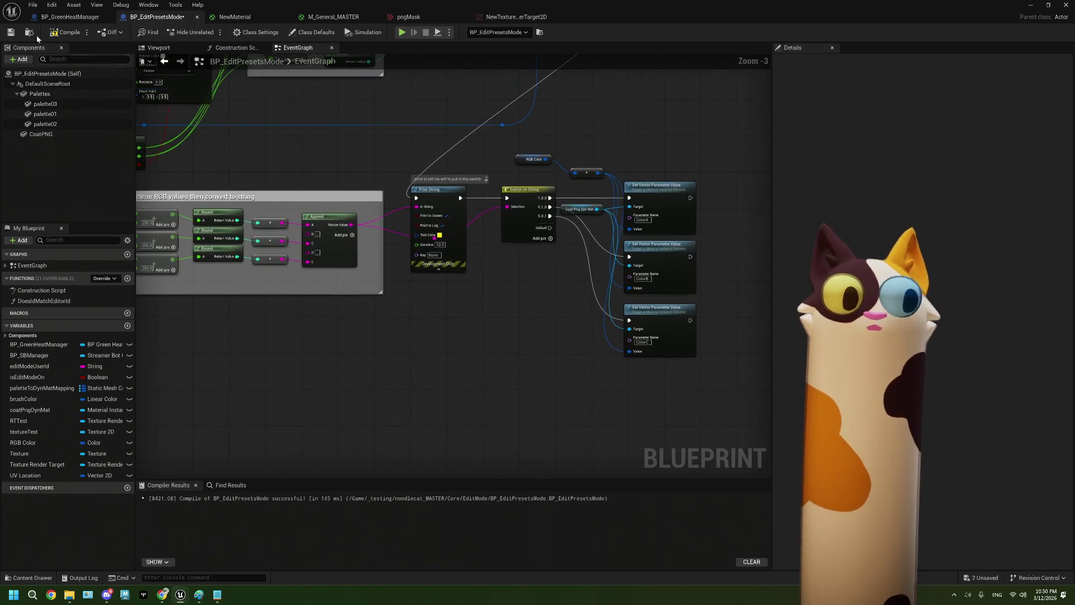
pyautogui.click(66, 32)
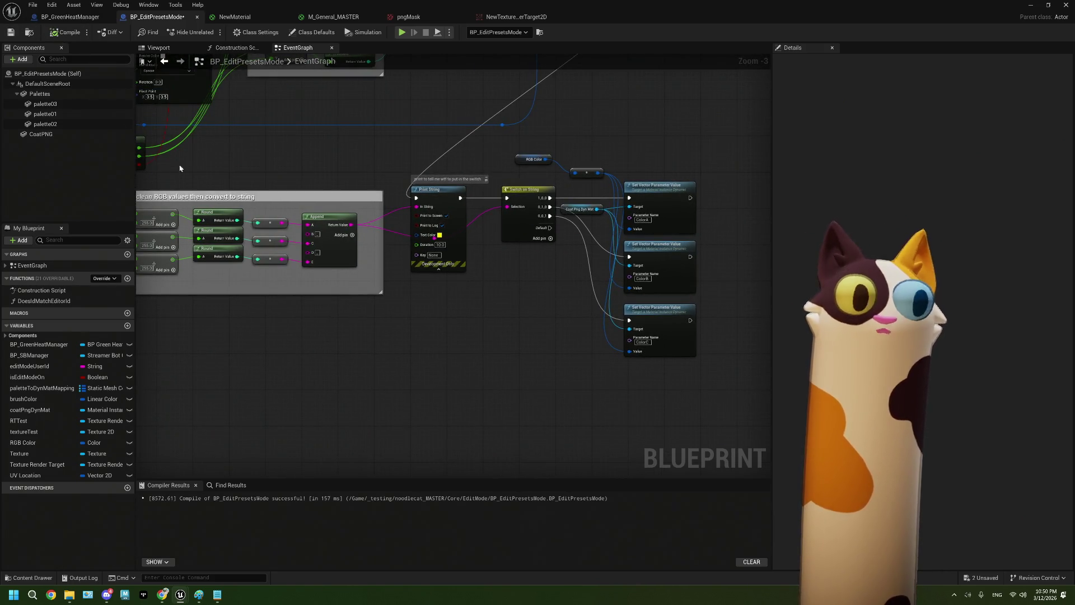
pyautogui.click(10, 32)
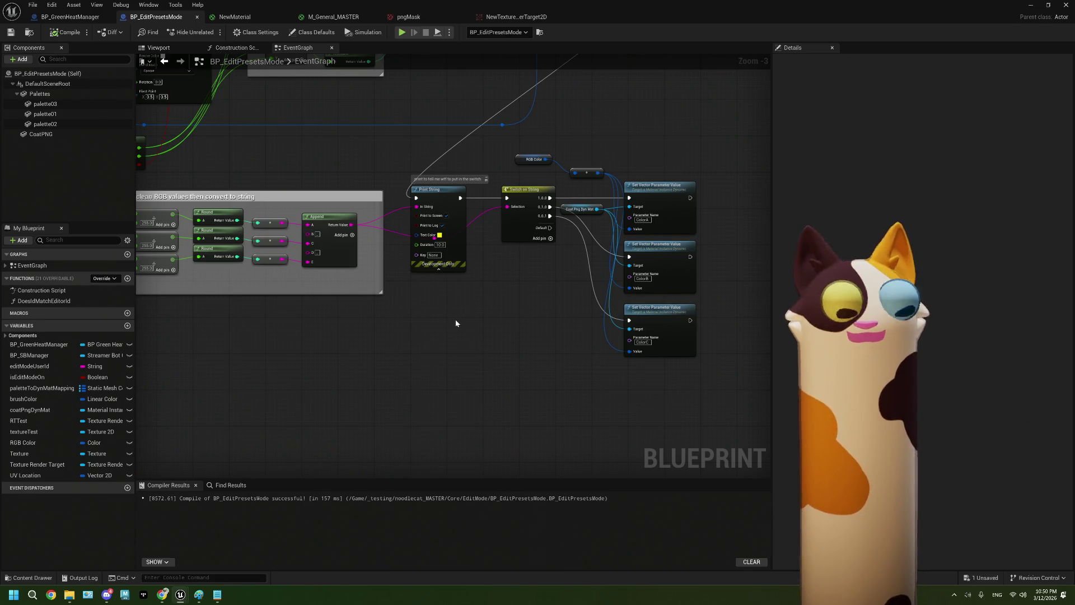
pyautogui.scroll(2, 501, 336)
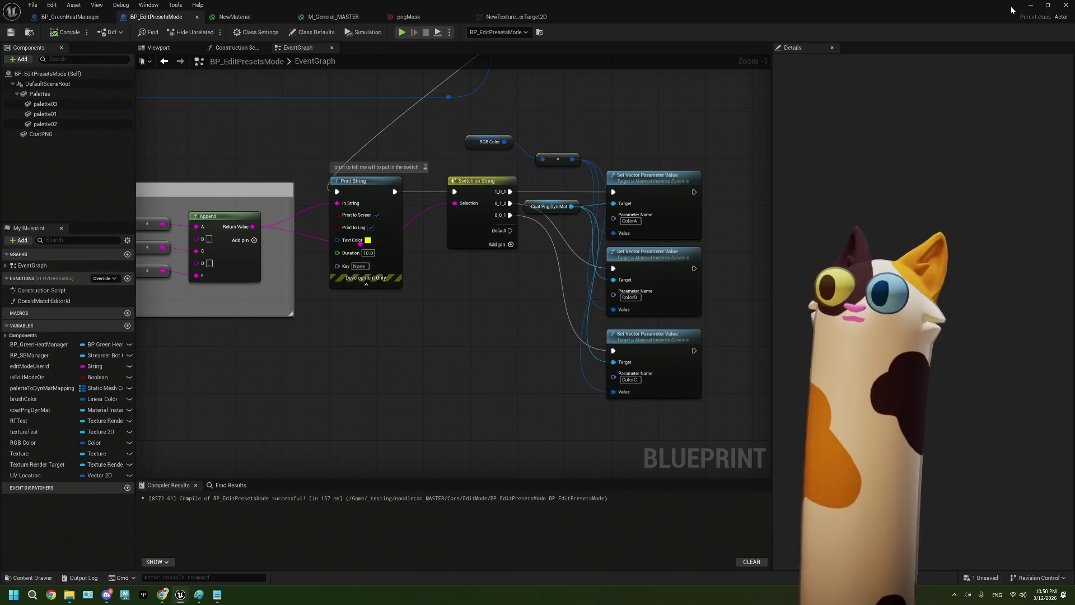
# Play-test the level, clicking the cat face so 0_1_0 prints and the coat turns green, then stop
pyautogui.click(1029, 7)
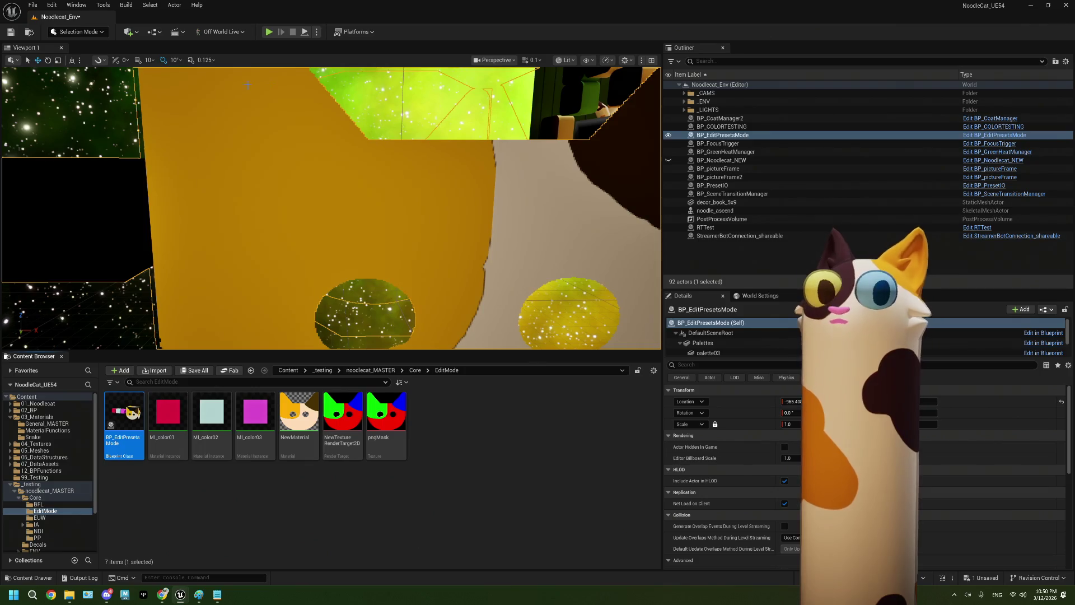
pyautogui.hotkey('alt', 'p')
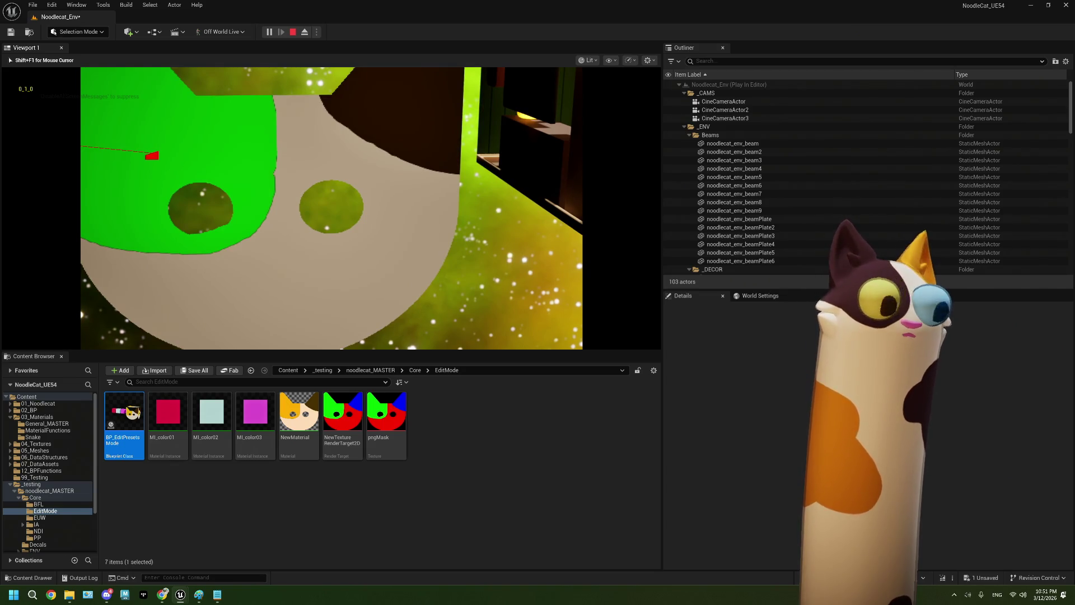
pyautogui.press('Escape')
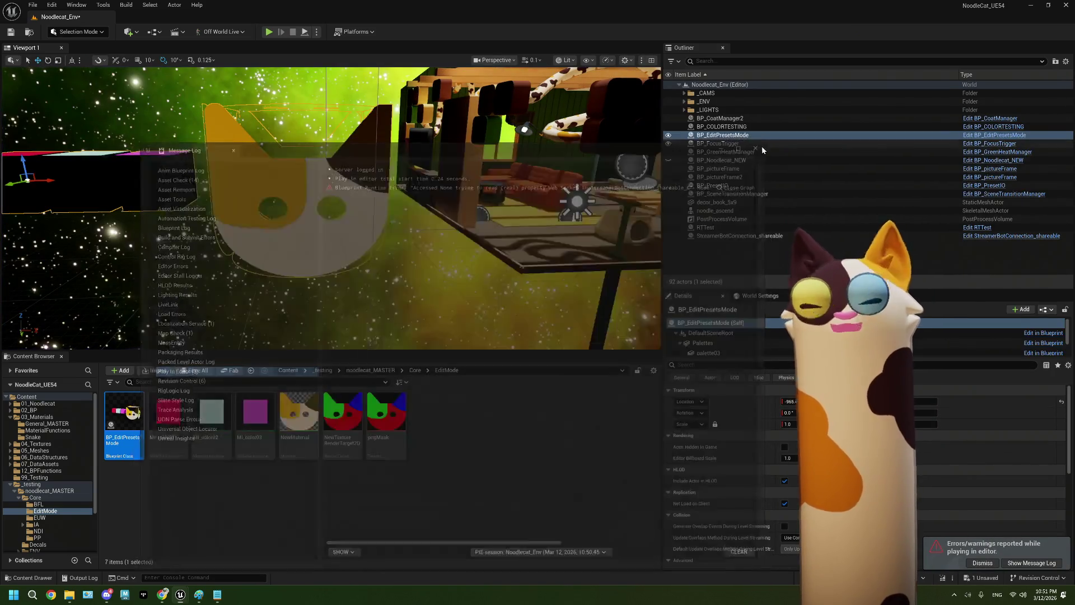
# In BP_EditPresetsMode, delete the RGB Color getter and its reroute nodes
pyautogui.doubleClick(118, 431)
pyautogui.moveTo(486, 152); pyautogui.dragTo(556, 190)
pyautogui.press('Delete')
pyautogui.scroll(2, 497, 307)
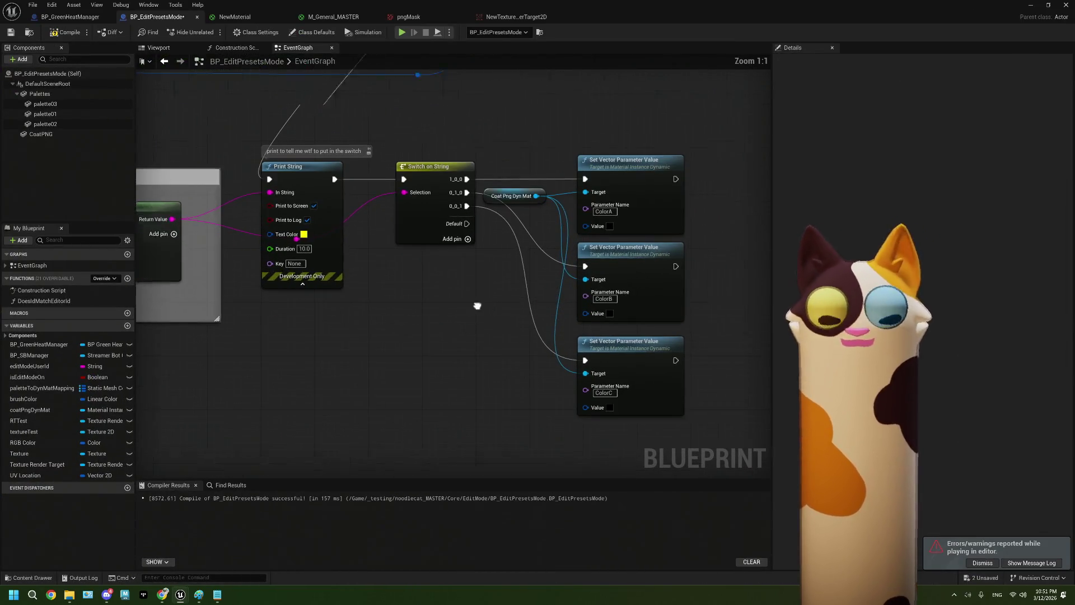
# Add a Brush Color getter feeding the setters' Value inputs, then compile and save
pyautogui.click(44, 399)
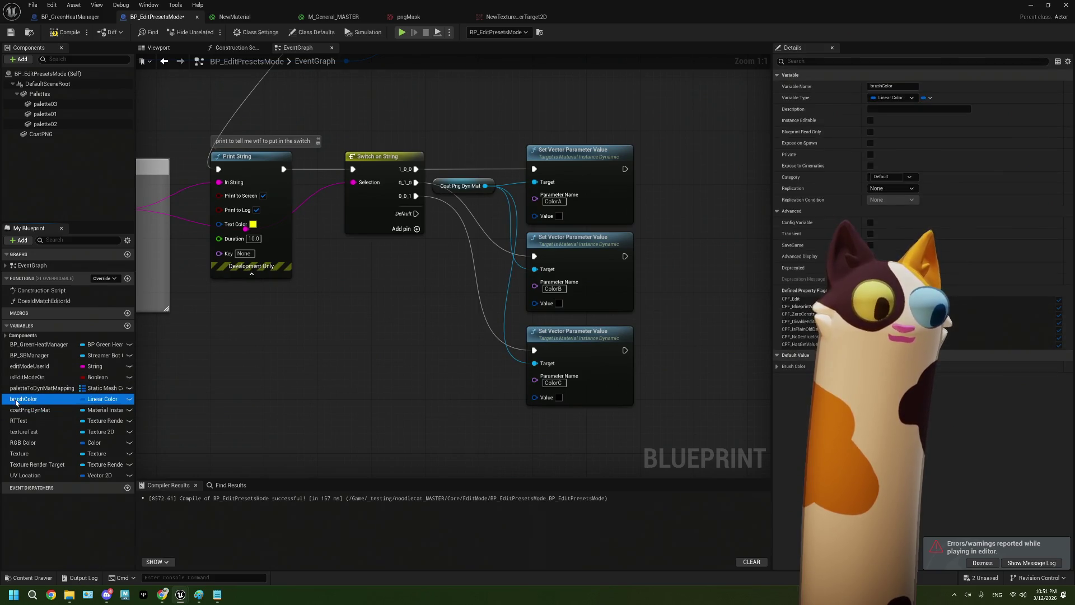
pyautogui.moveTo(357, 330)
pyautogui.mouseDown()
pyautogui.moveTo(309, 364)
pyautogui.moveTo(501, 250)
pyautogui.moveTo(441, 228)
pyautogui.mouseUp()
pyautogui.click(374, 336)
pyautogui.moveTo(295, 345)
pyautogui.mouseDown()
pyautogui.moveTo(436, 317)
pyautogui.moveTo(349, 324)
pyautogui.moveTo(450, 317)
pyautogui.mouseUp()
pyautogui.moveTo(349, 319); pyautogui.dragTo(442, 409)
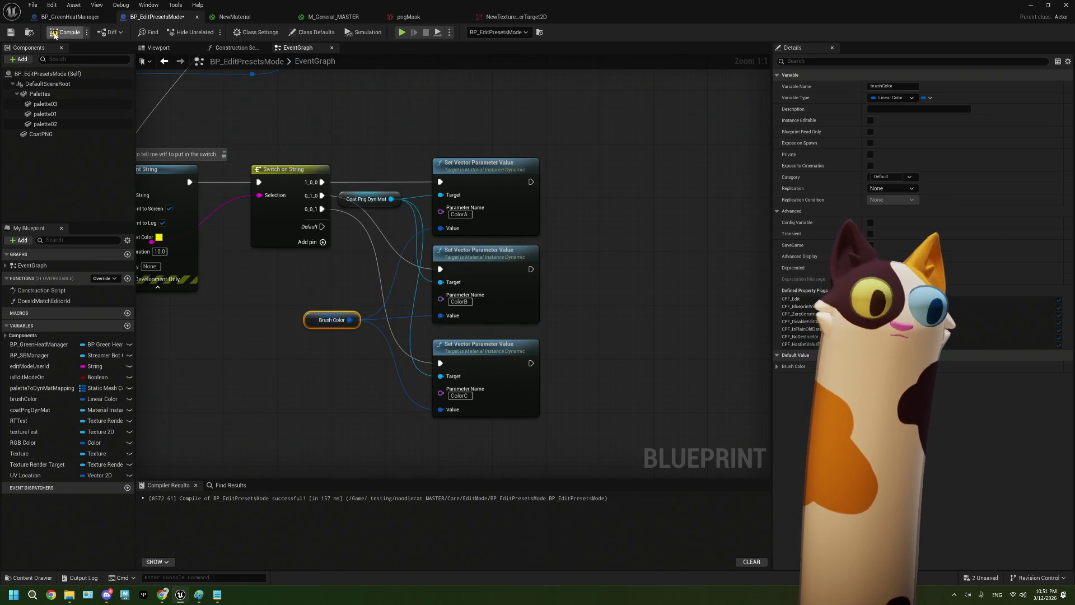
pyautogui.click(11, 32)
# Play-test painting a cat-face region with the brush color, then stop and reopen BP_EditPresetsMode
pyautogui.click(1038, 5)
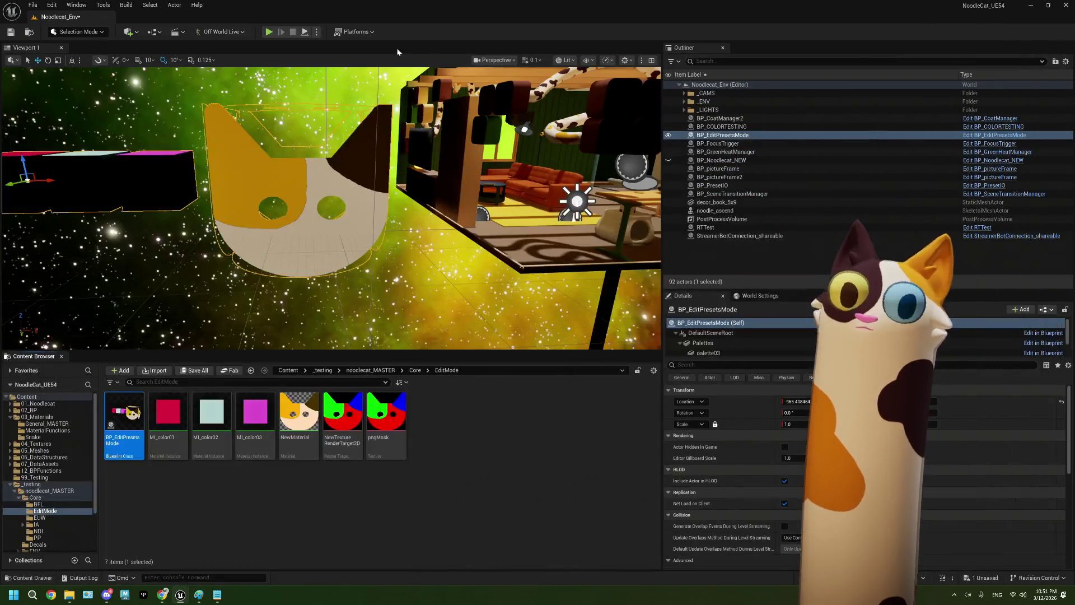
pyautogui.click(269, 32)
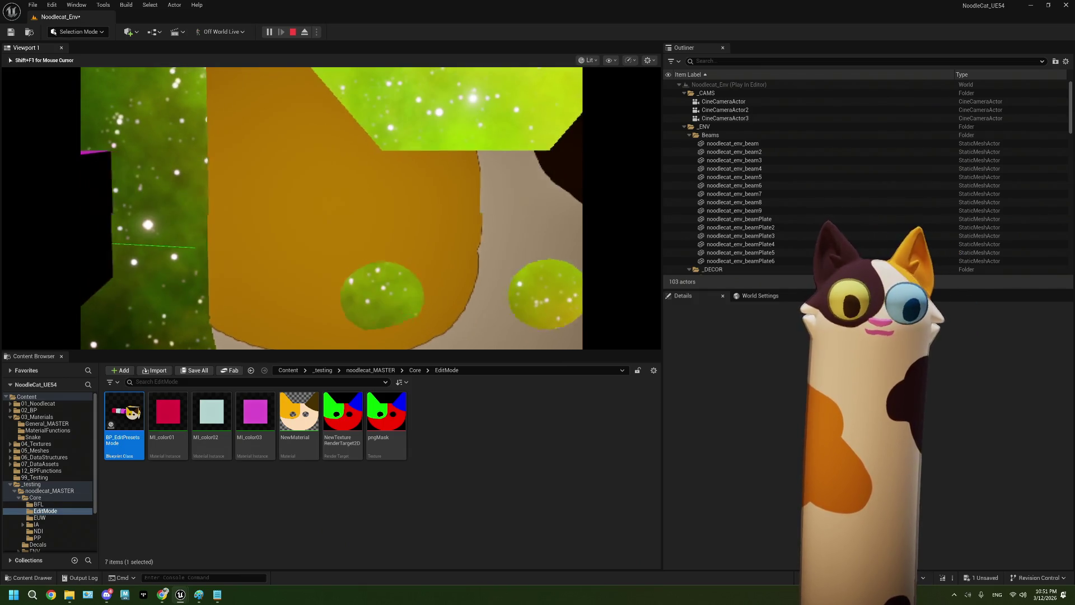
pyautogui.click(333, 230)
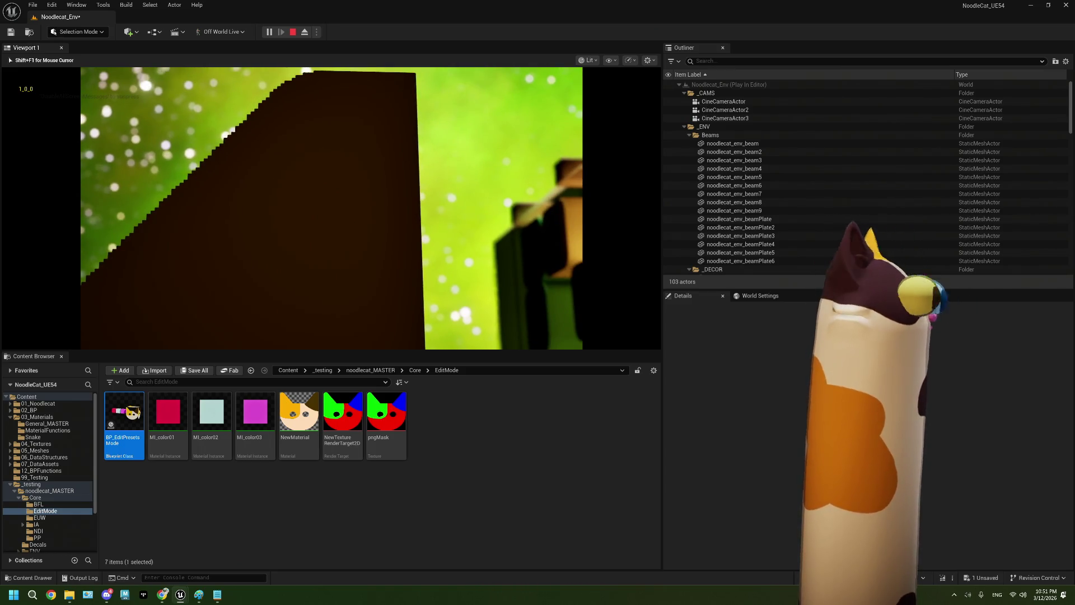
pyautogui.press('e')
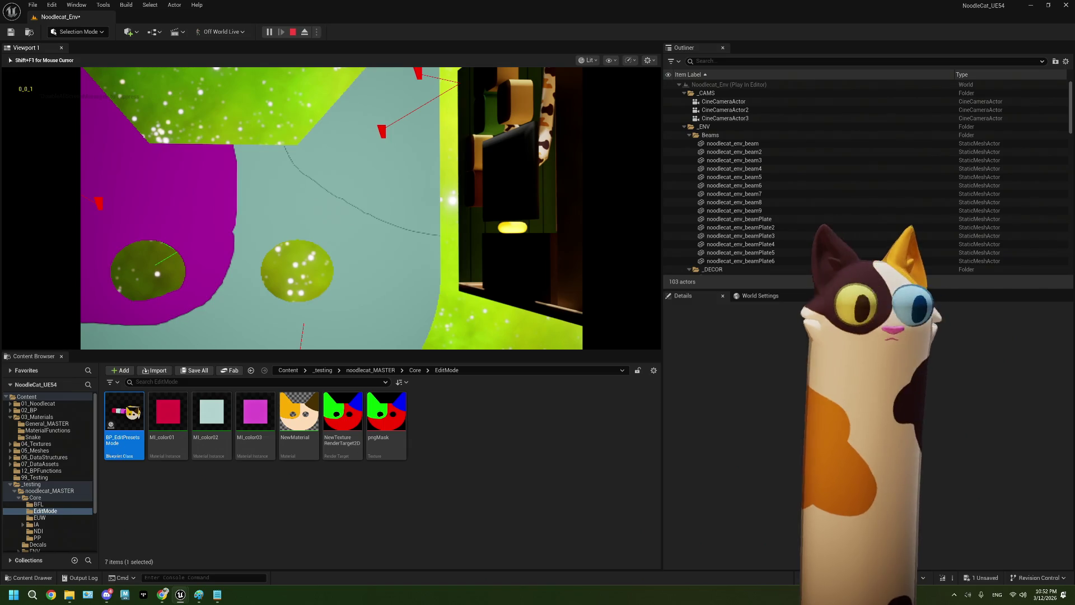
pyautogui.press('Escape')
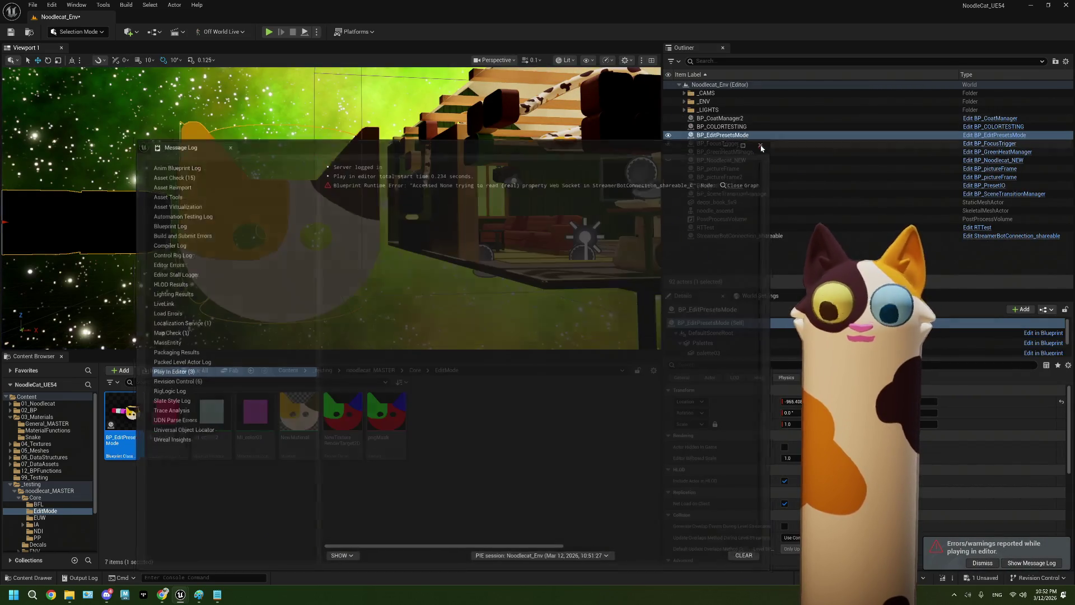
pyautogui.doubleClick(144, 415)
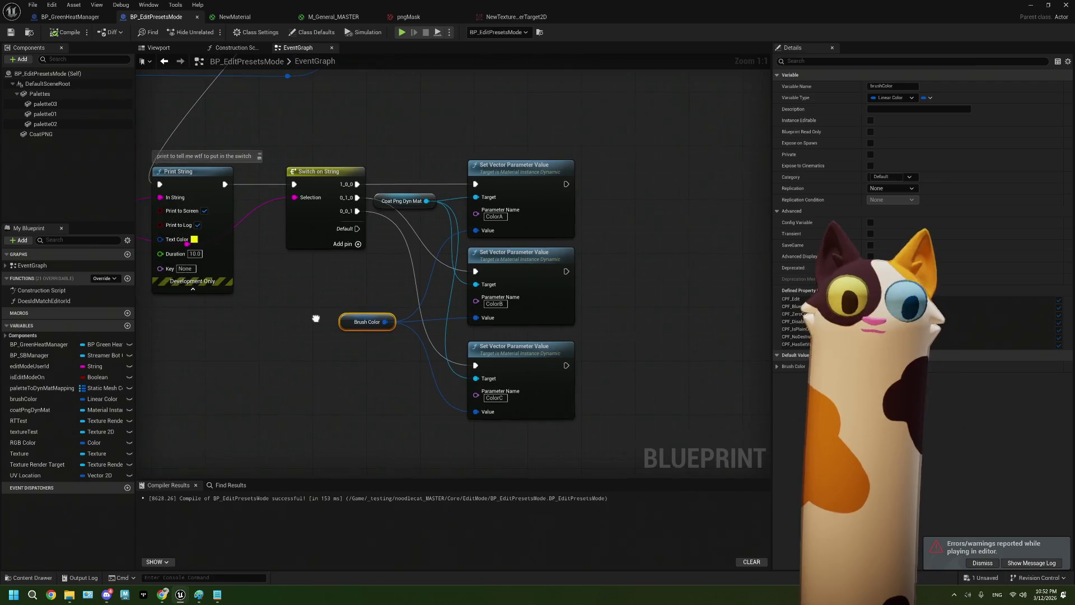
# Reroute the switch so 0_0_1 drives the ColorA setter and 1_0_0 the ColorC setter, then save
pyautogui.moveTo(358, 211); pyautogui.dragTo(457, 193)
pyautogui.moveTo(362, 186)
pyautogui.mouseDown()
pyautogui.moveTo(381, 263)
pyautogui.moveTo(459, 361)
pyautogui.moveTo(476, 365)
pyautogui.mouseUp()
pyautogui.hotkey('ctrl', 's')
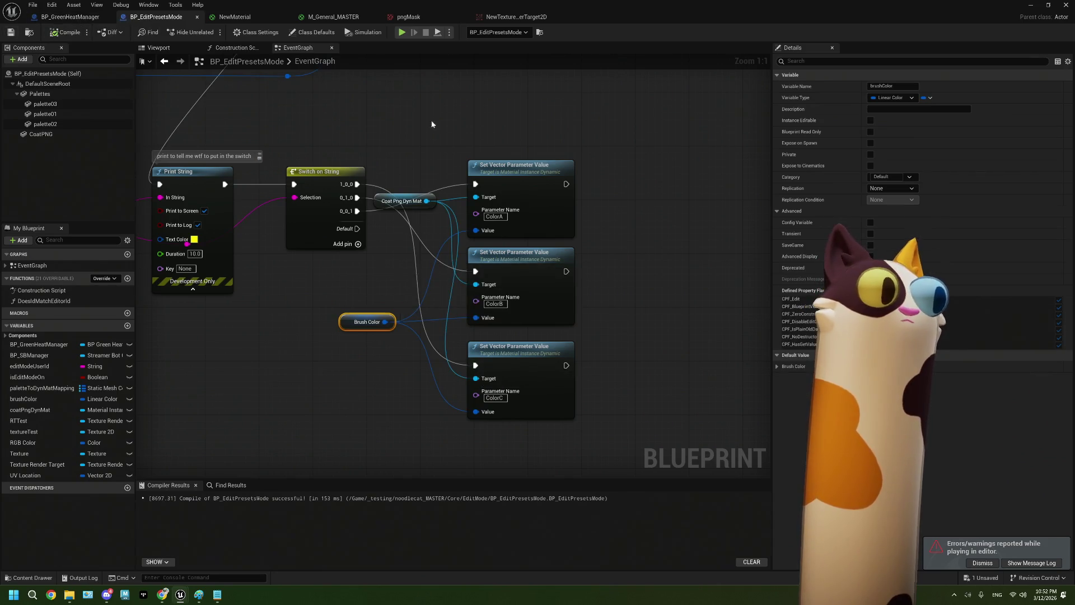
pyautogui.press('Home')
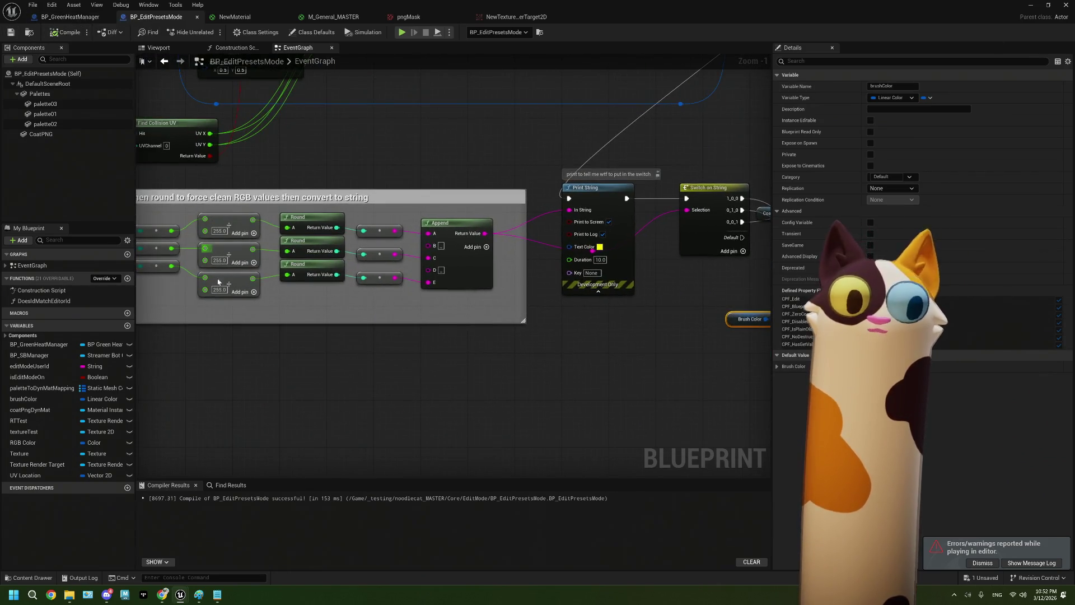
pyautogui.click(1031, 4)
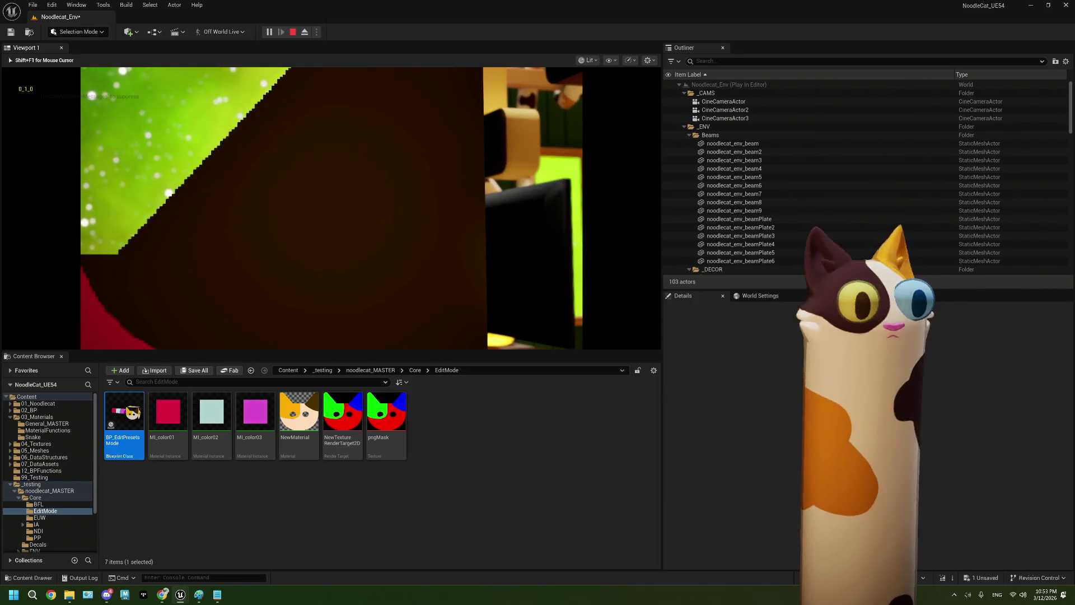
# Paint the cat face's regions red, light blue and magenta during play, then stop the session
pyautogui.click(336, 229)
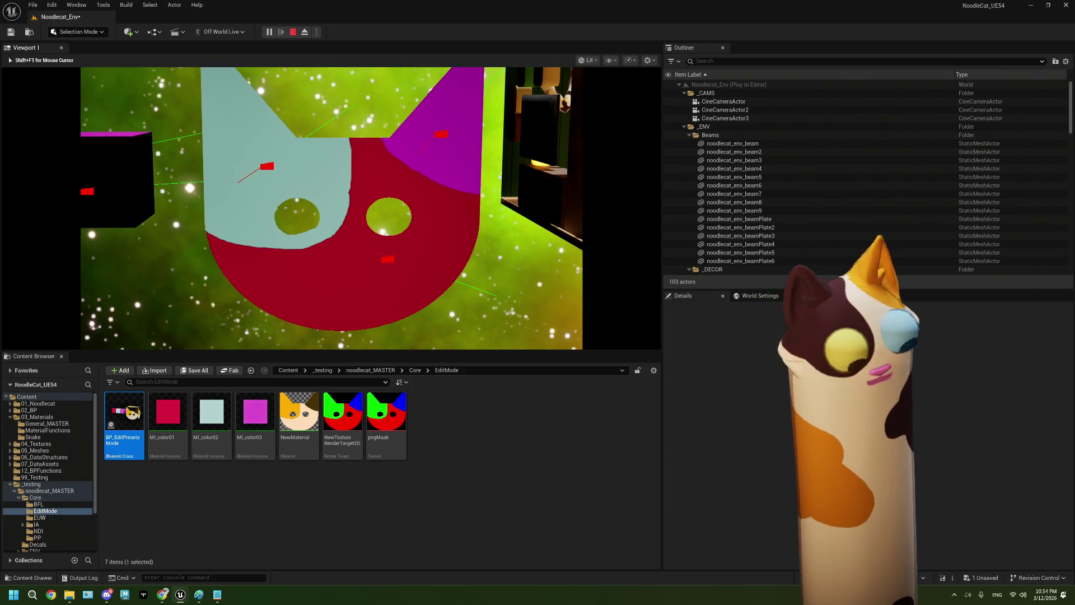
pyautogui.press('Escape')
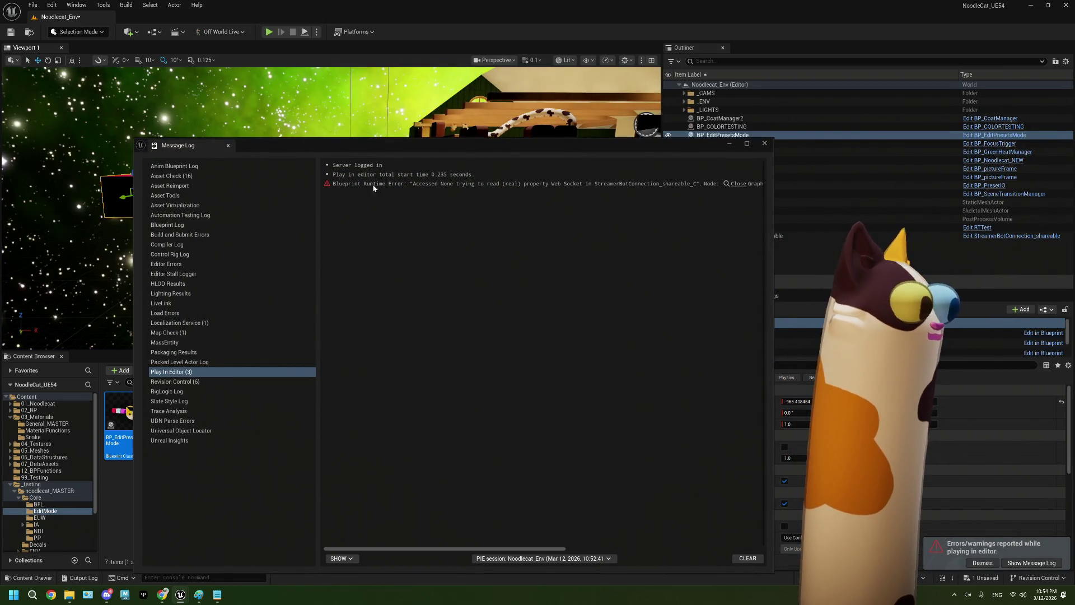
# Close the error log, focus the view on the cat-head plane, and reopen BP_EditPresetsMode
pyautogui.click(765, 144)
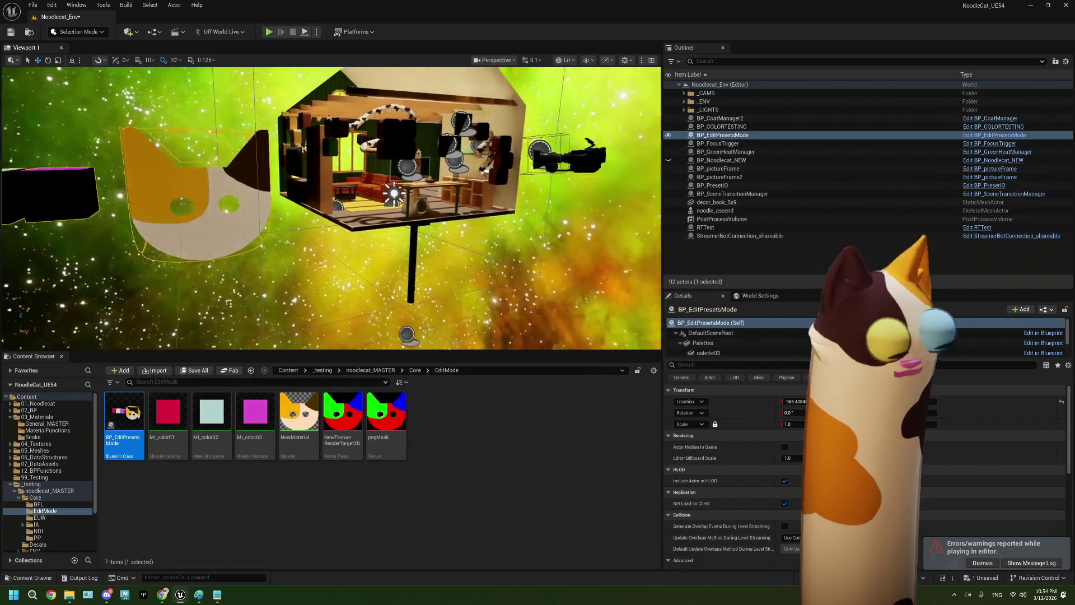
pyautogui.press('f')
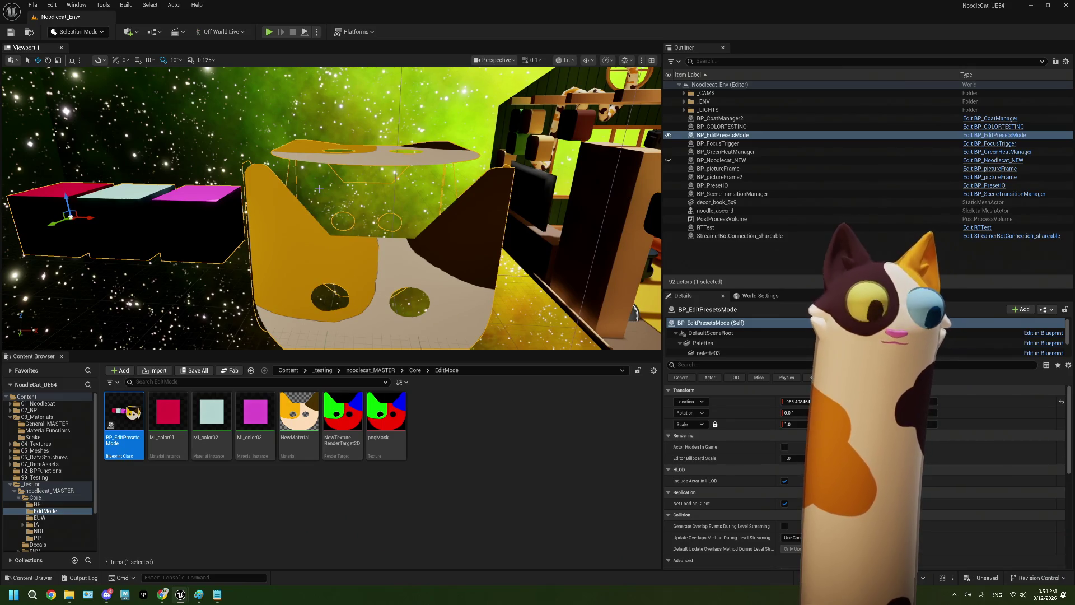
pyautogui.click(460, 441)
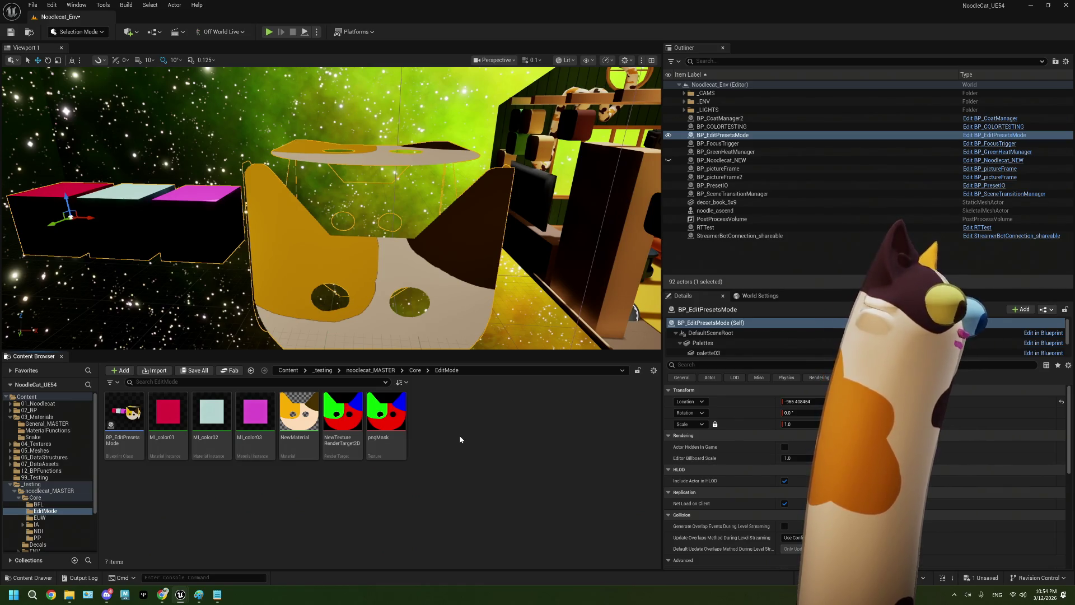
pyautogui.doubleClick(124, 417)
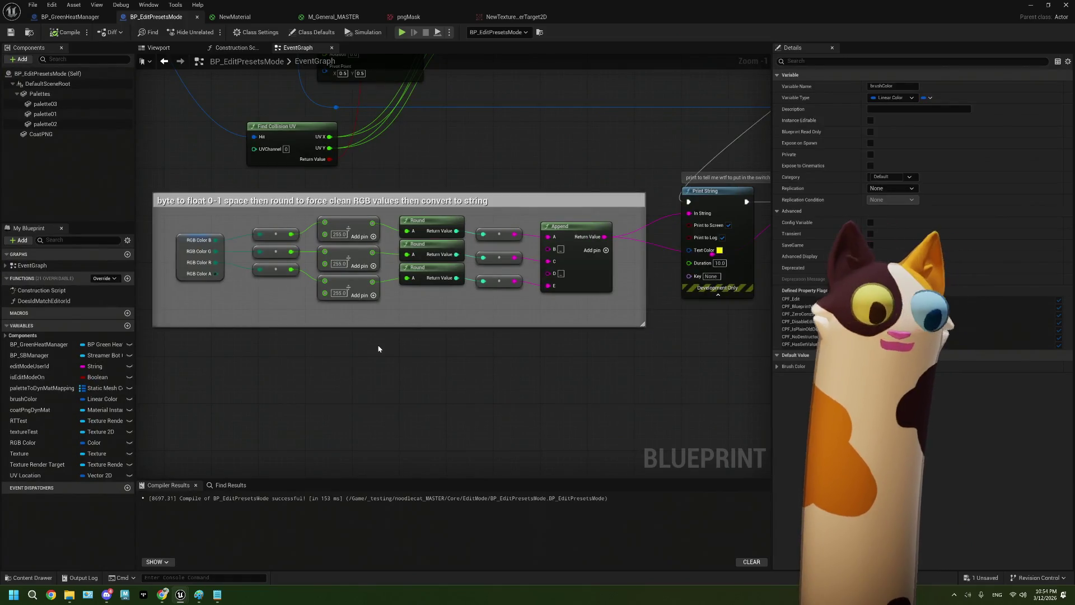
# Glance at BP_GreenHeatManager, then return to the BP_EditPresetsMode graph
pyautogui.scroll(-5, 378, 349)
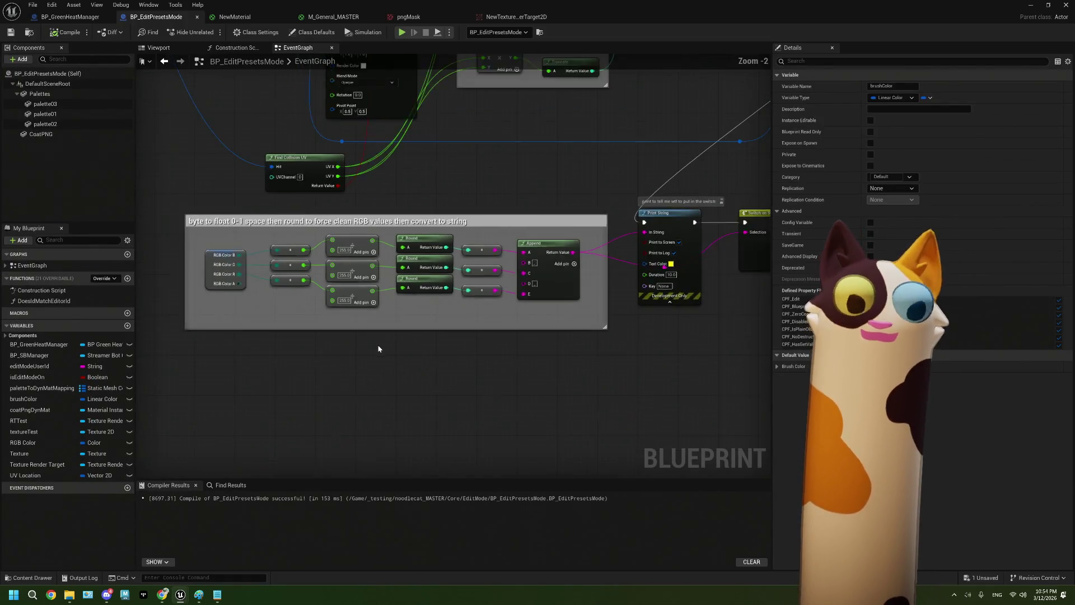
pyautogui.scroll(4, 456, 363)
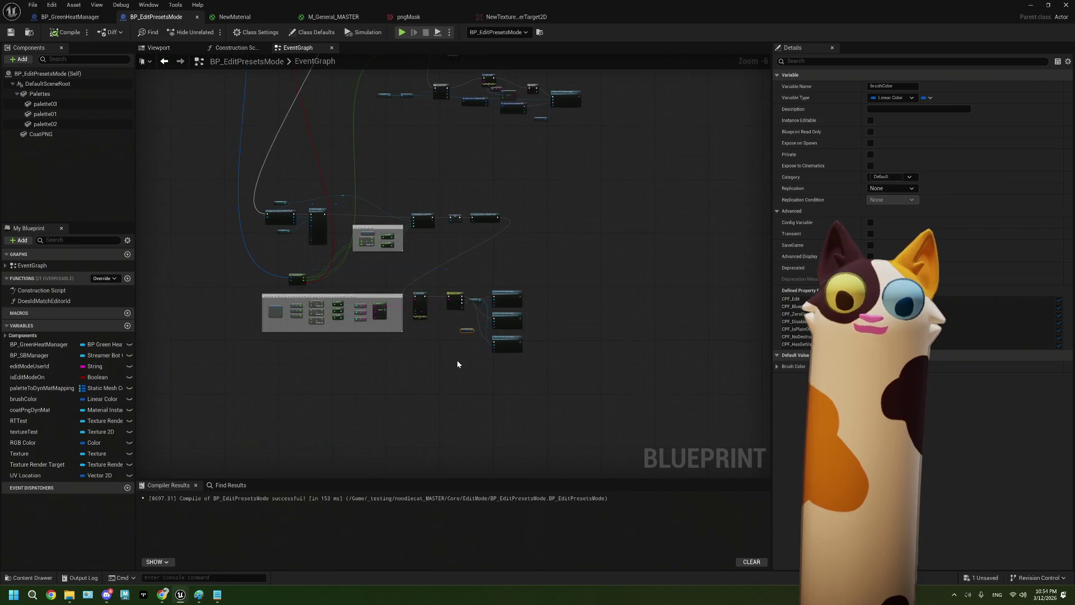
pyautogui.moveTo(544, 351); pyautogui.dragTo(489, 356)
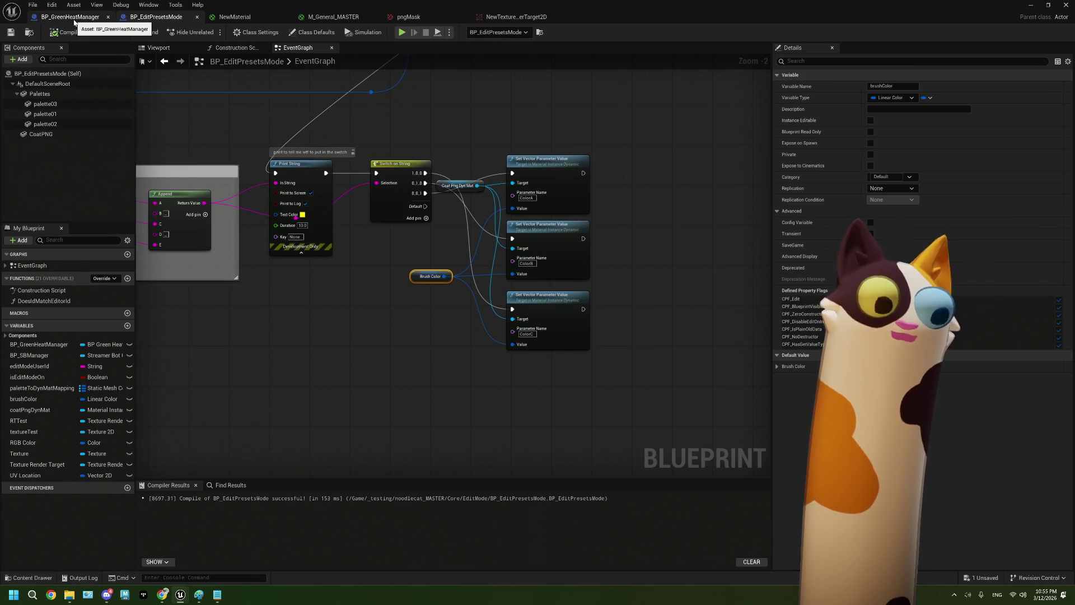
pyautogui.click(75, 22)
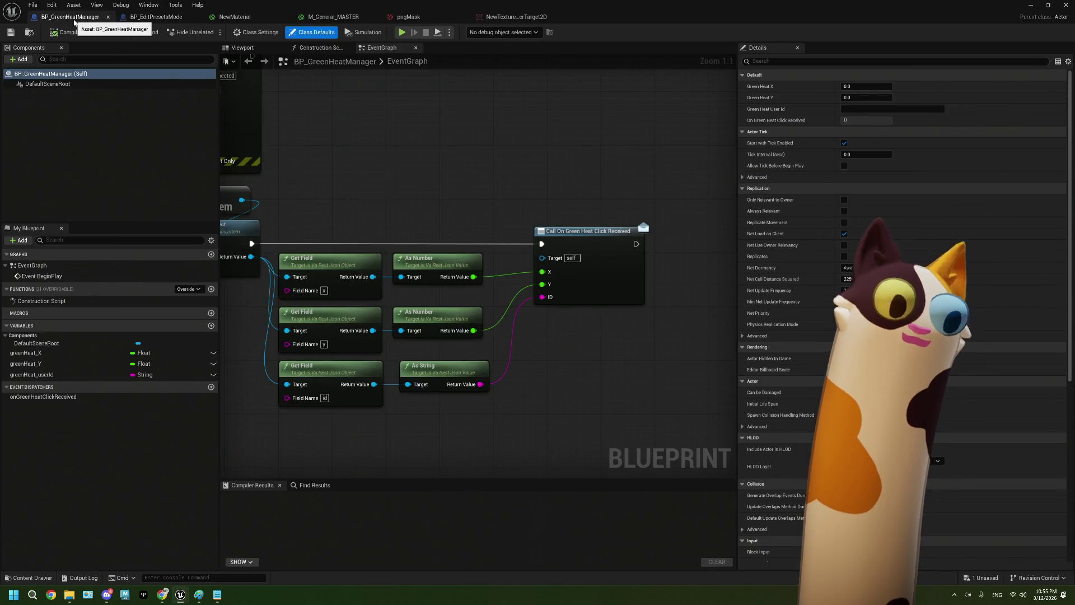
pyautogui.click(157, 19)
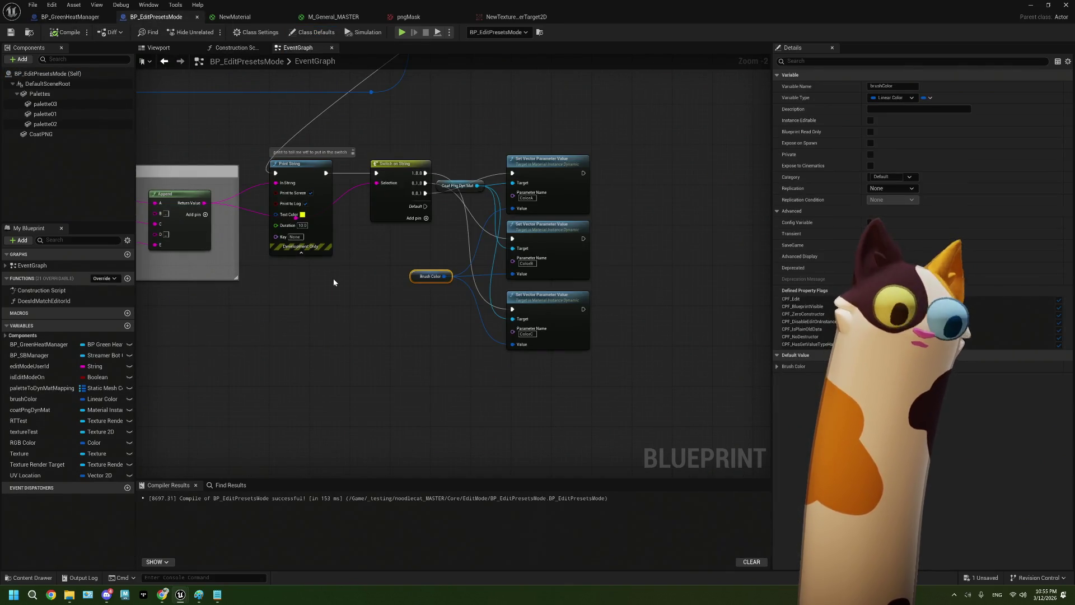
# Review the pixel-sampling and draw-canvas nodes, inspect the Texture variable, then open BP_GreenHeatManager
pyautogui.scroll(-2, 333, 278)
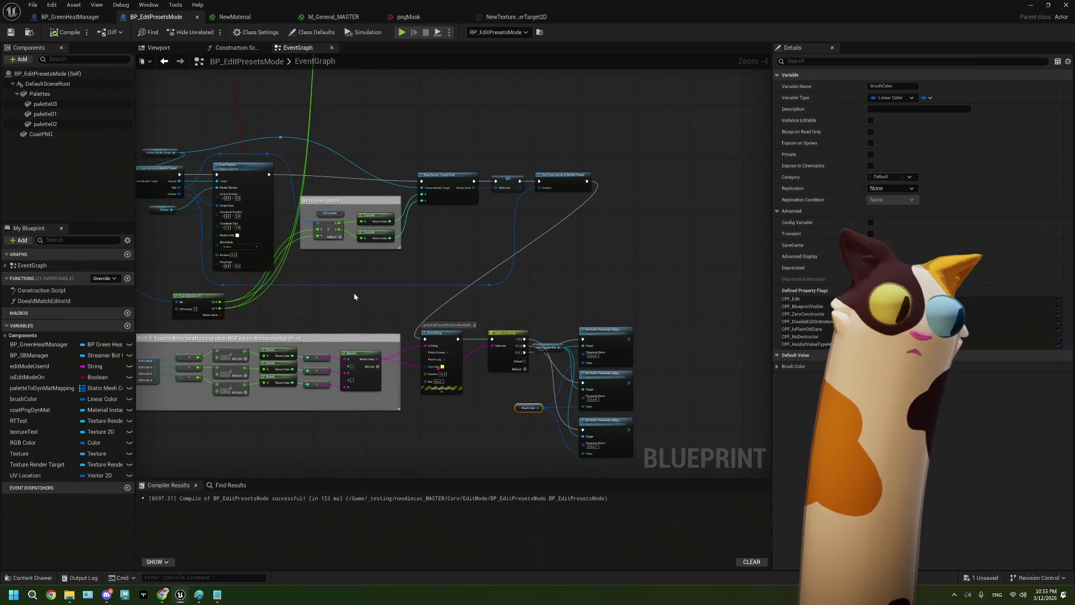
pyautogui.moveTo(354, 297)
pyautogui.mouseDown()
pyautogui.moveTo(312, 184)
pyautogui.moveTo(396, 242)
pyautogui.moveTo(338, 307)
pyautogui.moveTo(334, 344)
pyautogui.mouseUp()
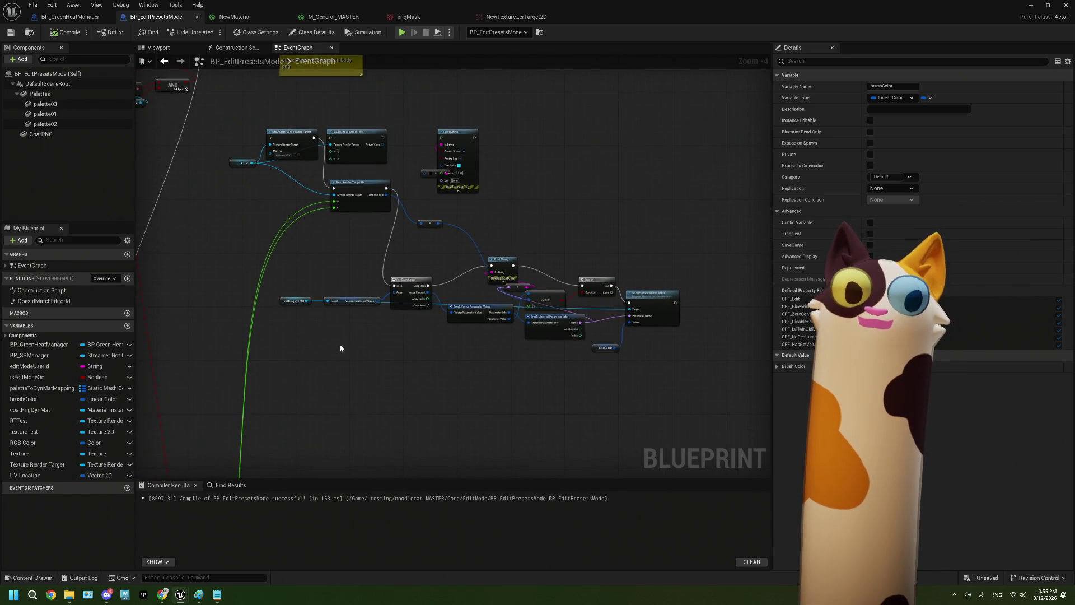
pyautogui.moveTo(729, 448)
pyautogui.mouseDown()
pyautogui.moveTo(327, 198)
pyautogui.moveTo(246, 134)
pyautogui.mouseUp()
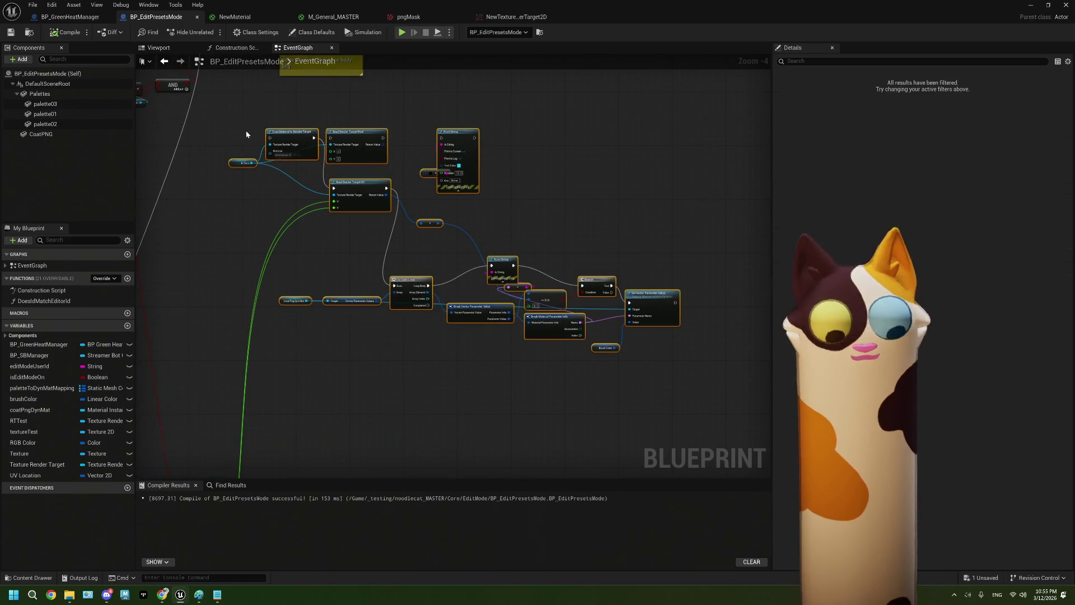
pyautogui.scroll(-3, 250, 147)
pyautogui.moveTo(516, 450)
pyautogui.mouseDown()
pyautogui.moveTo(200, 243)
pyautogui.moveTo(237, 268)
pyautogui.moveTo(296, 74)
pyautogui.mouseUp()
pyautogui.scroll(2, 304, 95)
pyautogui.scroll(2, 352, 132)
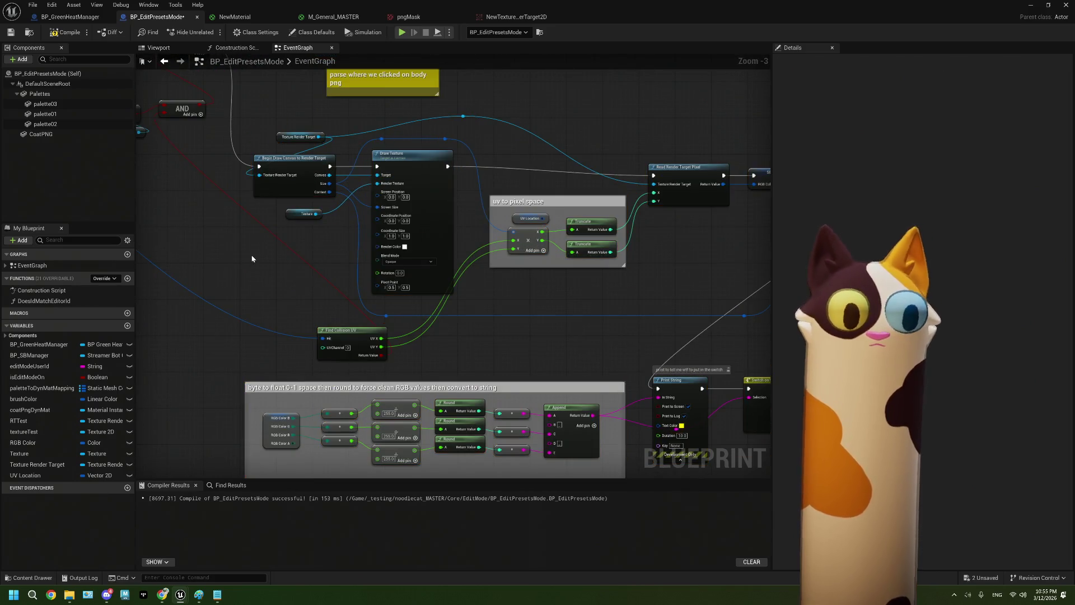
pyautogui.moveTo(251, 226); pyautogui.dragTo(263, 252)
pyautogui.scroll(1, 263, 252)
pyautogui.scroll(1, 312, 272)
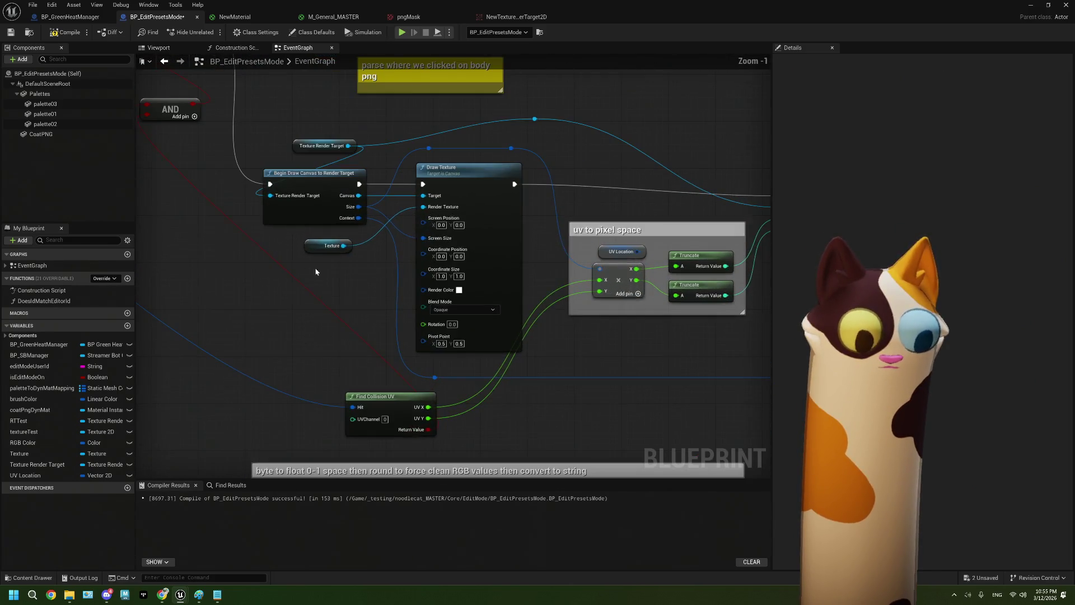
pyautogui.click(318, 251)
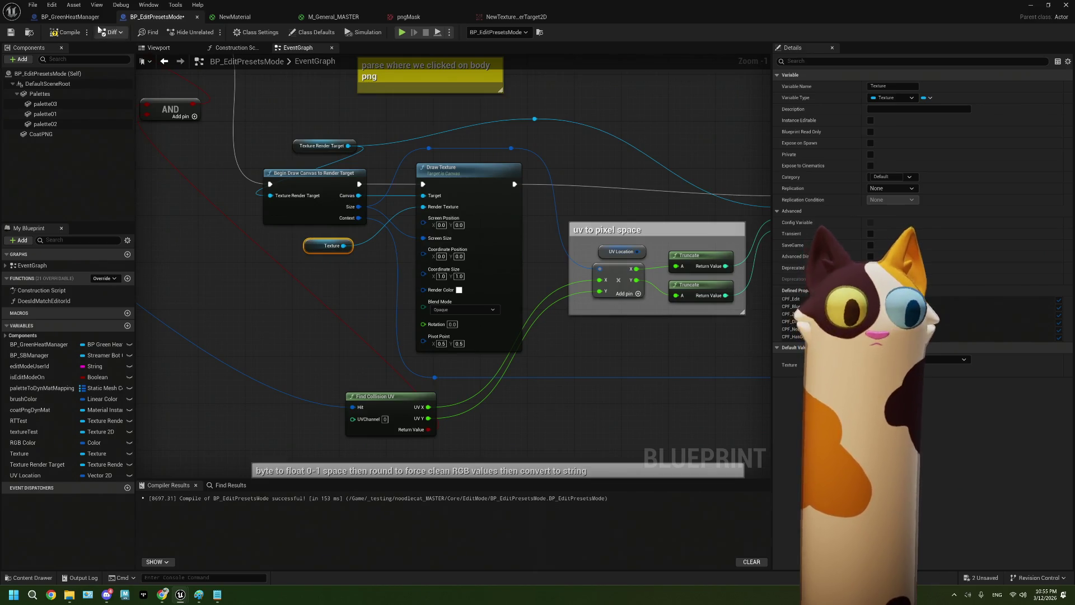
pyautogui.click(70, 17)
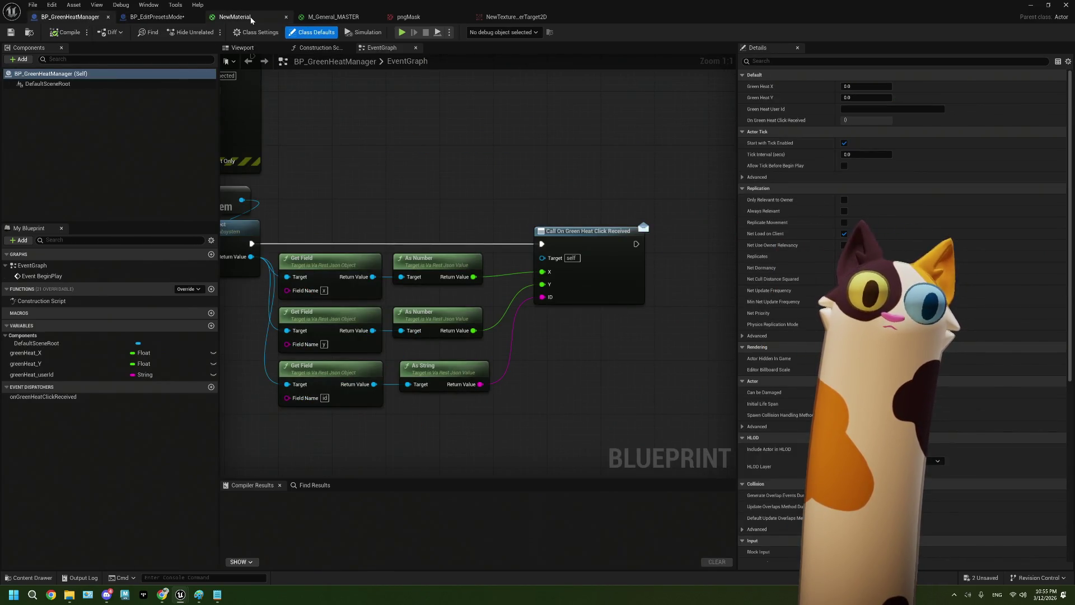
# In NewMaterial, delete the CoatPng node and the upper Texture Sample node
pyautogui.click(234, 17)
pyautogui.moveTo(512, 209)
pyautogui.mouseDown()
pyautogui.moveTo(620, 470)
pyautogui.moveTo(628, 442)
pyautogui.mouseUp()
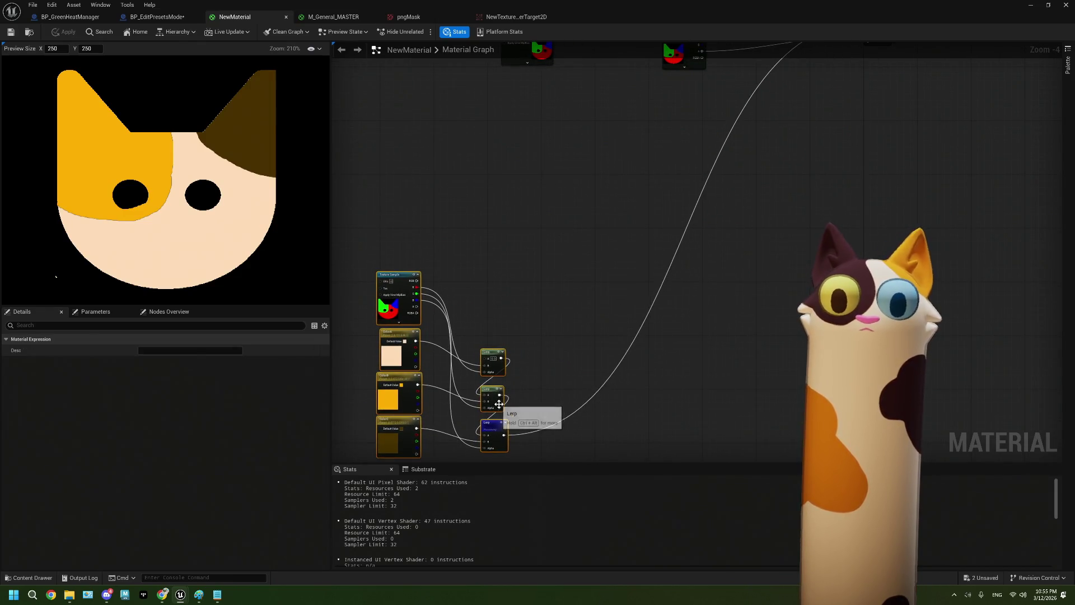
pyautogui.press('Home')
pyautogui.moveTo(572, 326); pyautogui.dragTo(723, 315)
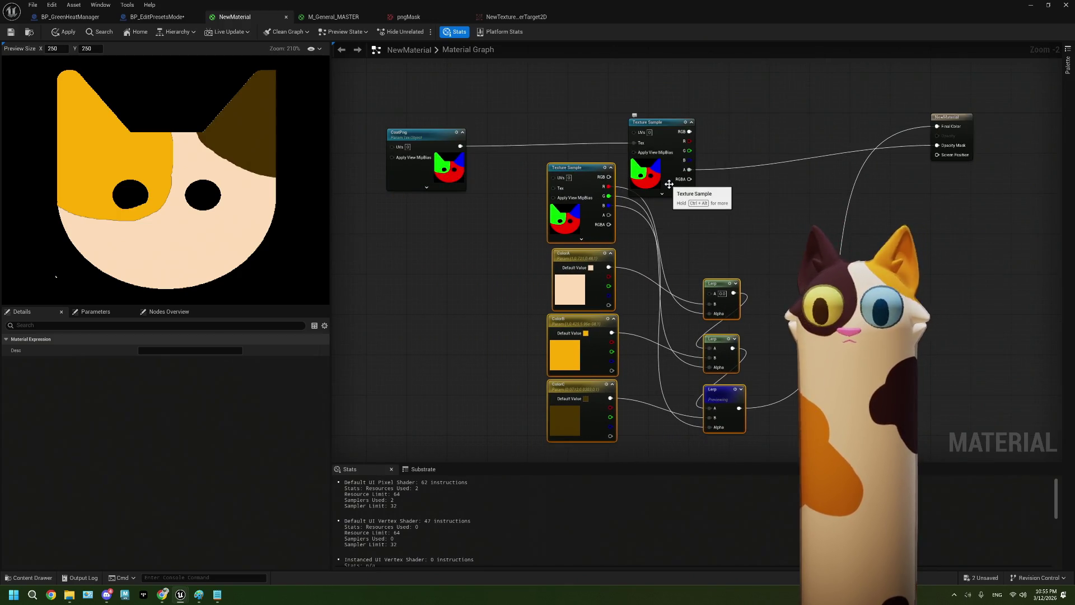
pyautogui.moveTo(446, 98)
pyautogui.mouseDown()
pyautogui.moveTo(538, 157)
pyautogui.moveTo(673, 158)
pyautogui.mouseUp()
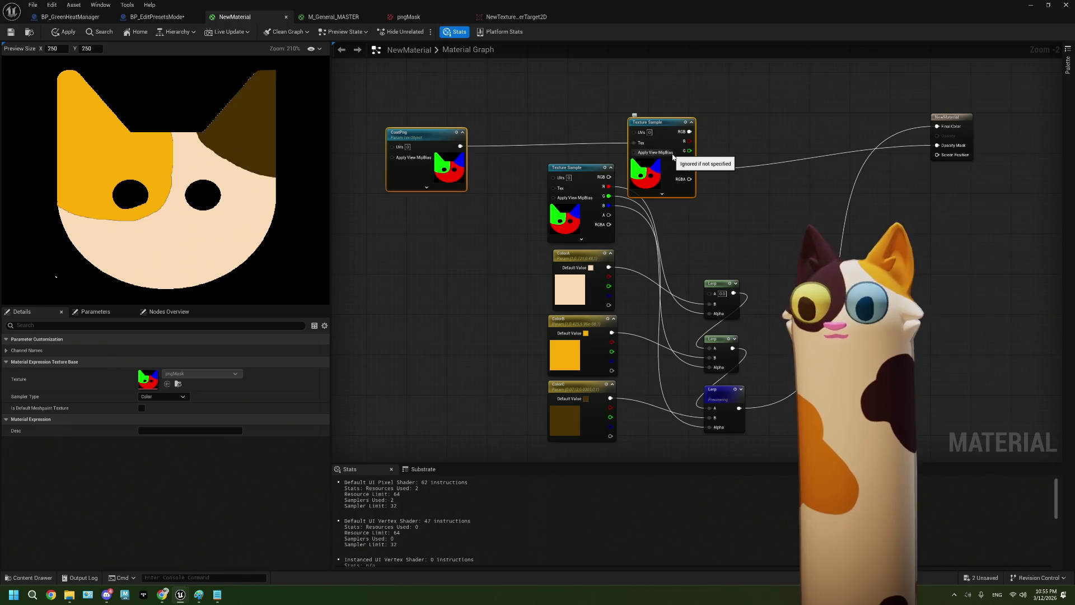
pyautogui.press('Delete')
# Drive NewMaterial's Opacity Mask from Texture Sample's alpha and save the material
pyautogui.moveTo(668, 173)
pyautogui.mouseDown()
pyautogui.moveTo(732, 443)
pyautogui.moveTo(718, 326)
pyautogui.mouseUp()
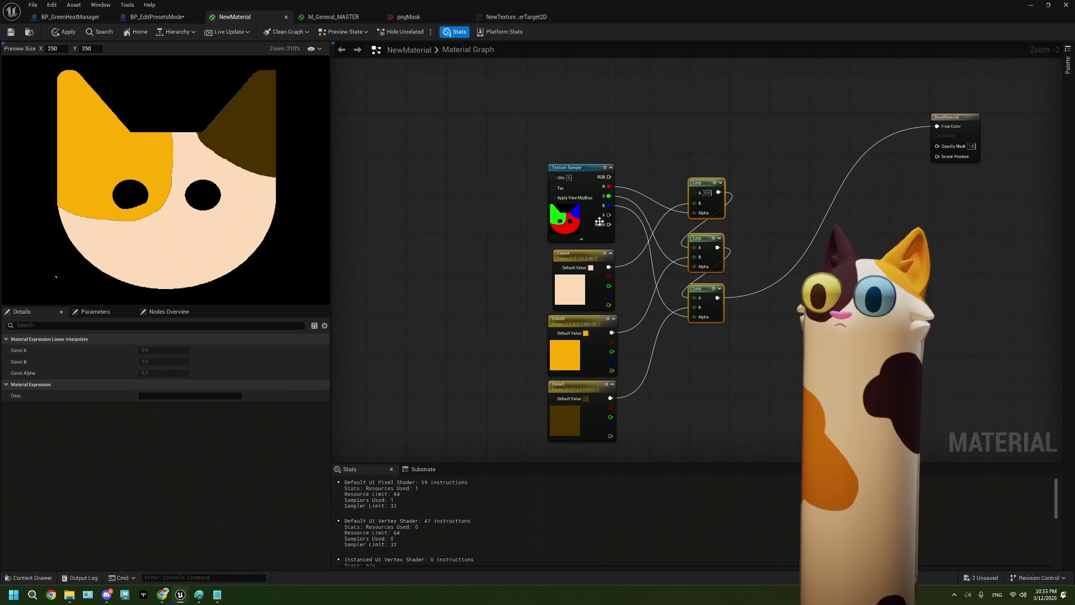
pyautogui.moveTo(608, 215); pyautogui.dragTo(937, 157)
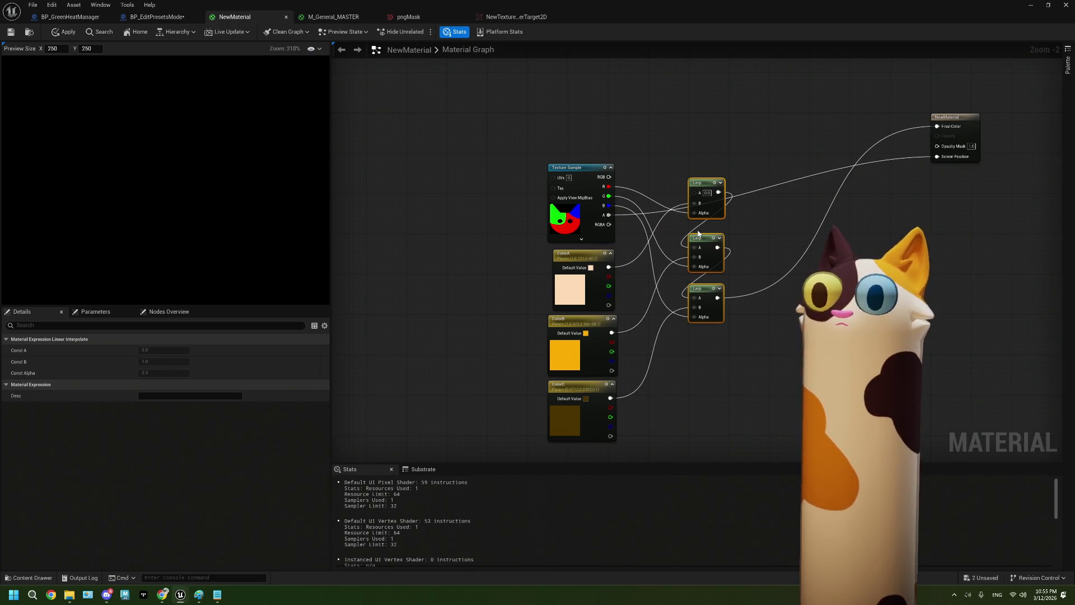
pyautogui.hotkey('ctrl', 'z')
pyautogui.moveTo(608, 215); pyautogui.dragTo(937, 146)
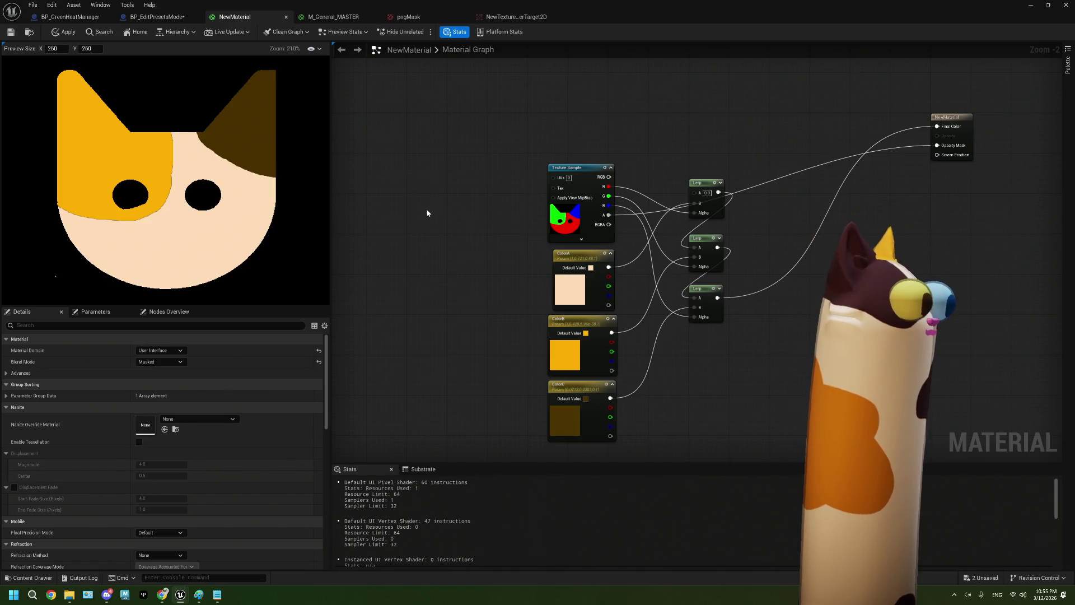
pyautogui.hotkey('ctrl', 's')
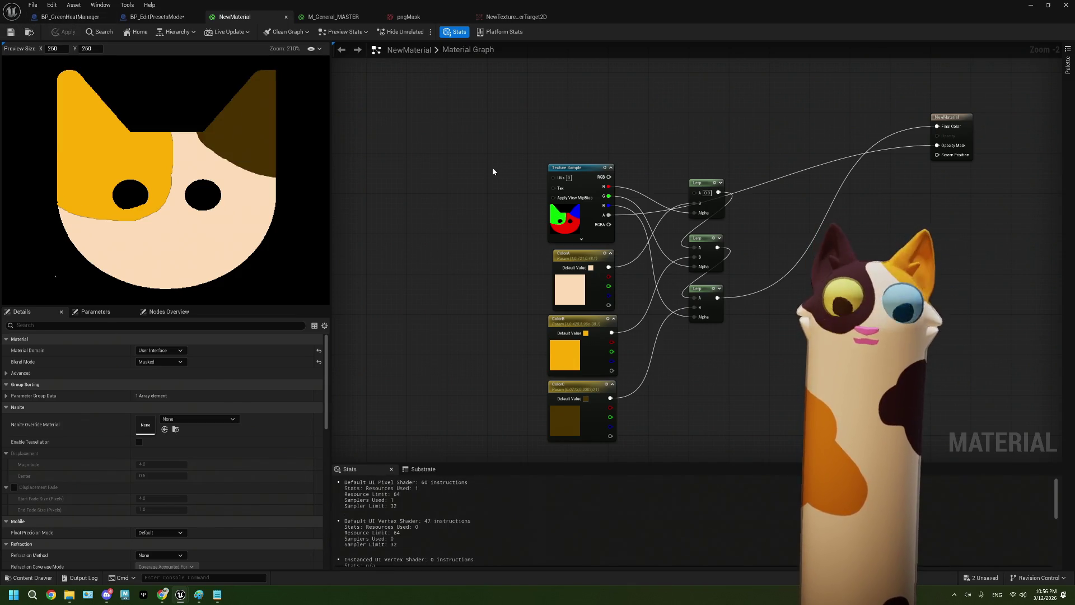
# Compare the pngMask and render target textures, then return to the BP_EditPresetsMode blueprint
pyautogui.click(394, 18)
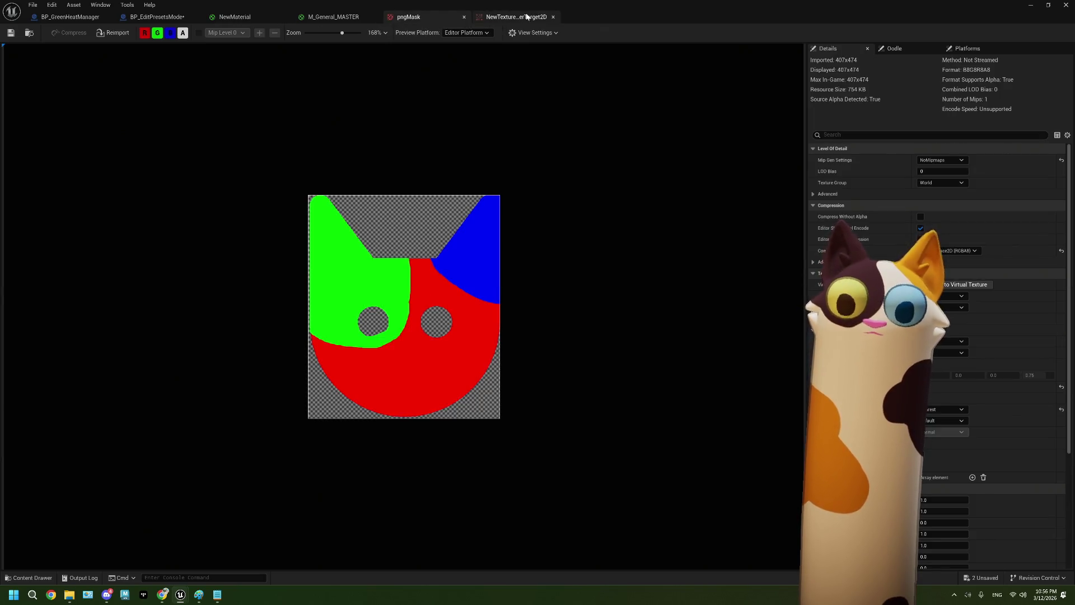
pyautogui.click(512, 17)
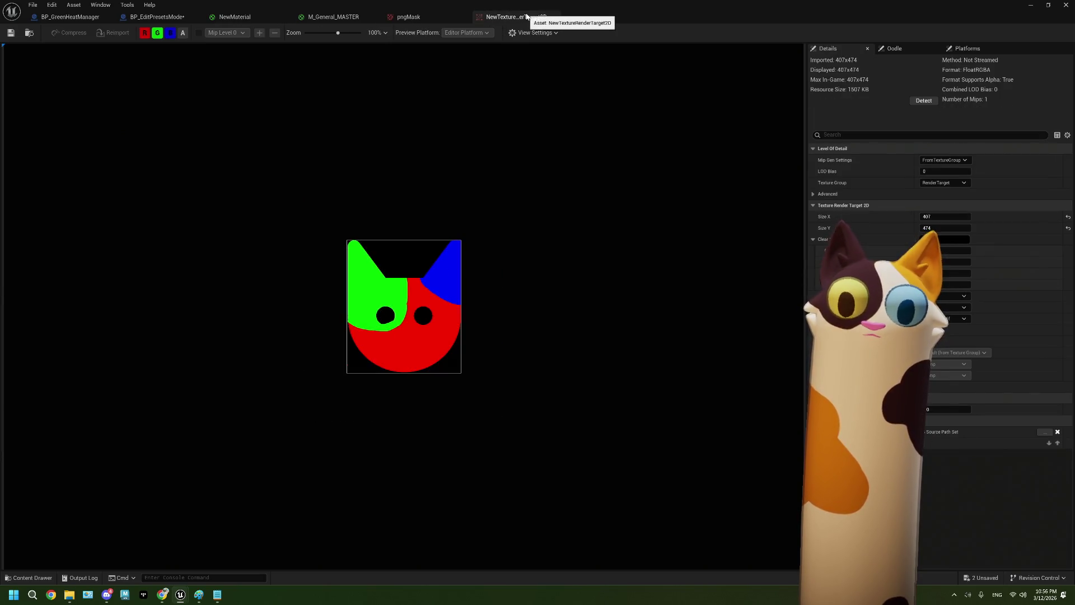
pyautogui.click(447, 18)
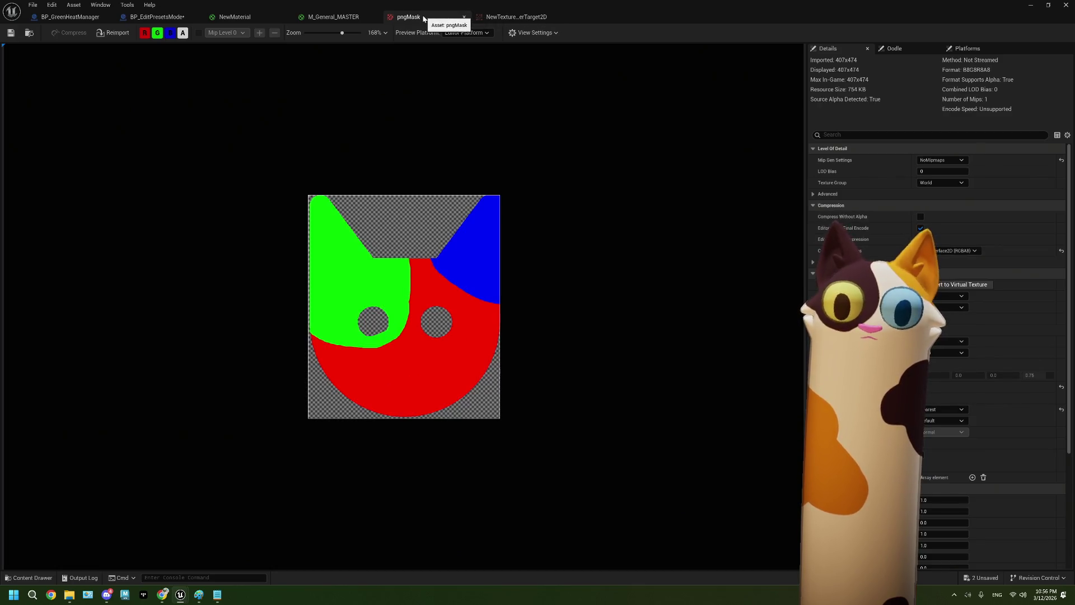
pyautogui.click(152, 16)
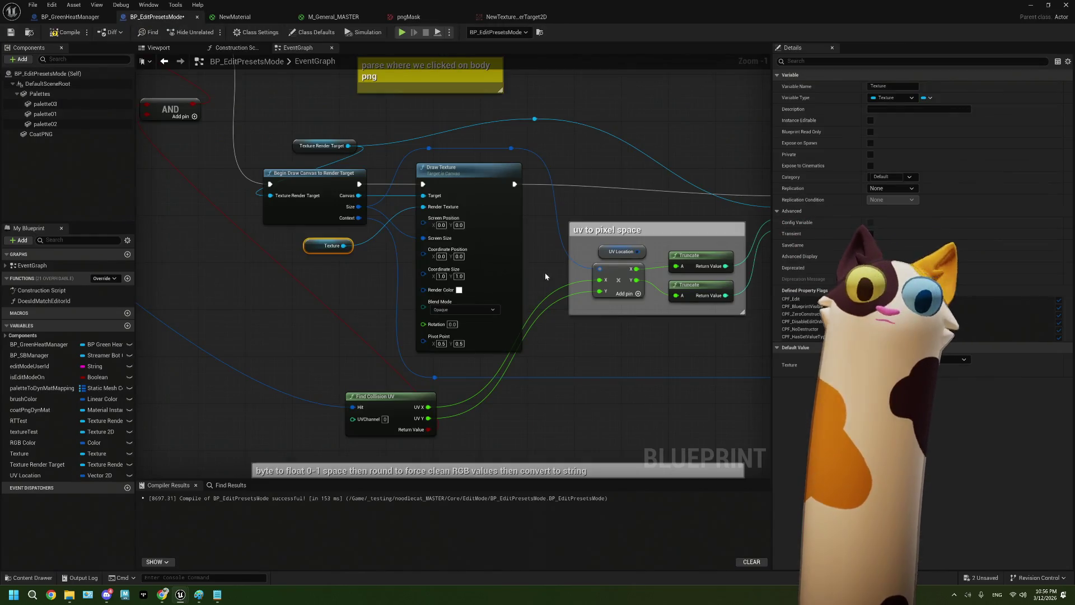
pyautogui.scroll(-2, 557, 292)
pyautogui.scroll(-3, 557, 295)
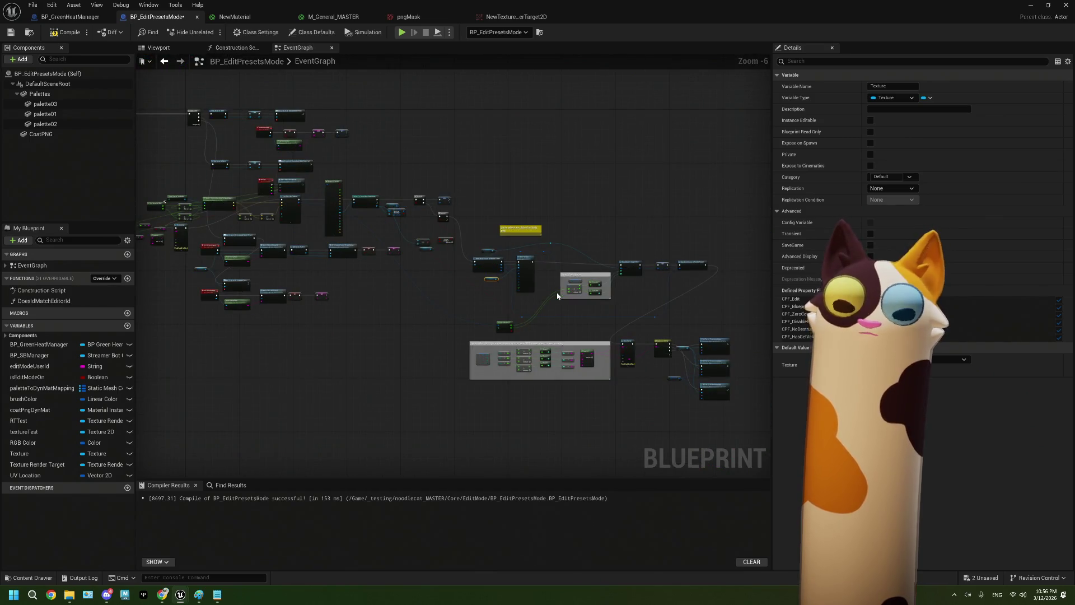
pyautogui.scroll(2, 400, 292)
pyautogui.scroll(-2, 400, 291)
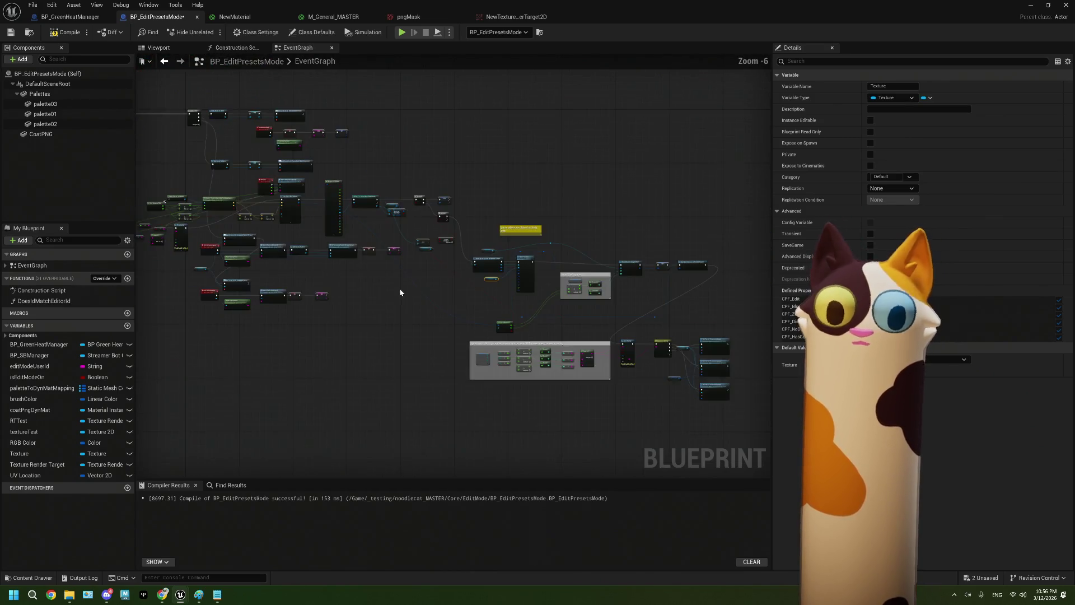
pyautogui.scroll(3, 469, 293)
pyautogui.moveTo(424, 297)
pyautogui.mouseDown()
pyautogui.moveTo(293, 296)
pyautogui.moveTo(208, 285)
pyautogui.moveTo(167, 266)
pyautogui.mouseUp()
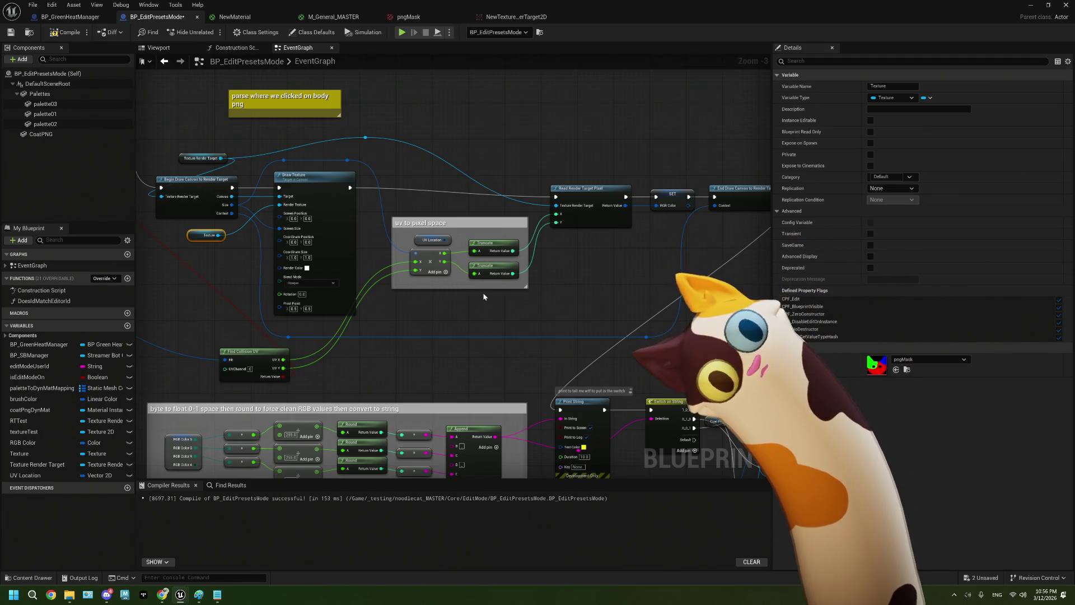
pyautogui.scroll(-1, 484, 296)
pyautogui.scroll(1, 484, 296)
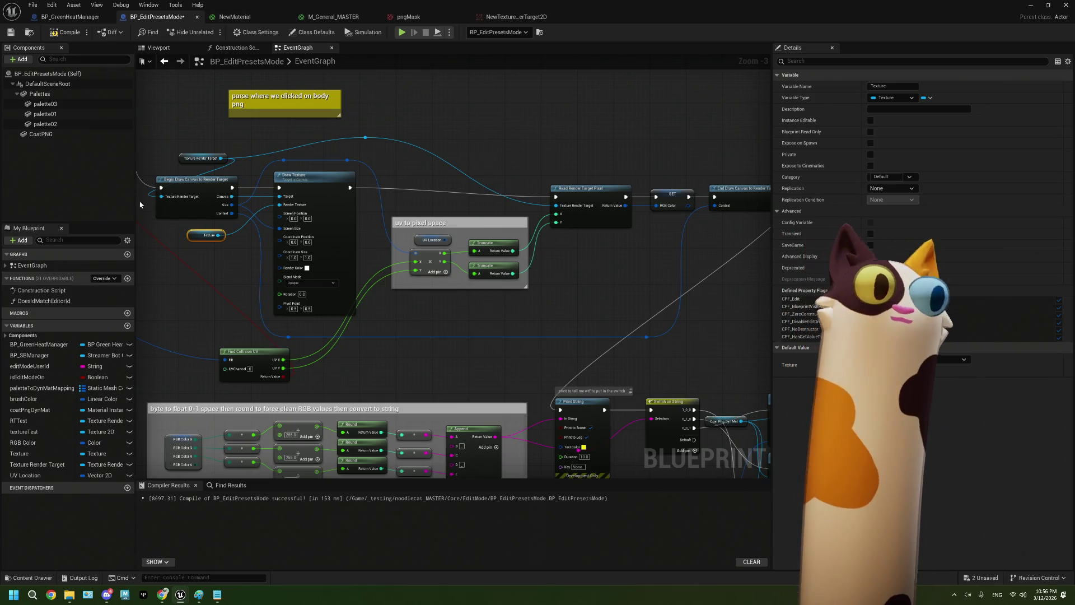
pyautogui.click(84, 16)
pyautogui.click(157, 16)
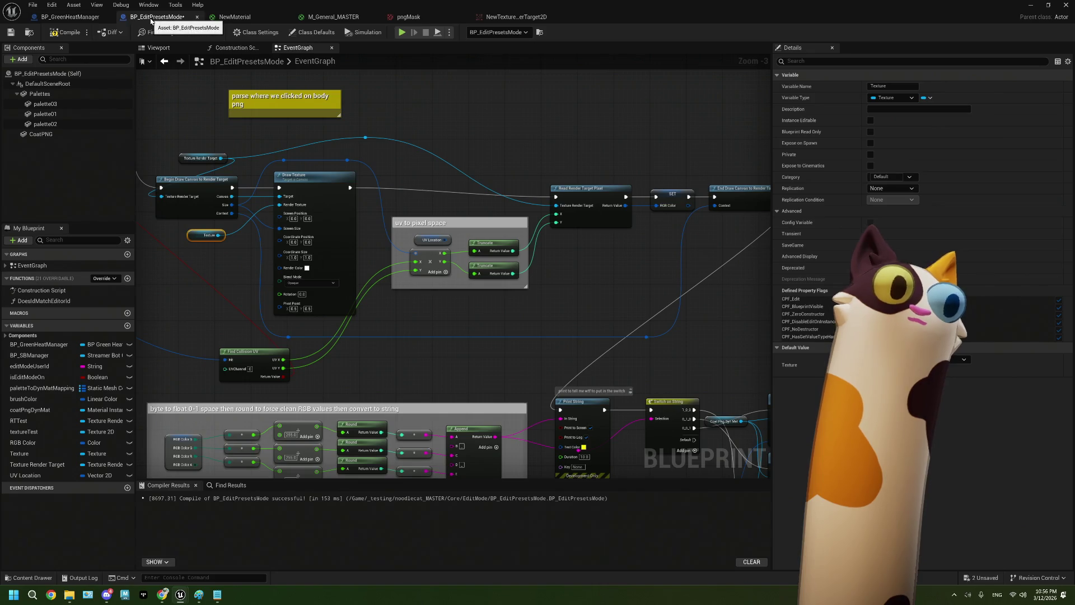
# In the blueprint viewport, replace CoatPNG's cube static mesh with a Plane
pyautogui.click(158, 47)
pyautogui.click(41, 134)
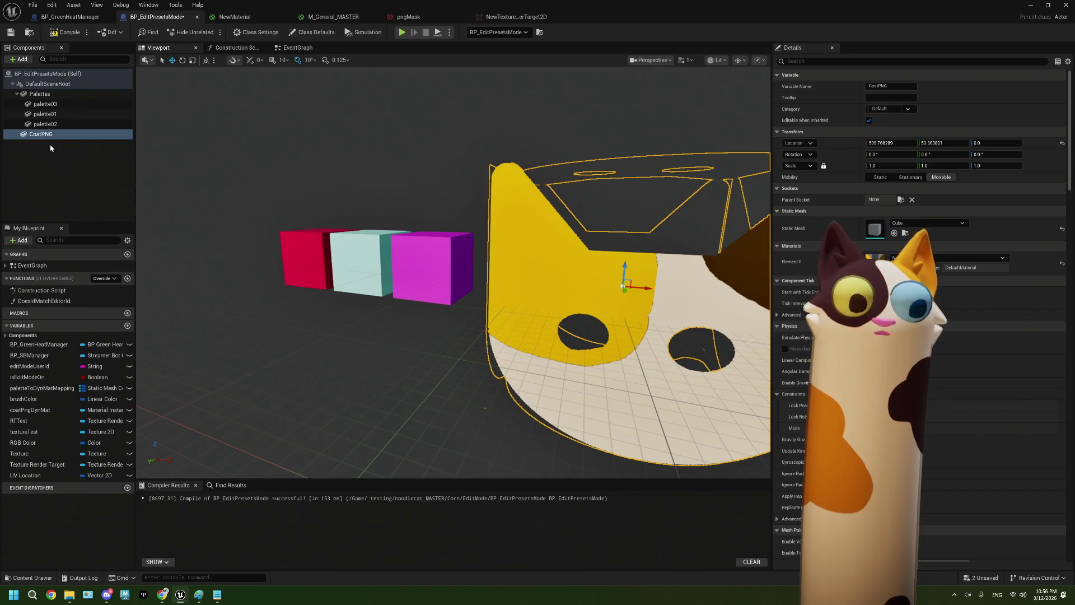
pyautogui.click(914, 225)
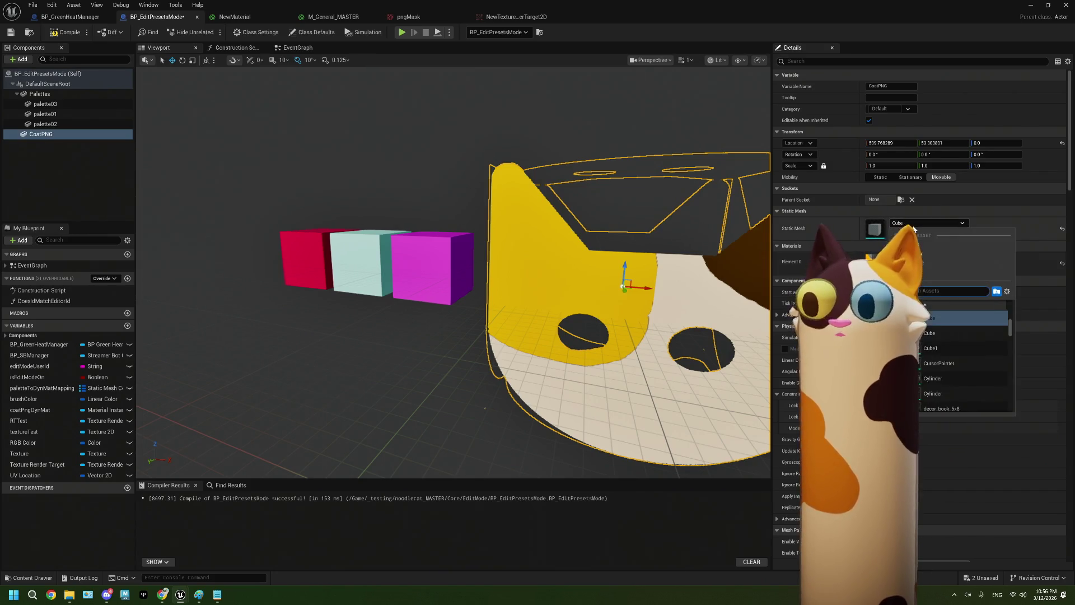
pyautogui.write('pla')
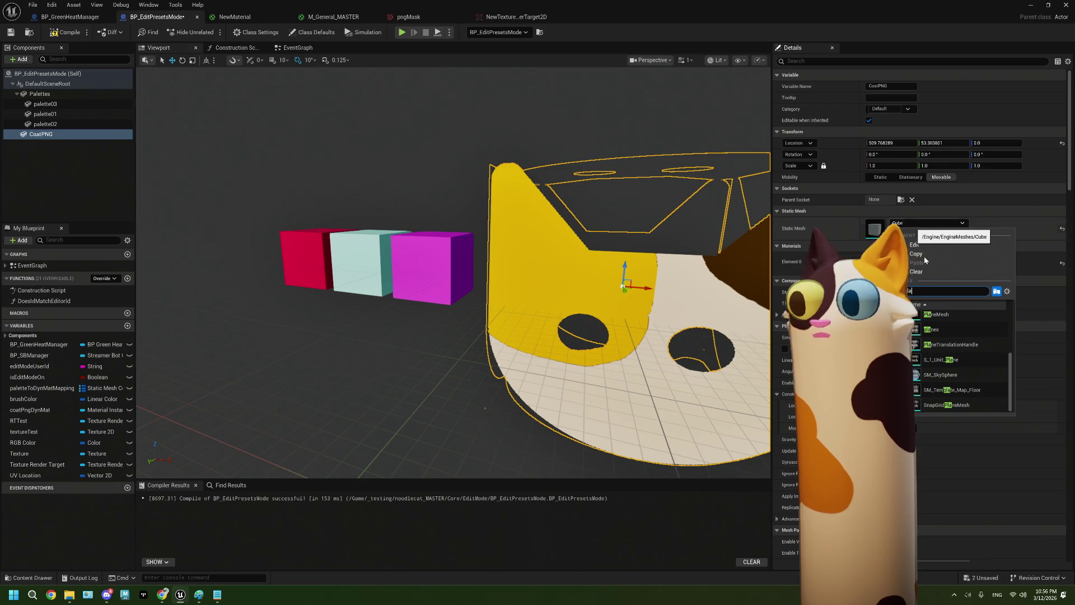
pyautogui.click(953, 337)
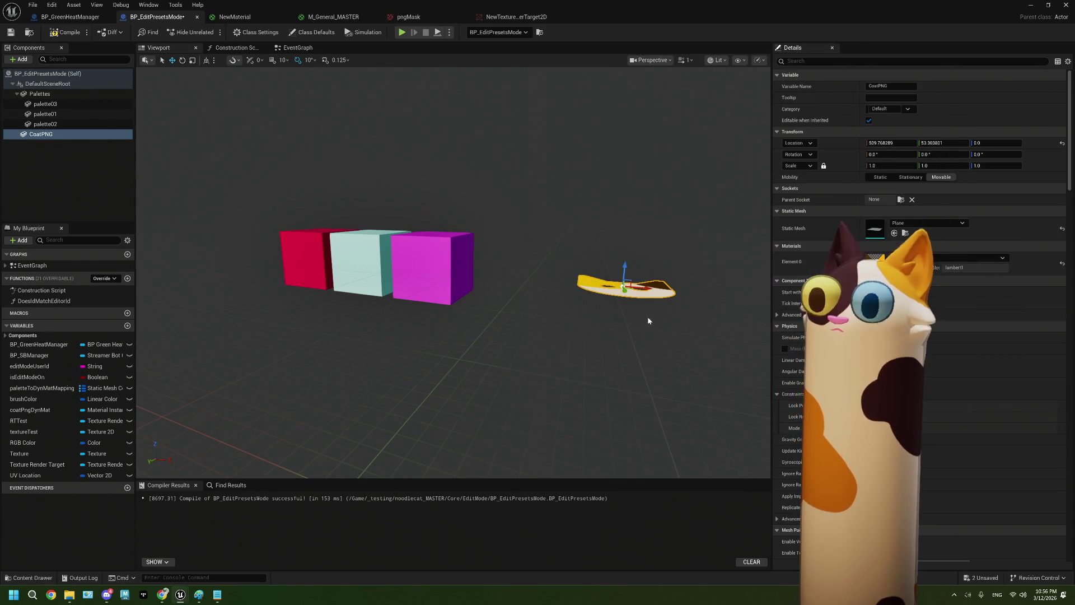
# Shift the CoatPNG plane slightly left and rotate it 90° upright to show the cat face
pyautogui.moveTo(647, 287)
pyautogui.mouseDown()
pyautogui.moveTo(619, 288)
pyautogui.moveTo(595, 257)
pyautogui.moveTo(555, 286)
pyautogui.moveTo(548, 269)
pyautogui.moveTo(564, 282)
pyautogui.moveTo(560, 247)
pyautogui.moveTo(569, 285)
pyautogui.mouseUp()
pyautogui.press('e')
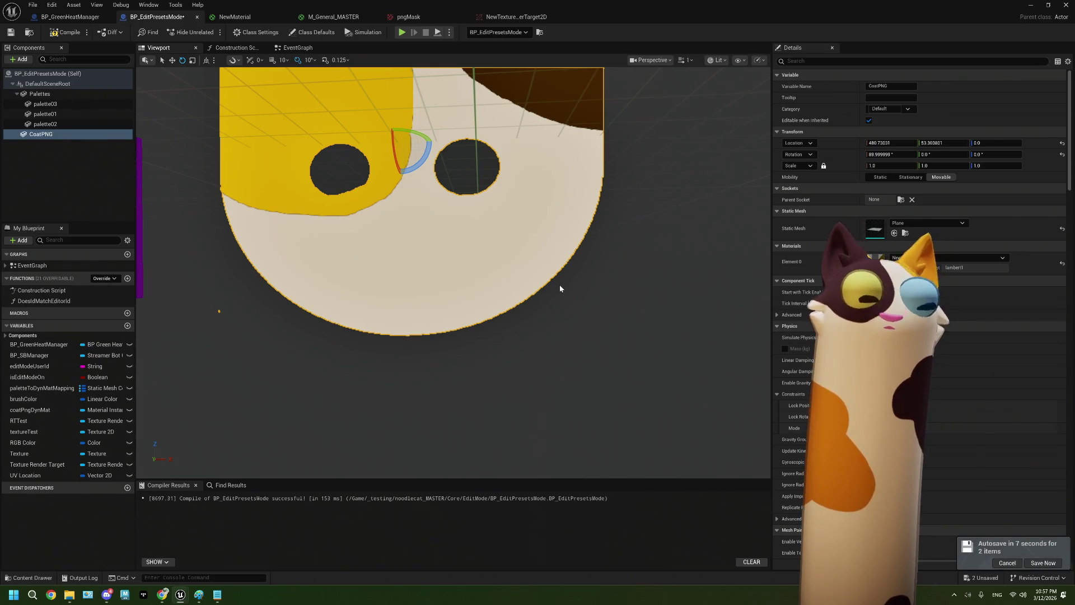
pyautogui.moveTo(560, 284)
pyautogui.mouseDown()
pyautogui.moveTo(563, 319)
pyautogui.moveTo(560, 263)
pyautogui.moveTo(560, 296)
pyautogui.moveTo(560, 285)
pyautogui.mouseUp()
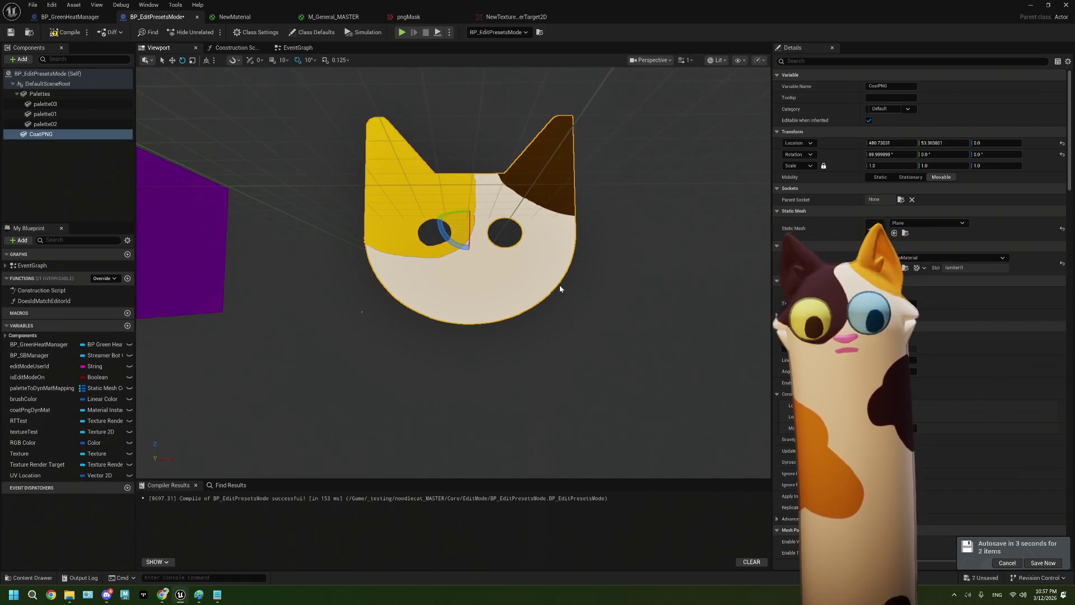